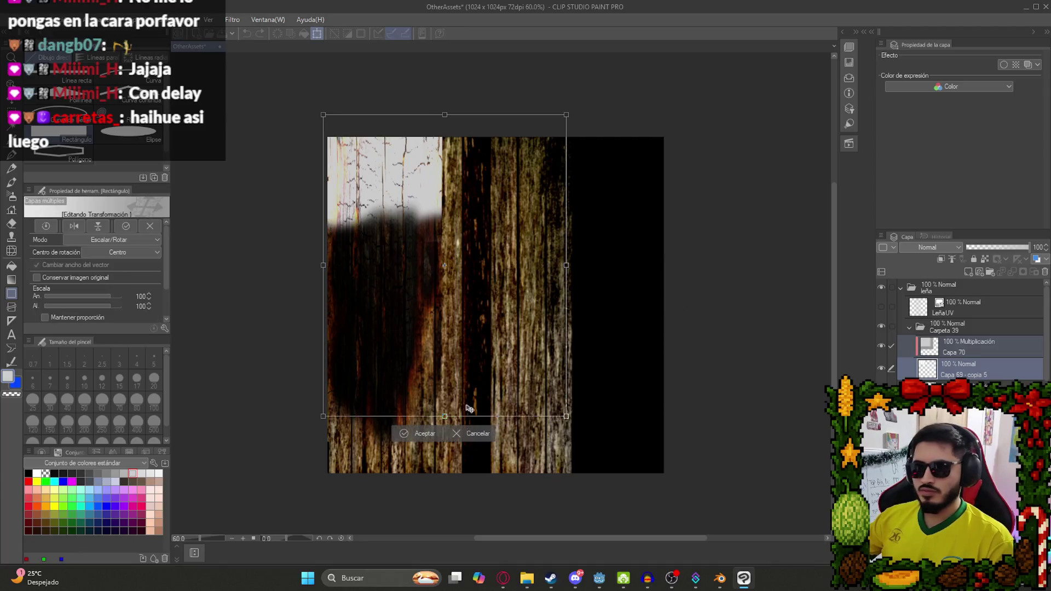
Stretch the wood-grain texture layer vertically to about 115% height and commit the transform.
drag(454, 422, 453, 568)
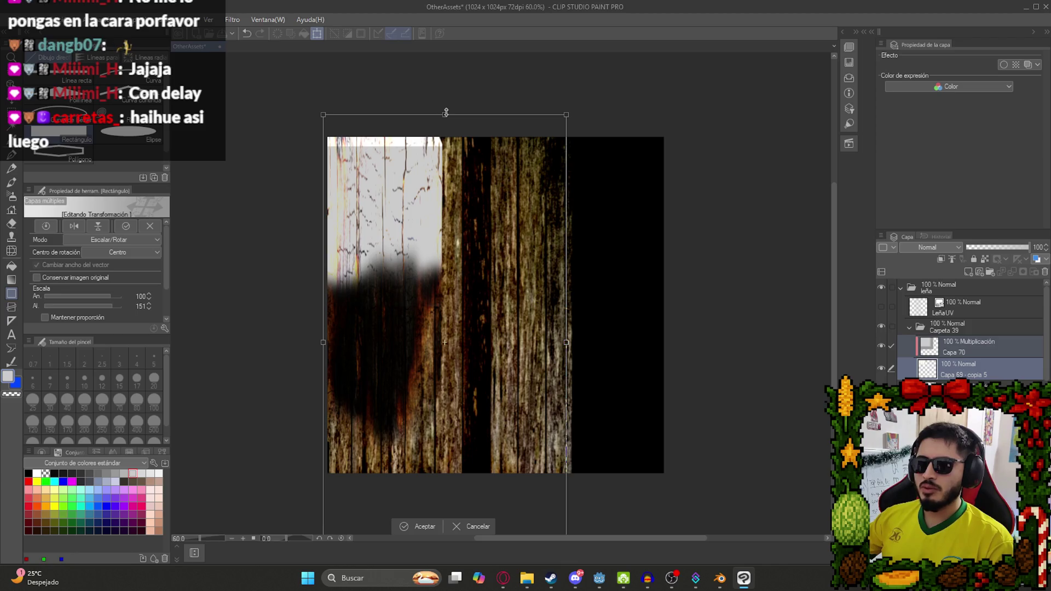
drag(446, 114, 445, 105)
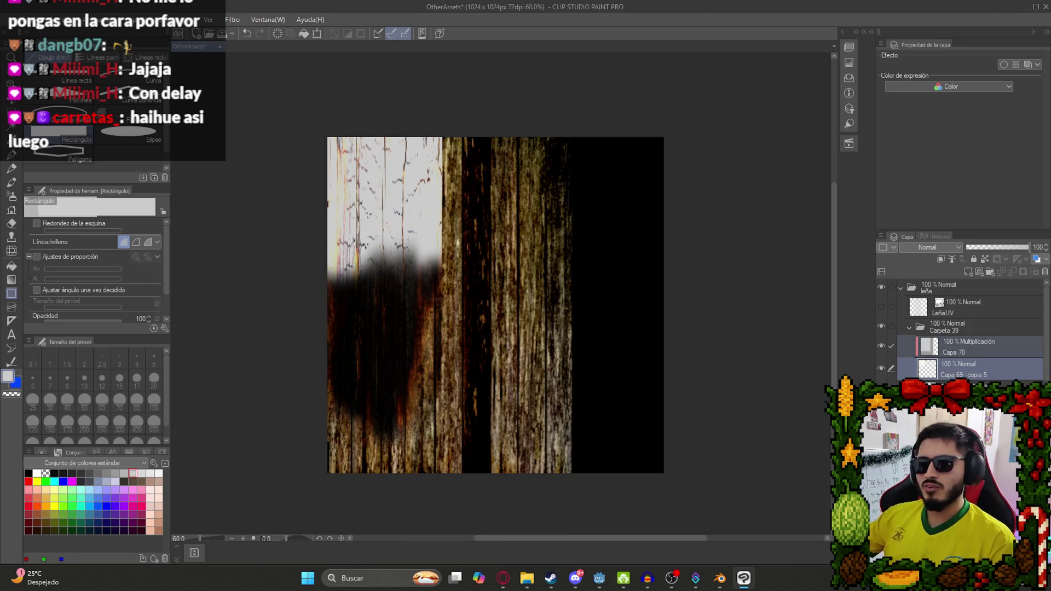
scroll(420, 373, down, 1)
mouse_move(469, 497)
mouse_down()
mouse_move(422, 413)
mouse_move(433, 485)
mouse_move(418, 502)
mouse_up()
mouse_move(429, 73)
mouse_down()
mouse_move(438, 186)
mouse_move(444, 154)
mouse_up()
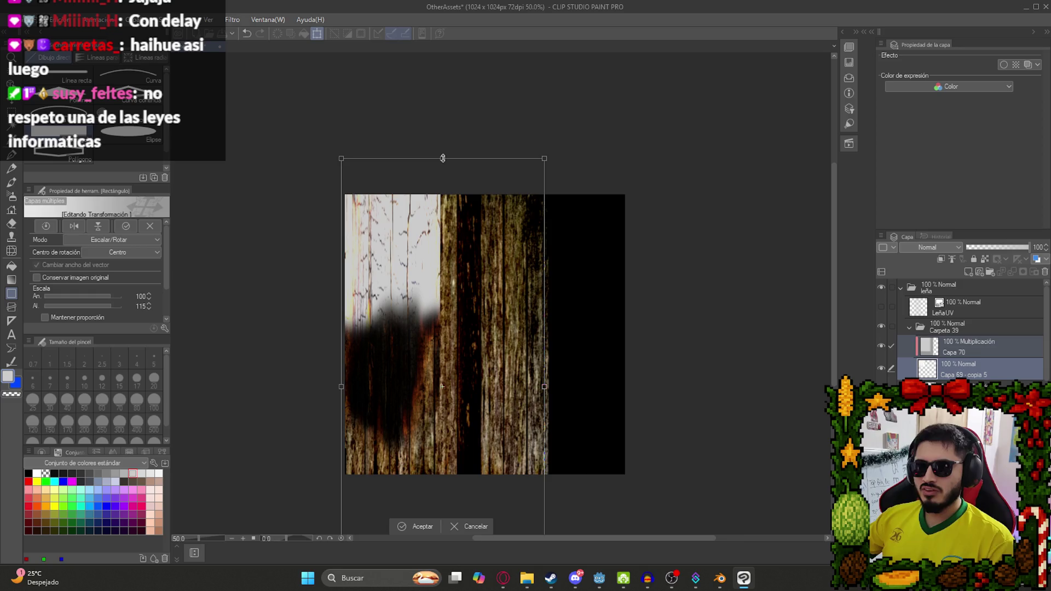
key(Return)
click(909, 327)
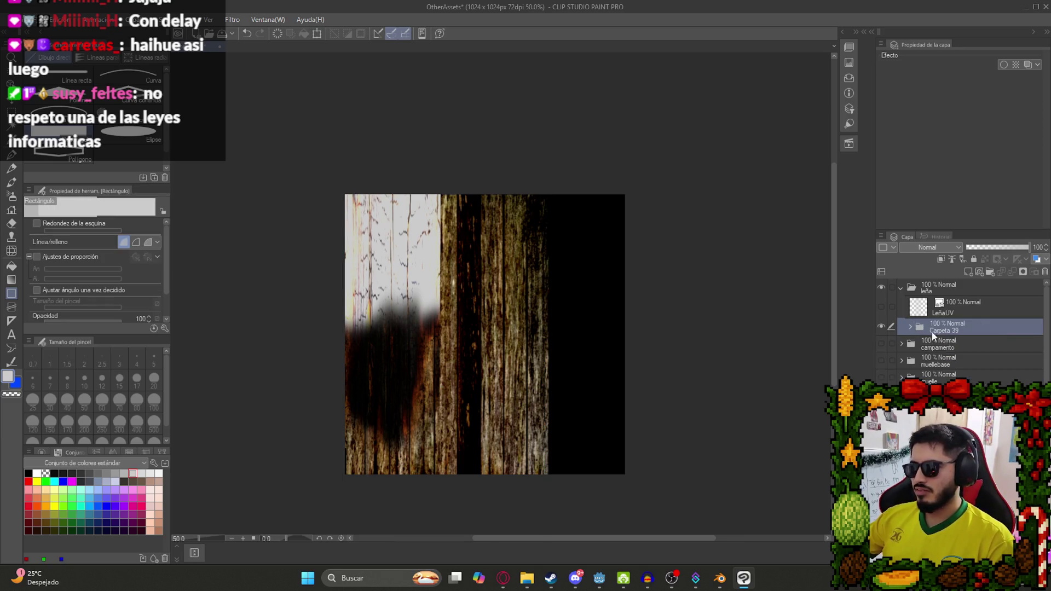
Make a merged raster copy of Carpeta 39 and apply Mosaic with cell size 10.
right_click(957, 323)
click(967, 283)
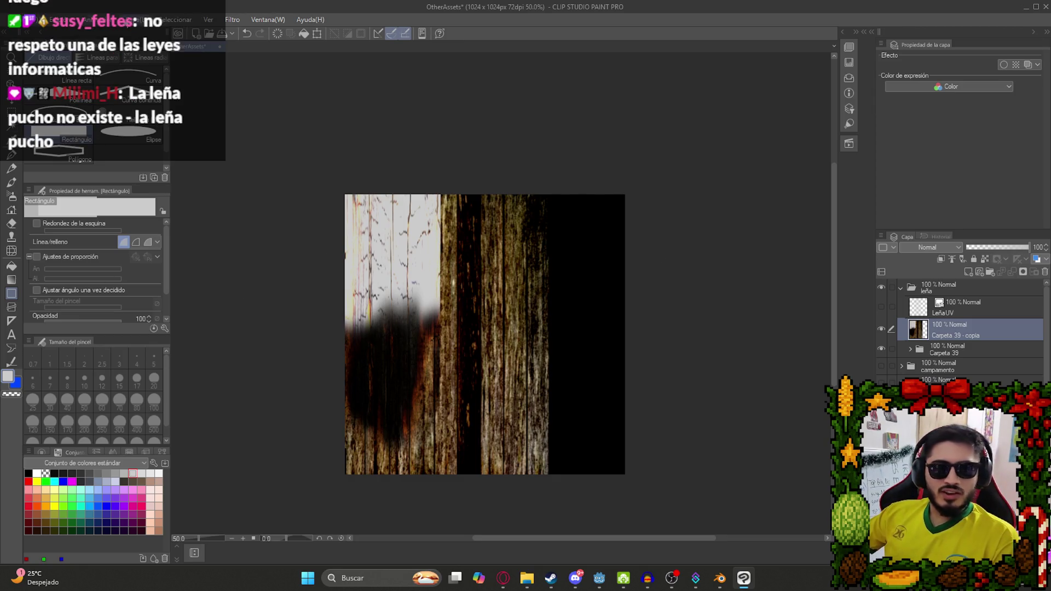
click(62, 20)
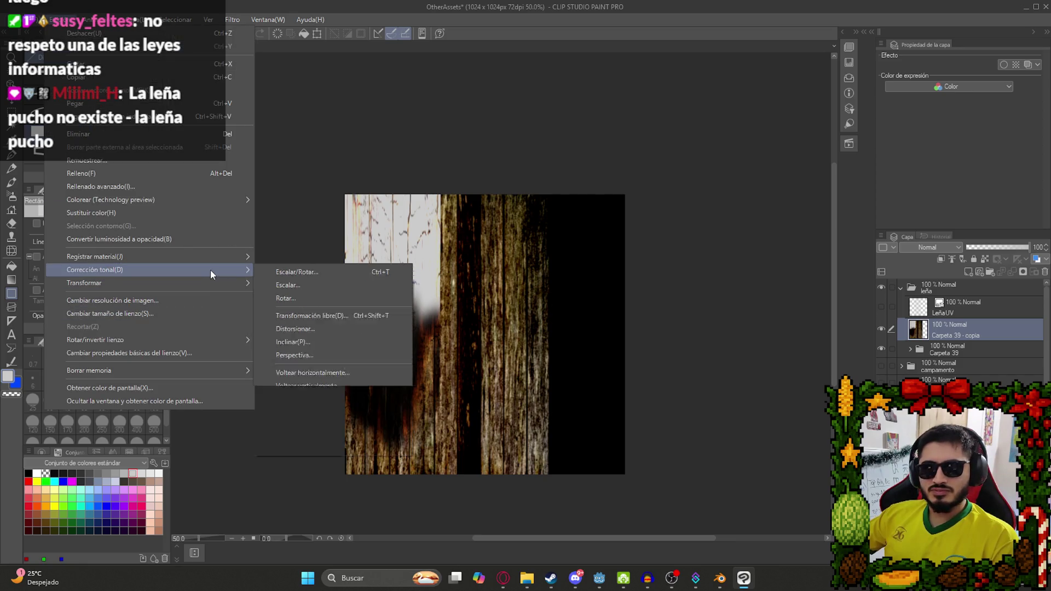
click(232, 19)
mouse_move(263, 72)
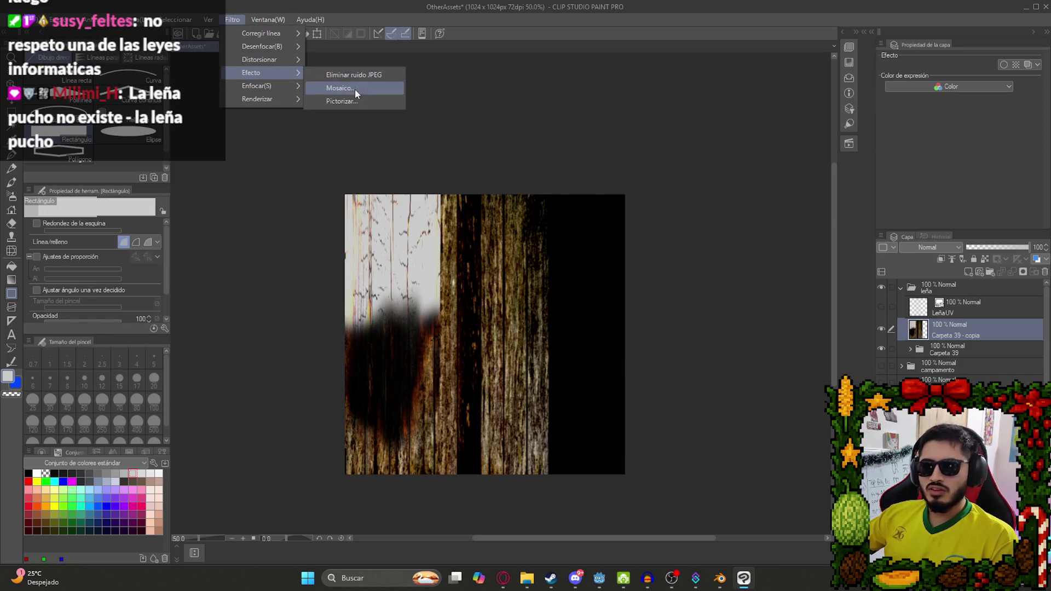
click(355, 87)
text(0)
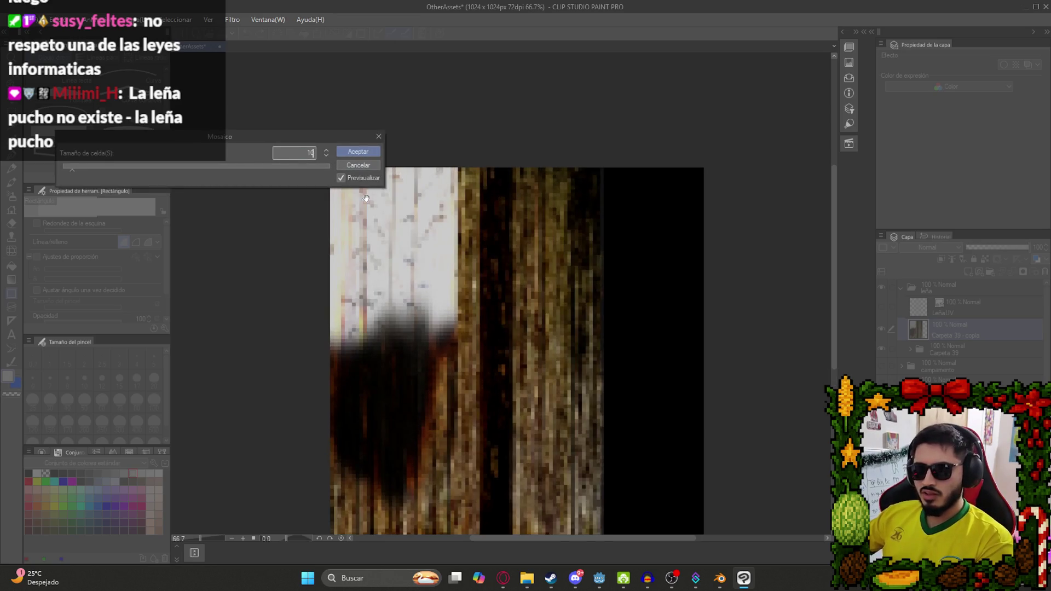
key(Return)
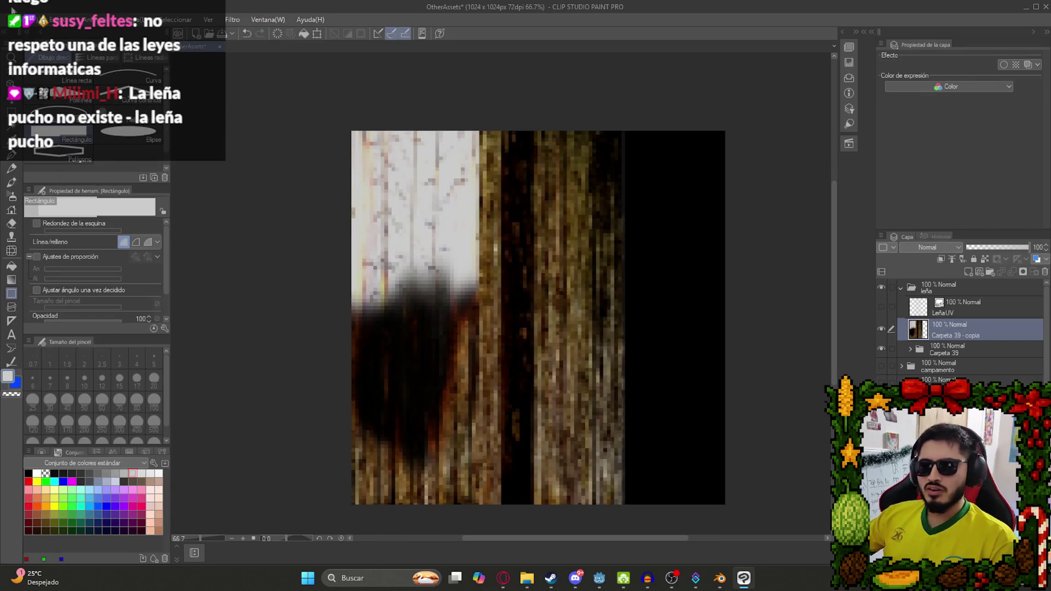
click(14, 19)
Export the pixelated layer as a single-layer PNG, replacing LeñaTexture.png.
mouse_move(164, 160)
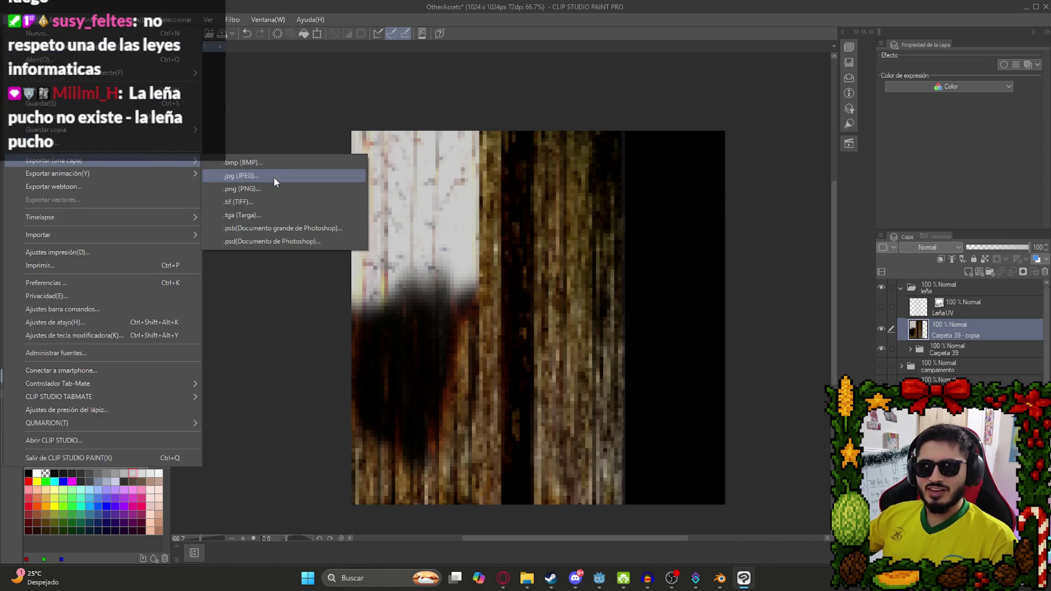
click(235, 189)
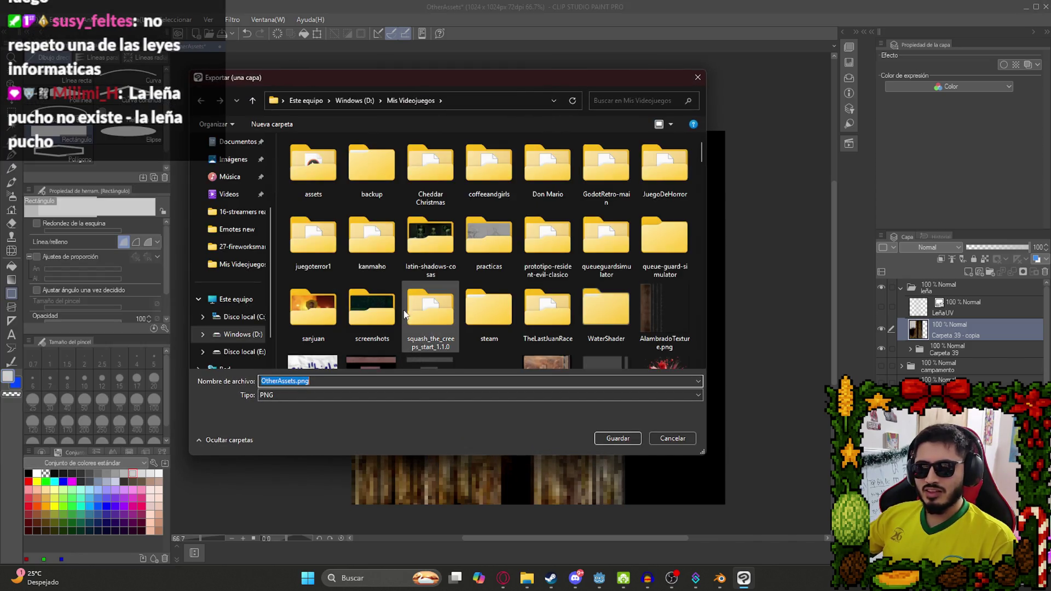
scroll(449, 328, down, 10)
click(478, 314)
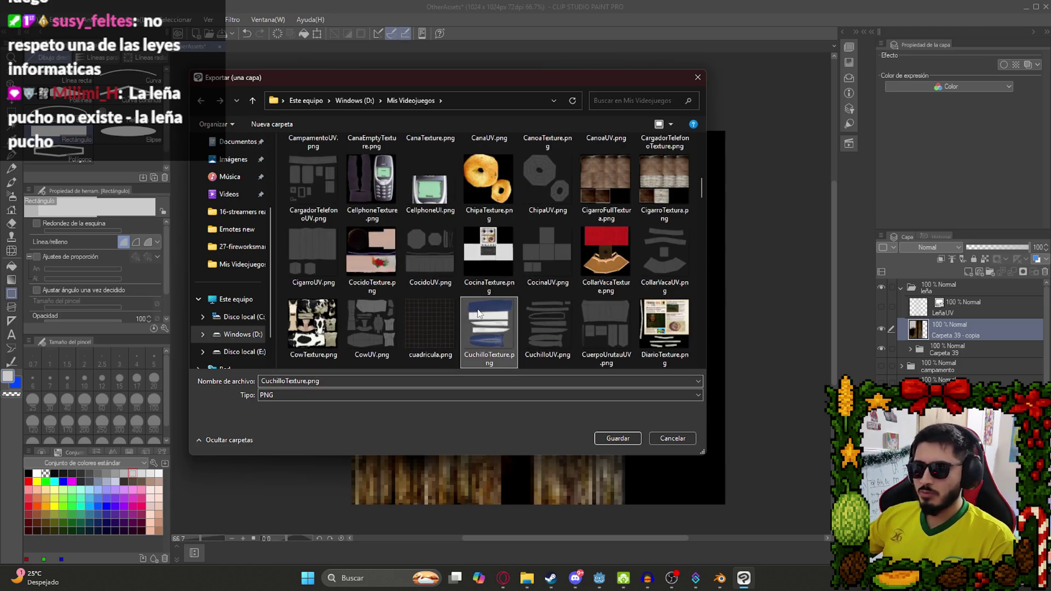
scroll(478, 314, down, 5)
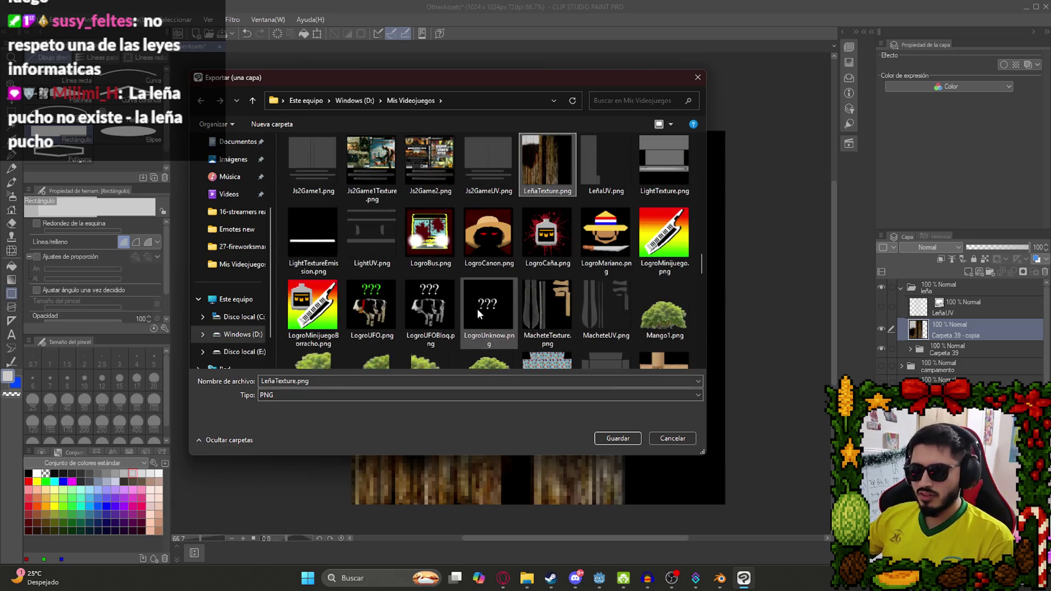
double_click(568, 174)
click(564, 293)
key(Return)
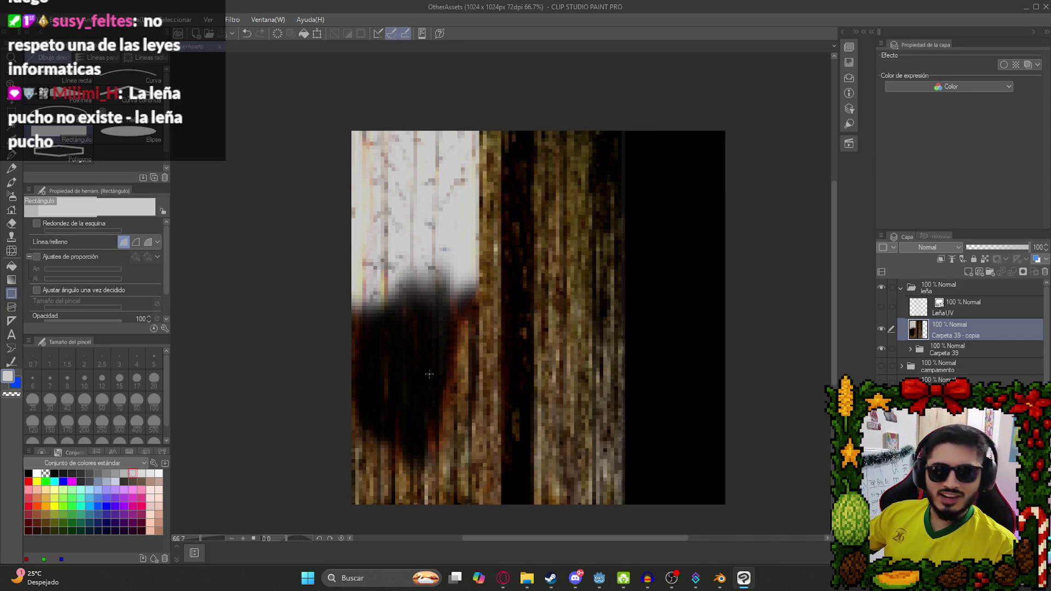
scroll(431, 372, down, 2)
scroll(421, 324, up, 3)
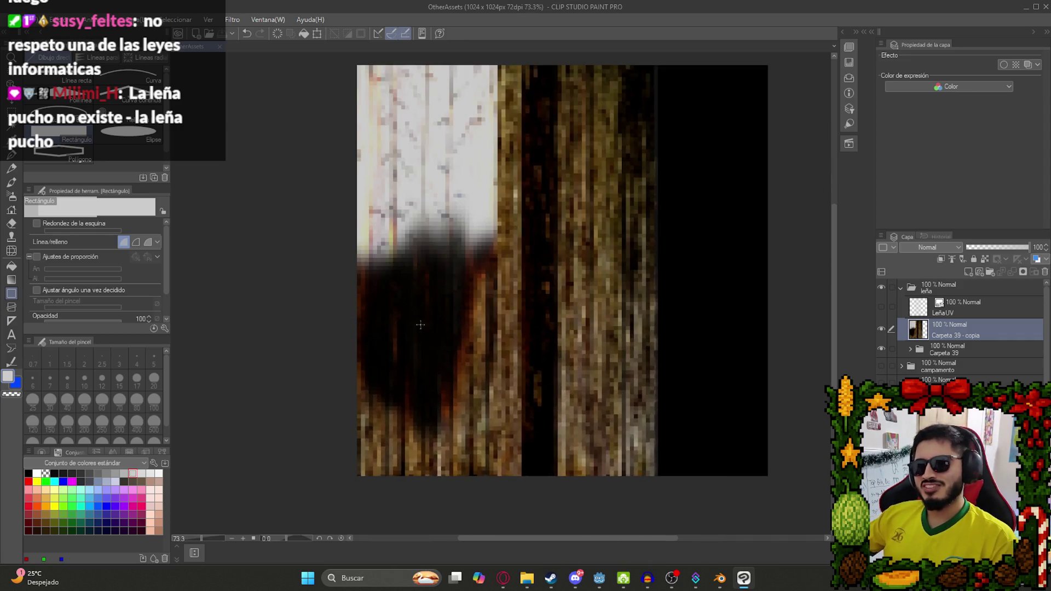
In Blender's Shading workspace, reload LeñaTexture.png into the log's Image Texture node.
click(721, 574)
click(361, 20)
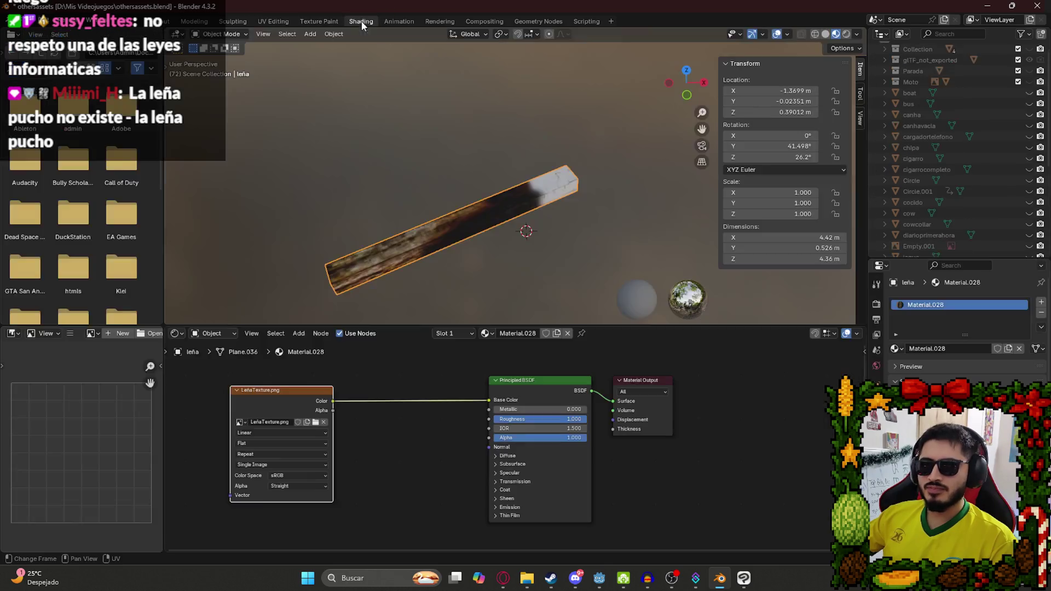
click(323, 422)
click(326, 423)
scroll(575, 316, down, 5)
scroll(576, 316, down, 15)
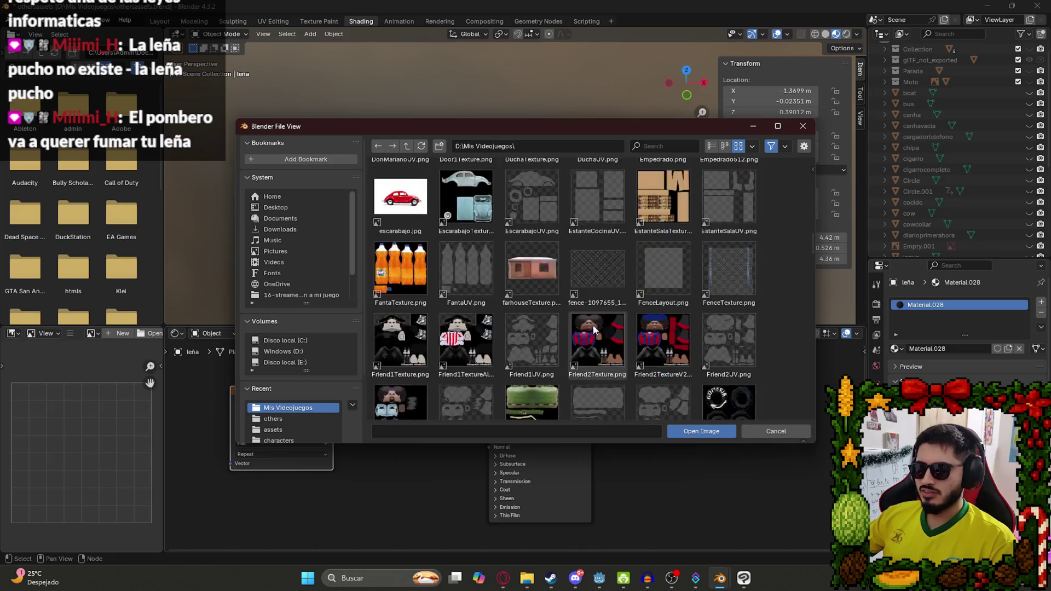
scroll(620, 293, down, 5)
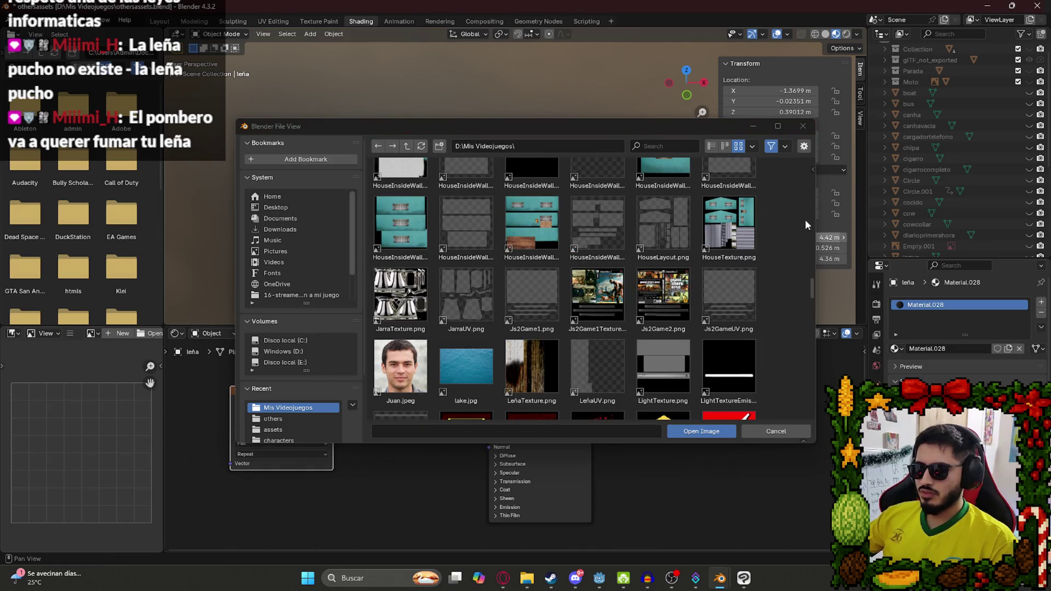
mouse_move(810, 291)
mouse_down()
mouse_move(806, 311)
mouse_move(806, 301)
mouse_up()
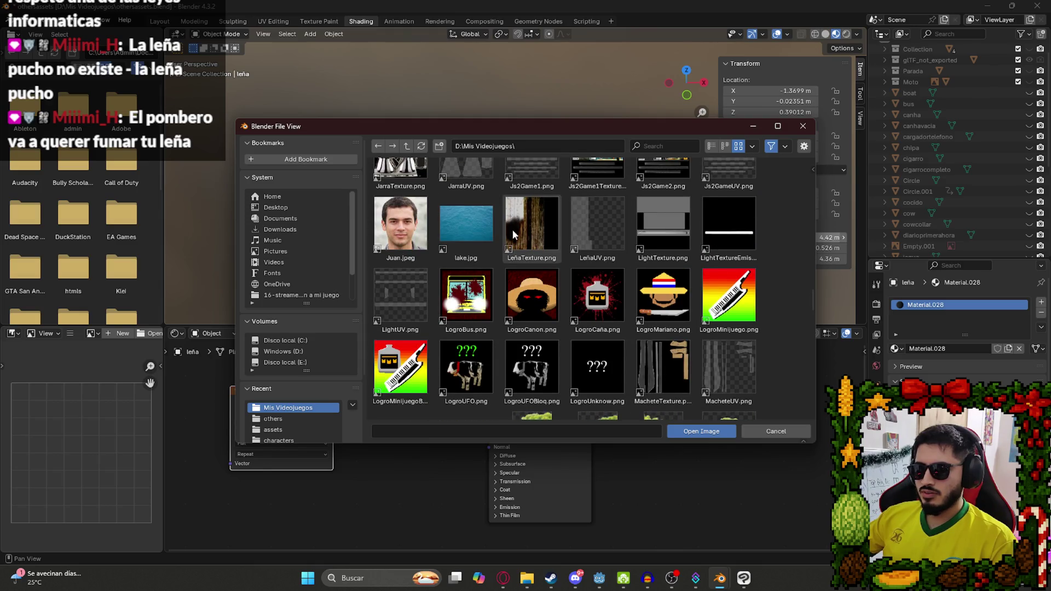
double_click(514, 233)
mouse_move(533, 94)
mouse_down()
mouse_move(485, 133)
mouse_move(501, 151)
mouse_move(496, 205)
mouse_move(514, 194)
mouse_move(474, 227)
mouse_move(444, 159)
mouse_move(629, 48)
mouse_move(586, 77)
mouse_move(451, 107)
mouse_move(262, 88)
mouse_up()
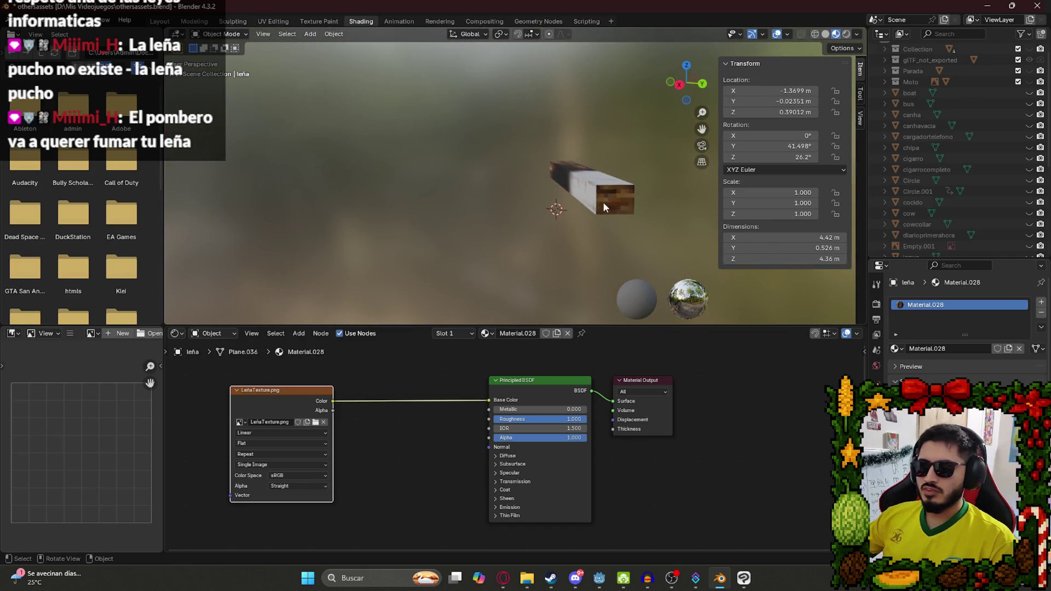
In Clip Studio, show LeñaUV, delete the Carpeta 39 - copia layer and expand Carpeta 39.
click(743, 578)
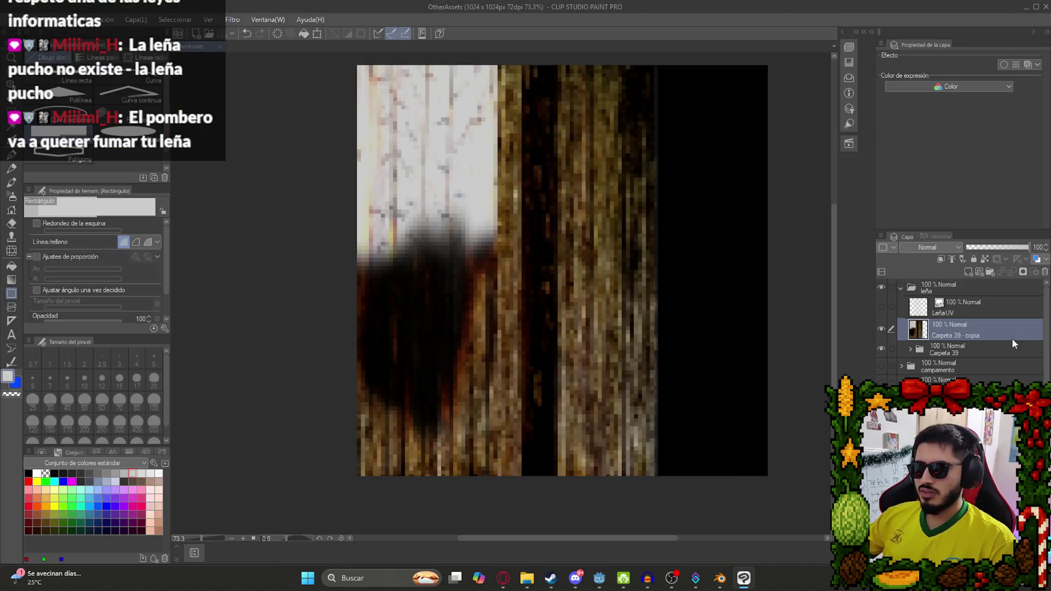
click(881, 306)
right_click(941, 328)
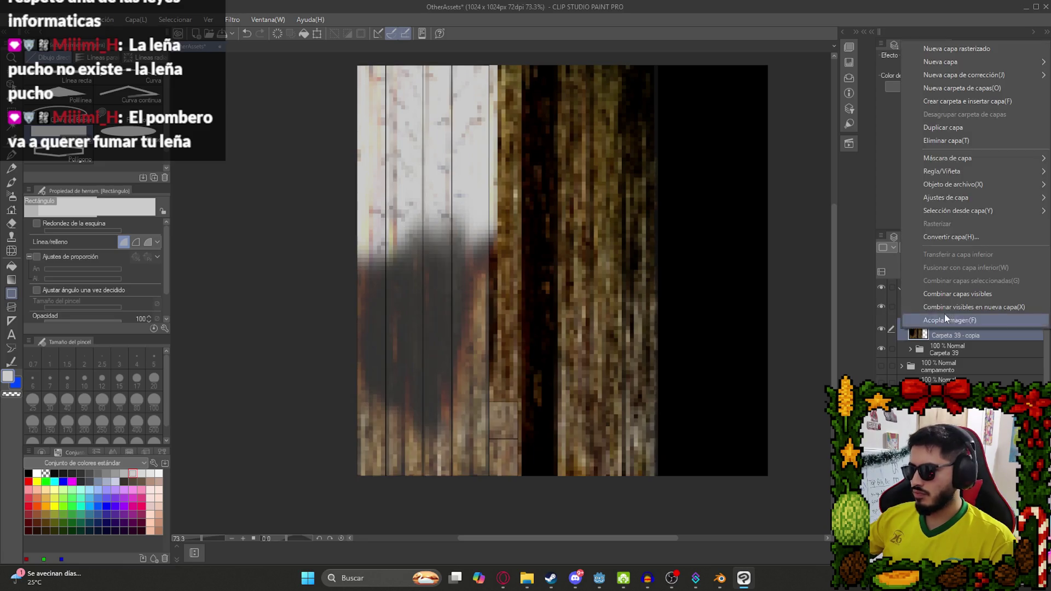
click(941, 146)
click(911, 327)
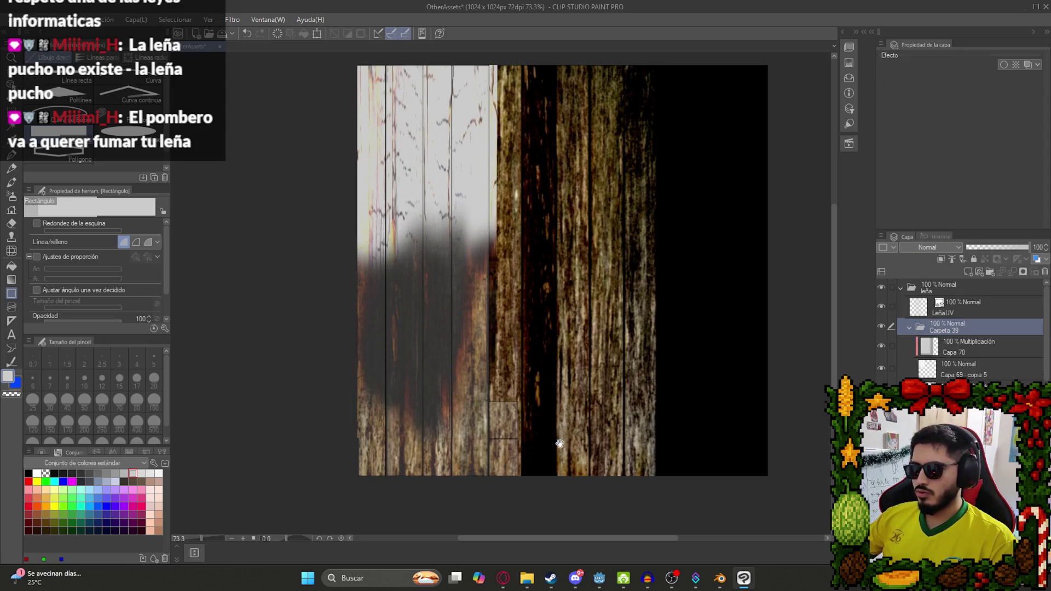
scroll(445, 478, up, 5)
click(695, 578)
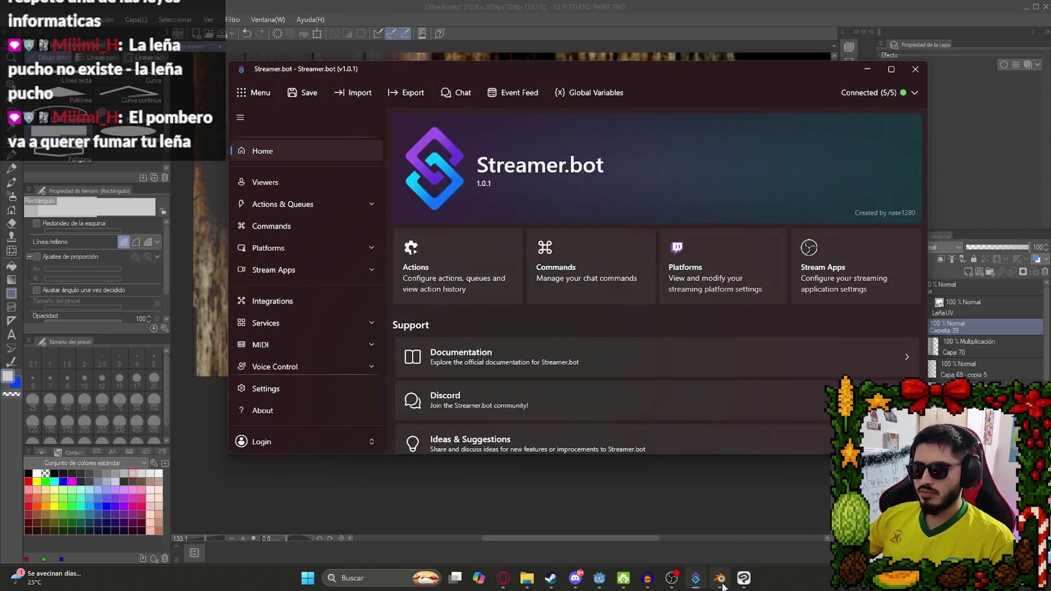
Select the log end face's UVs in UV Editing and orbit to check where they map.
click(719, 578)
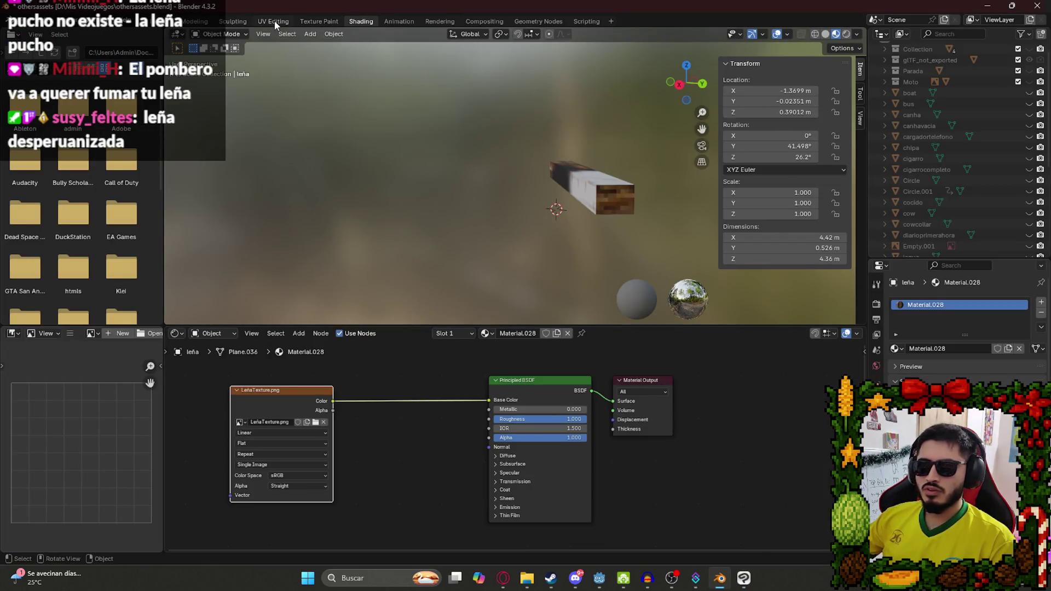
click(273, 21)
click(188, 413)
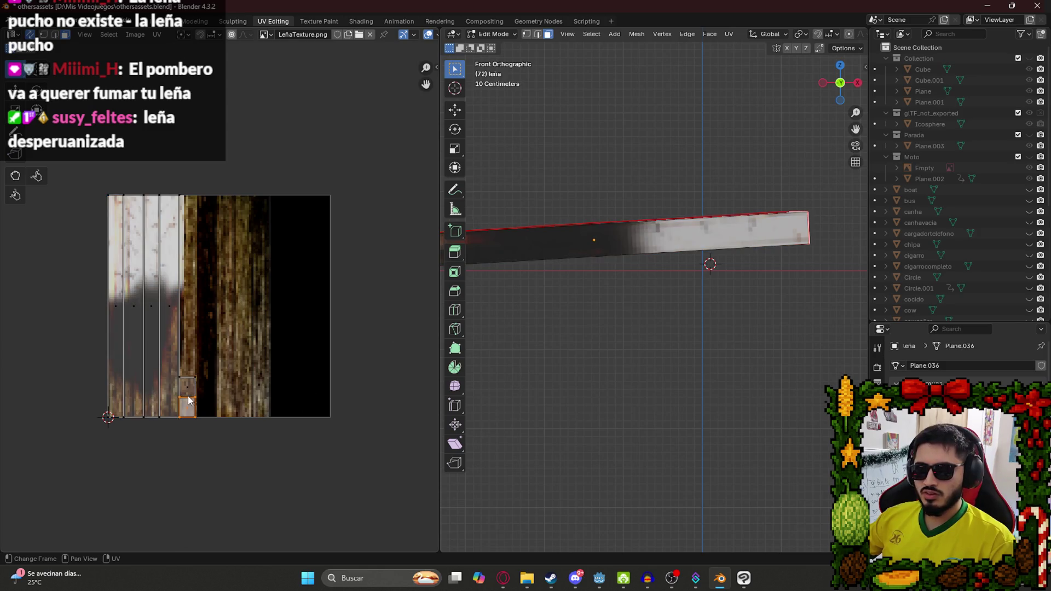
mouse_move(806, 177)
mouse_down()
mouse_move(696, 180)
mouse_move(706, 271)
mouse_up()
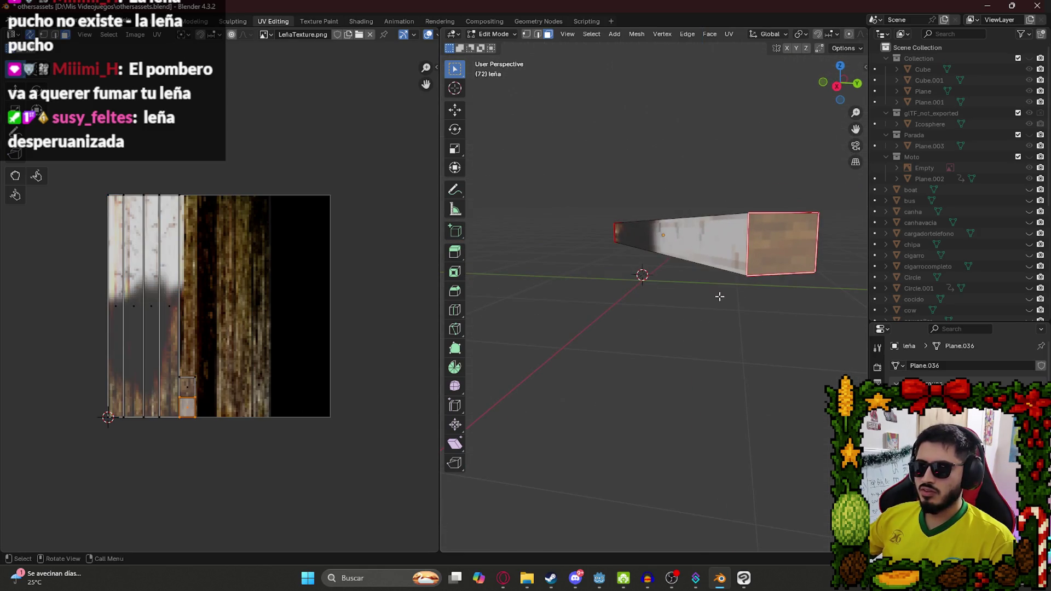
click(743, 578)
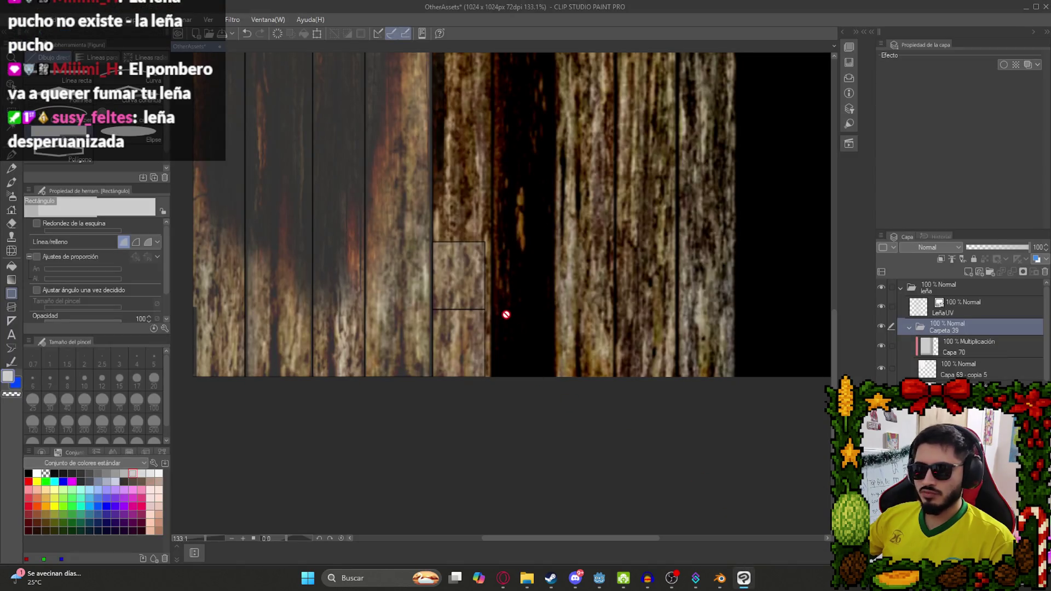
click(966, 347)
Copy a rectangle of pale wood from Capa 70 and paste it as a new layer.
scroll(405, 84, down, 6)
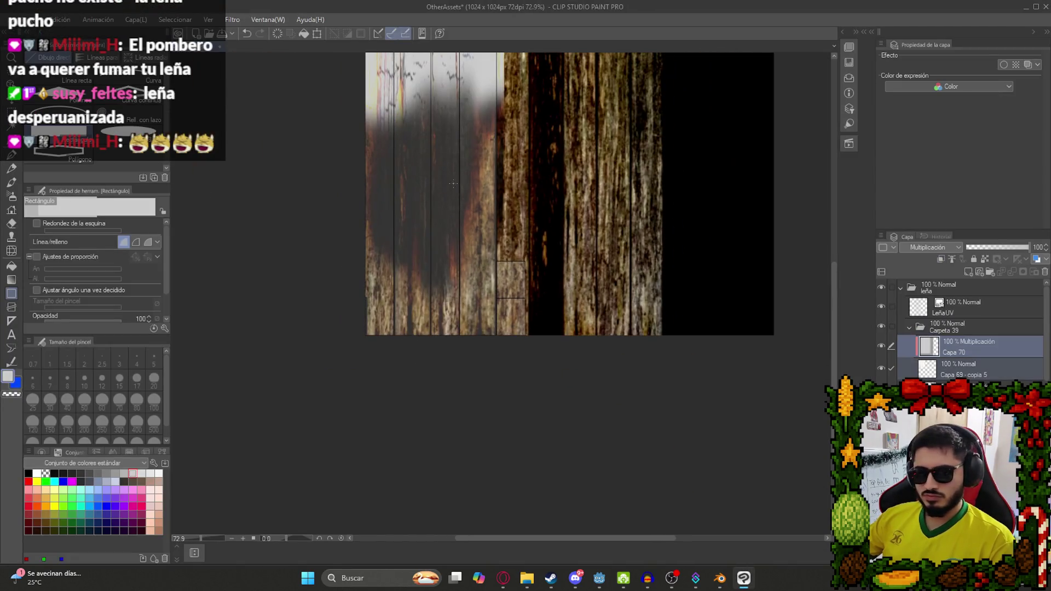
key(m)
scroll(405, 84, up, 7)
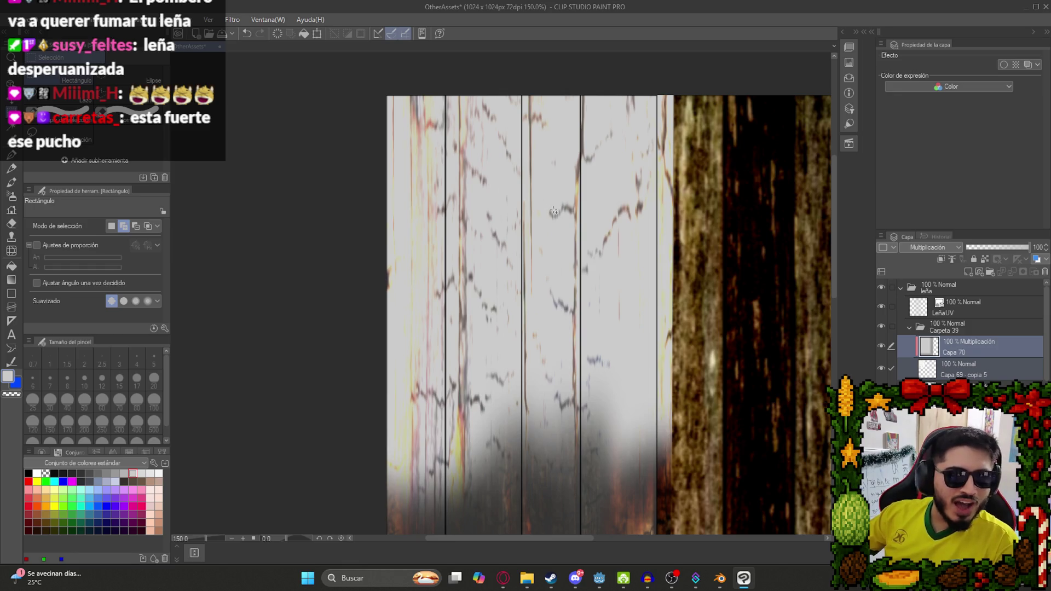
drag(507, 171, 592, 264)
key(ctrl+c)
key(ctrl+v)
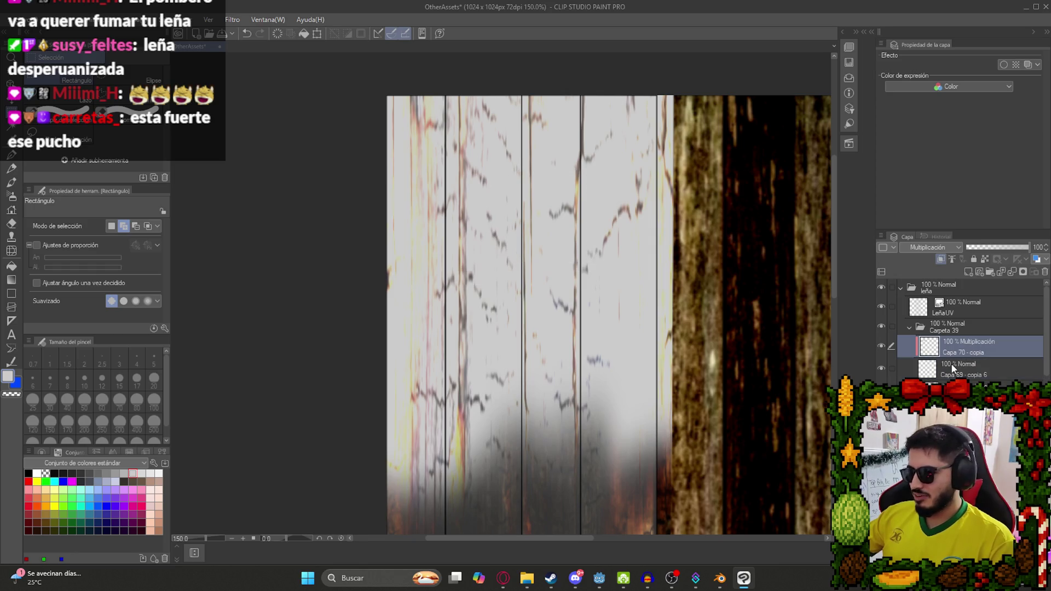
Set the copied patch to Normal blending and move it onto the dark plank's bottom.
right_click(952, 370)
click(942, 306)
key(k)
mouse_move(584, 272)
mouse_down()
mouse_move(663, 356)
mouse_move(652, 253)
mouse_move(628, 264)
mouse_move(562, 428)
mouse_up()
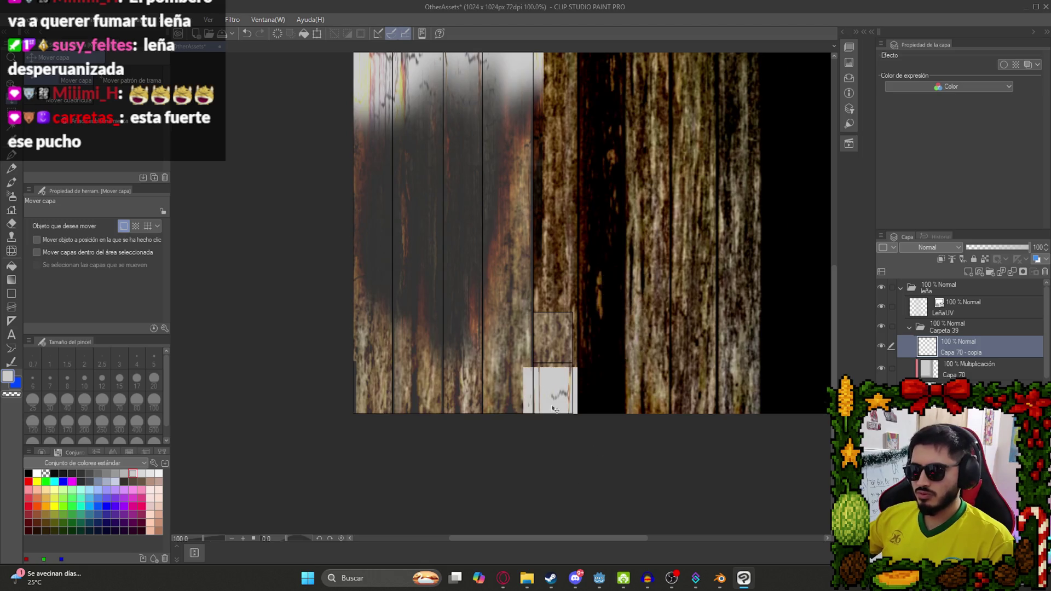
scroll(533, 380, up, 5)
drag(540, 380, 572, 382)
Resize the patch to about 116% width and 84% height and apply it.
key(ctrl+t)
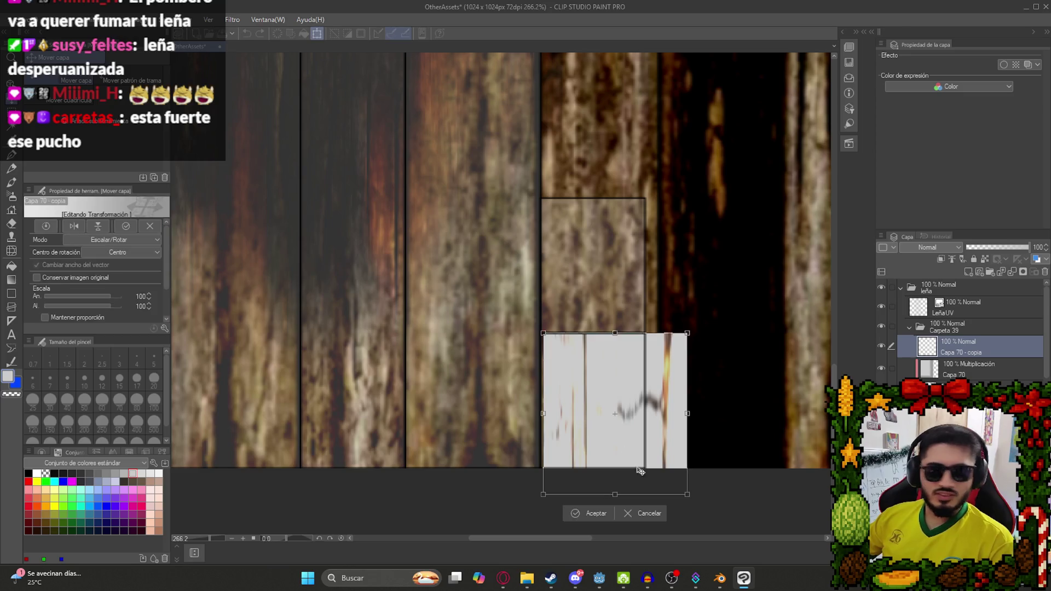
mouse_move(623, 489)
mouse_down()
mouse_move(622, 461)
mouse_move(622, 472)
mouse_up()
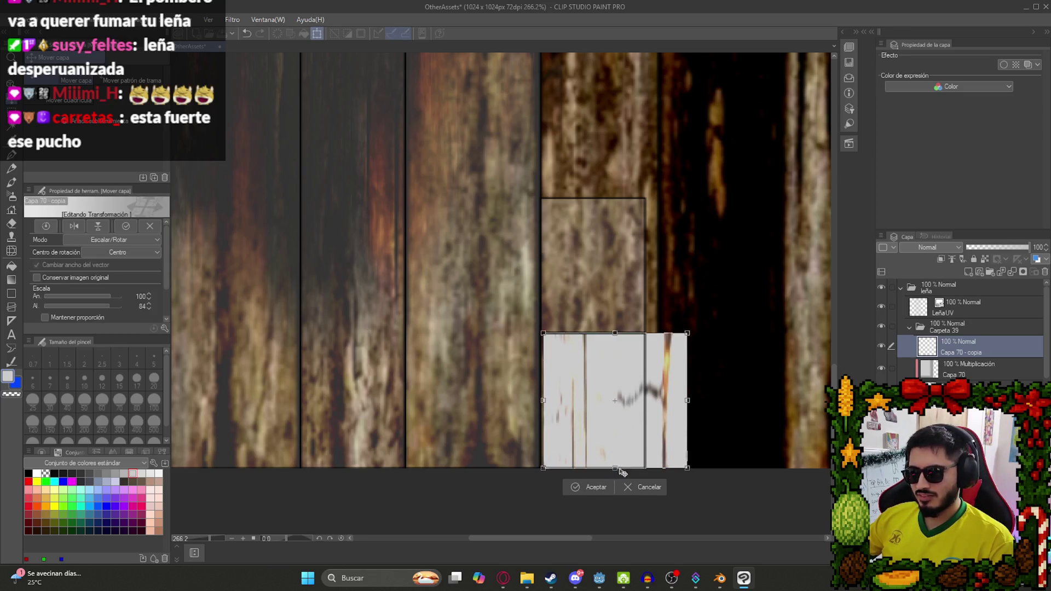
mouse_move(688, 404)
mouse_down()
mouse_move(652, 400)
mouse_move(717, 400)
mouse_move(707, 400)
mouse_up()
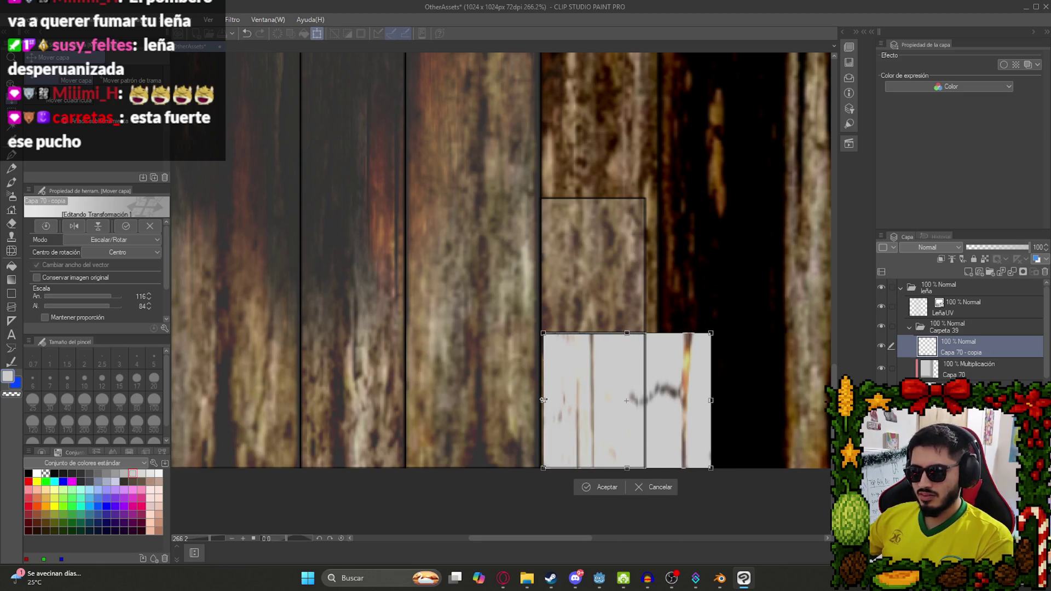
click(600, 486)
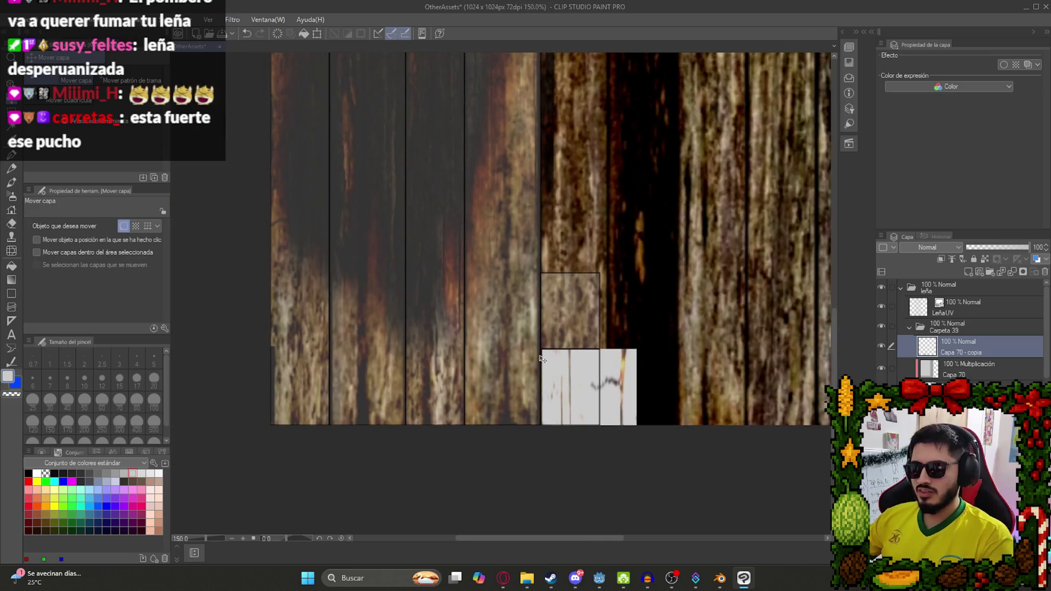
scroll(595, 240, down, 5)
scroll(385, 102, down, 2)
click(939, 327)
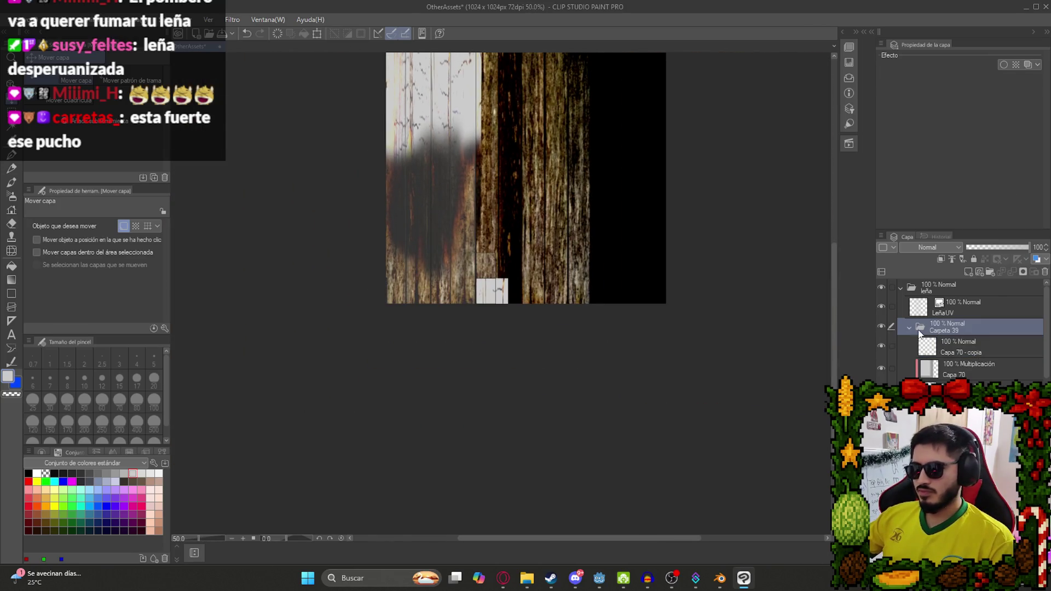
Duplicate and merge the Carpeta 39 folder, hide LeñaUV, and apply the Mosaico filter.
click(909, 327)
key(ctrl+c)
key(ctrl+v)
right_click(939, 326)
click(975, 272)
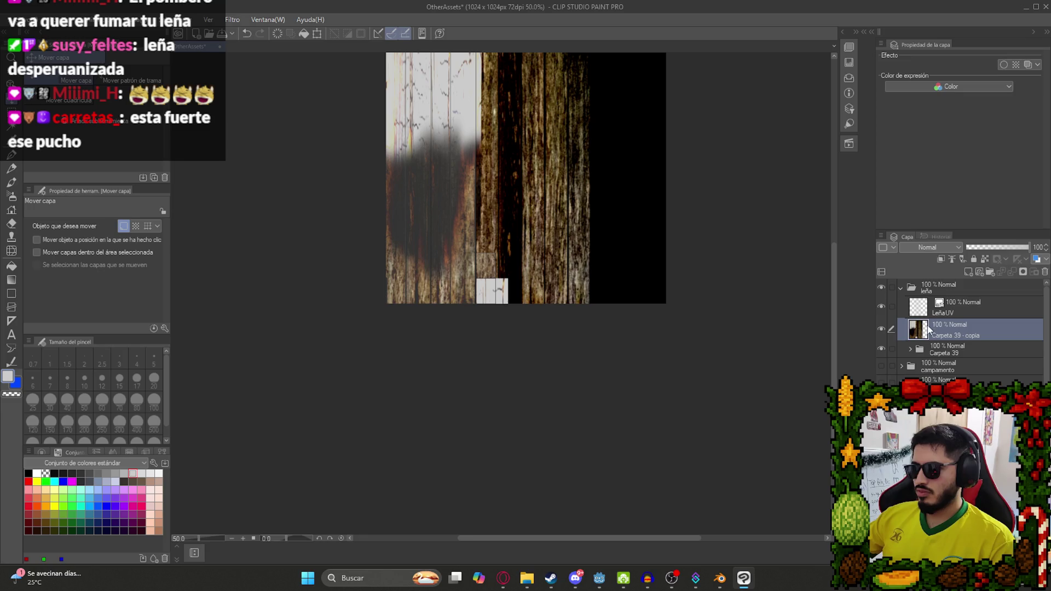
click(882, 306)
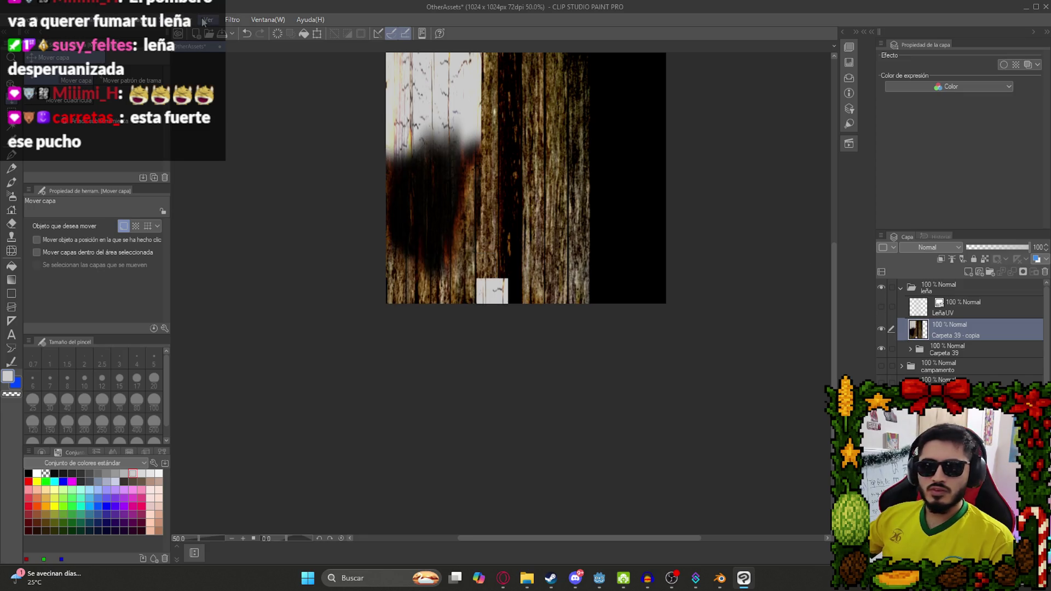
click(232, 19)
mouse_move(263, 73)
click(379, 91)
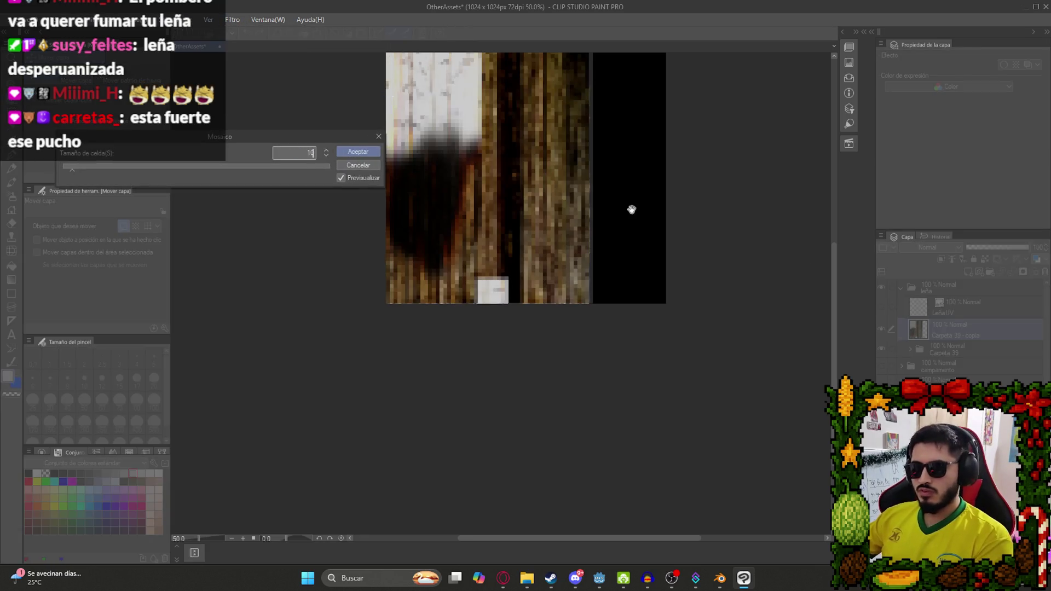
key(Return)
Export the merged layer as a PNG, overwriting LeñaTexture.png.
click(14, 20)
mouse_move(109, 163)
click(282, 199)
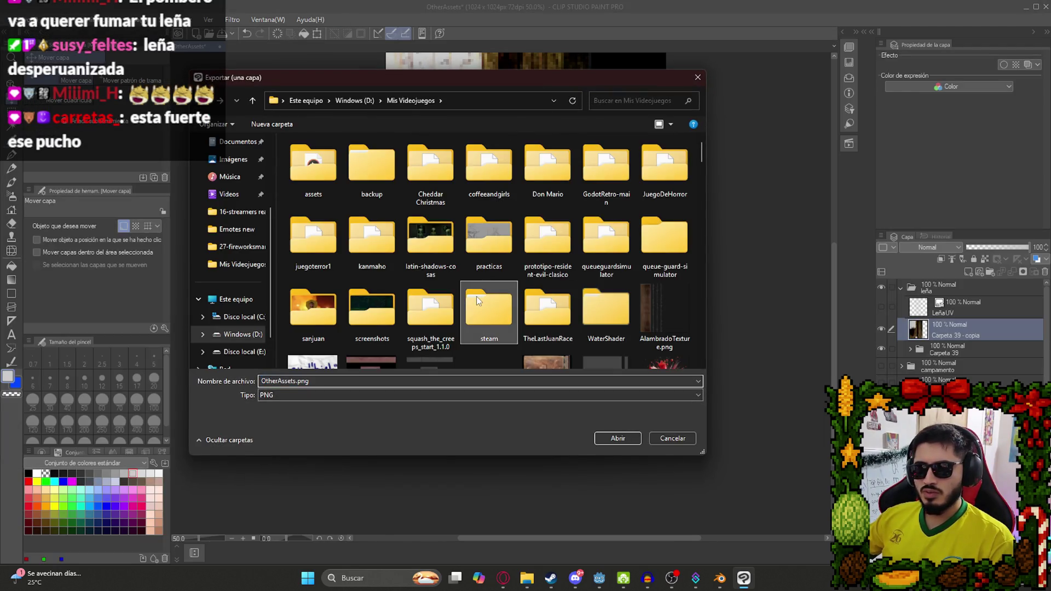
double_click(476, 296)
key(Return)
click(544, 285)
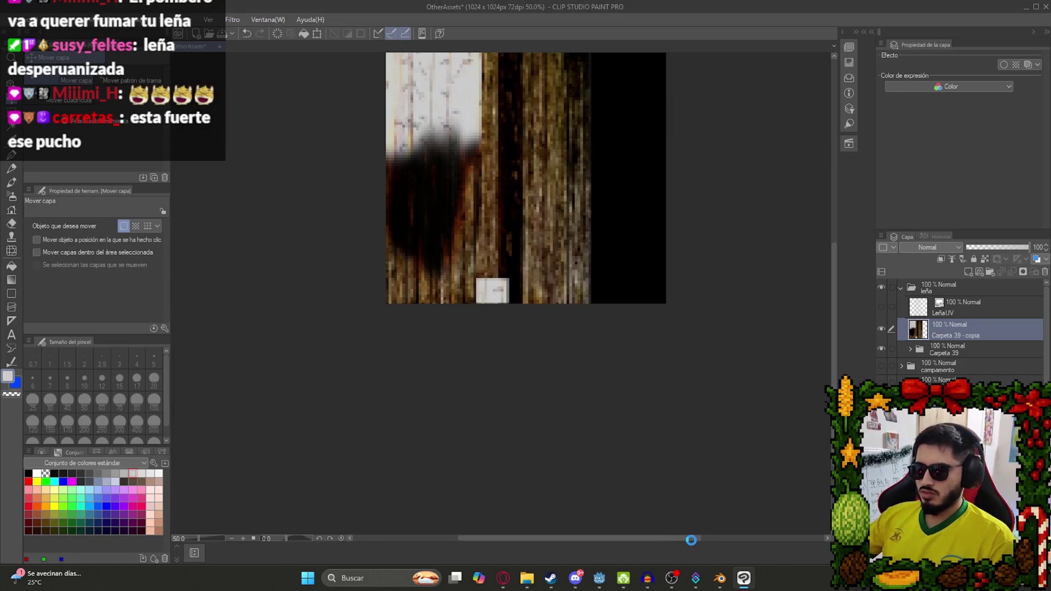
click(720, 582)
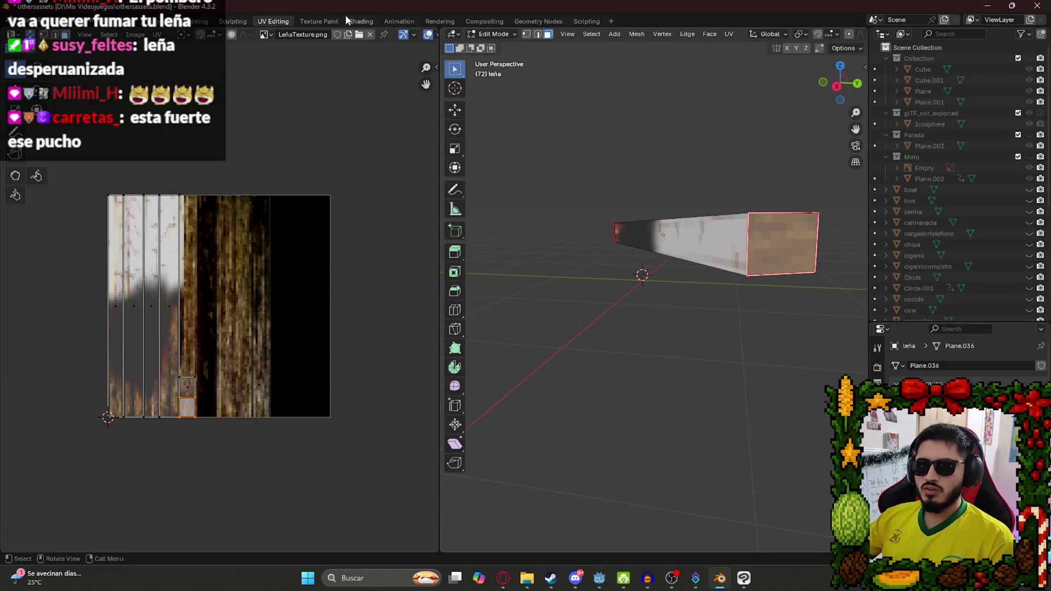
Reload LeñaTexture.png in the Image Texture node, then view the log from the front in Layout.
click(358, 22)
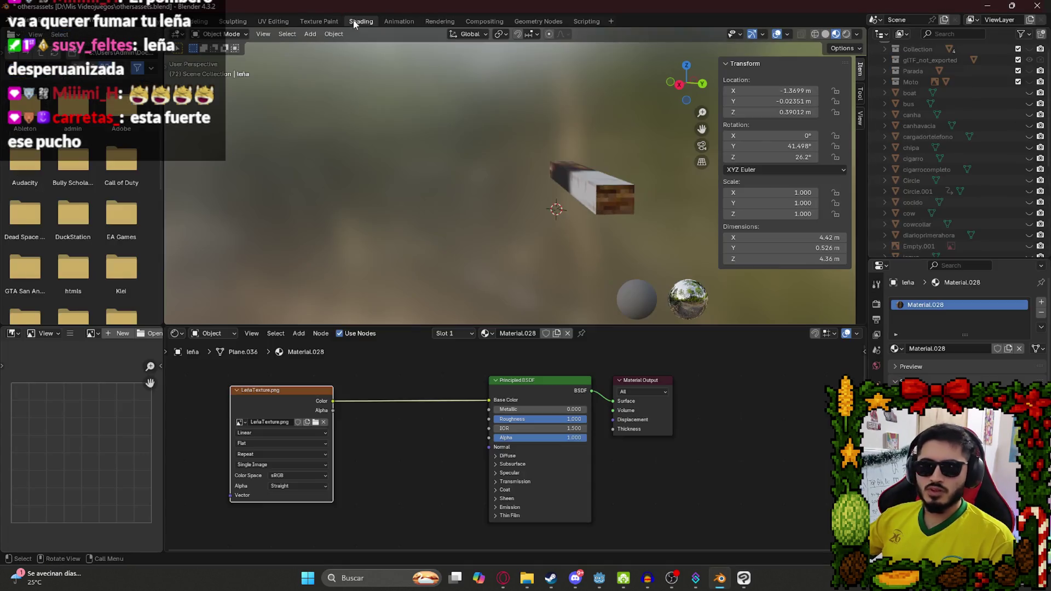
click(324, 422)
click(321, 422)
mouse_move(811, 184)
mouse_down()
mouse_move(799, 327)
mouse_move(801, 343)
mouse_move(815, 203)
mouse_move(823, 354)
mouse_move(822, 306)
mouse_up()
double_click(514, 211)
mouse_move(520, 192)
mouse_down()
mouse_move(546, 145)
mouse_move(393, 137)
mouse_up()
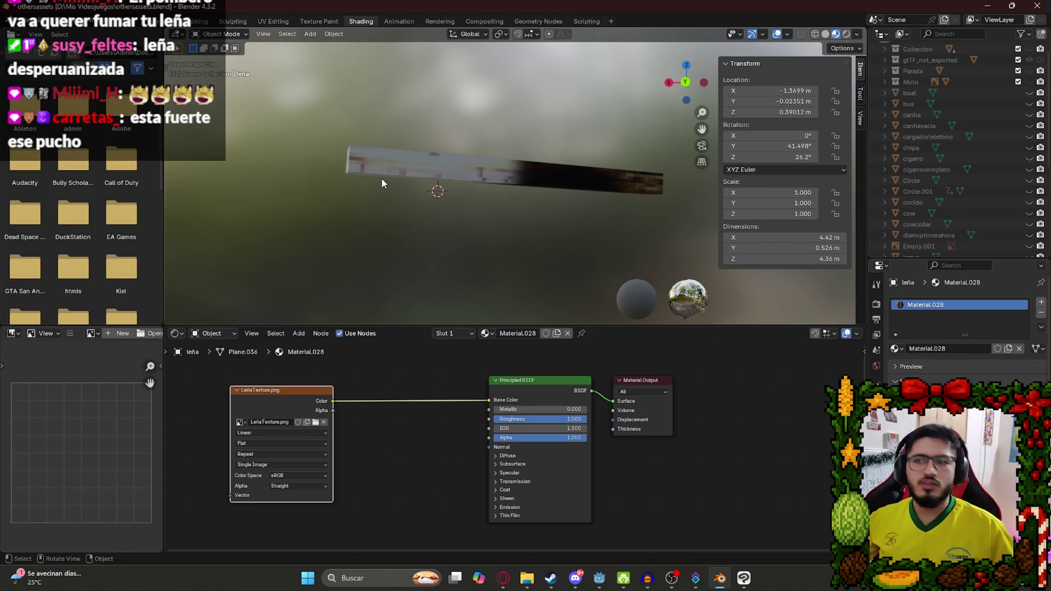
scroll(471, 144, down, 2)
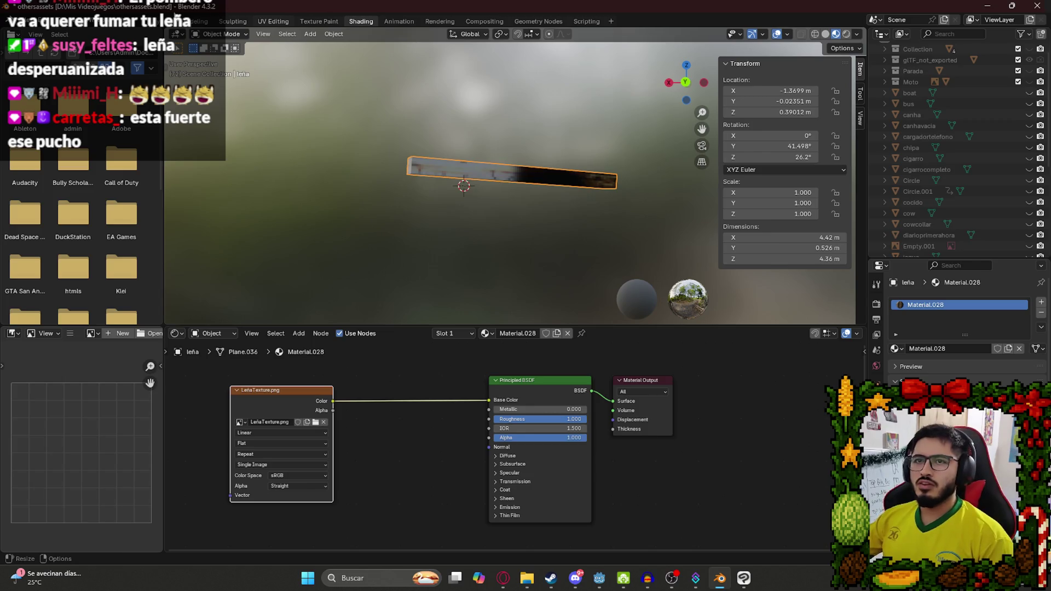
click(167, 20)
key(KP_1)
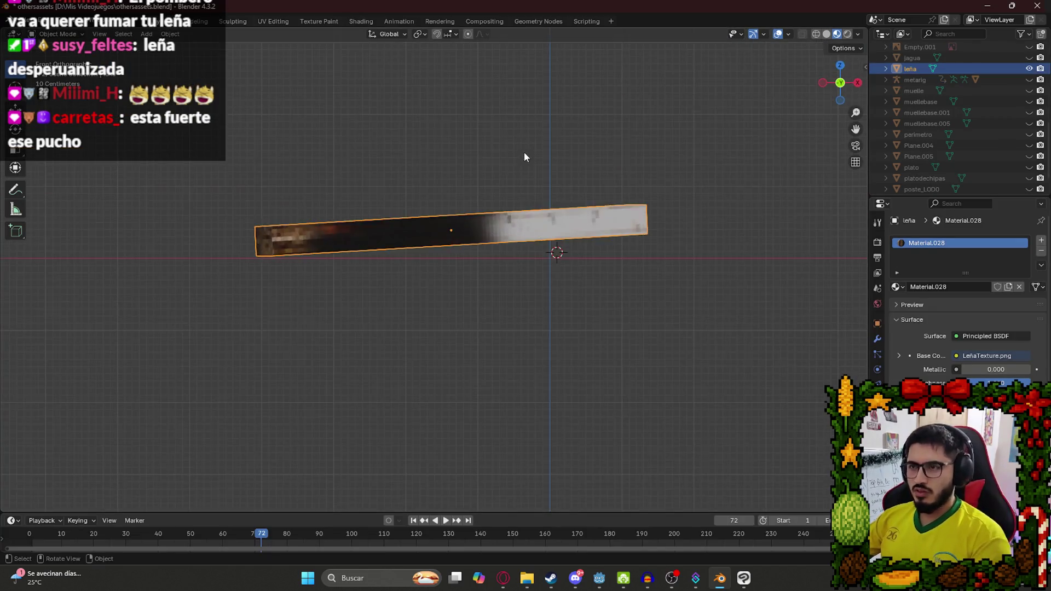
Duplicate the log, tilt the copy slightly and shift it down and left.
key(shift+d)
key(Escape)
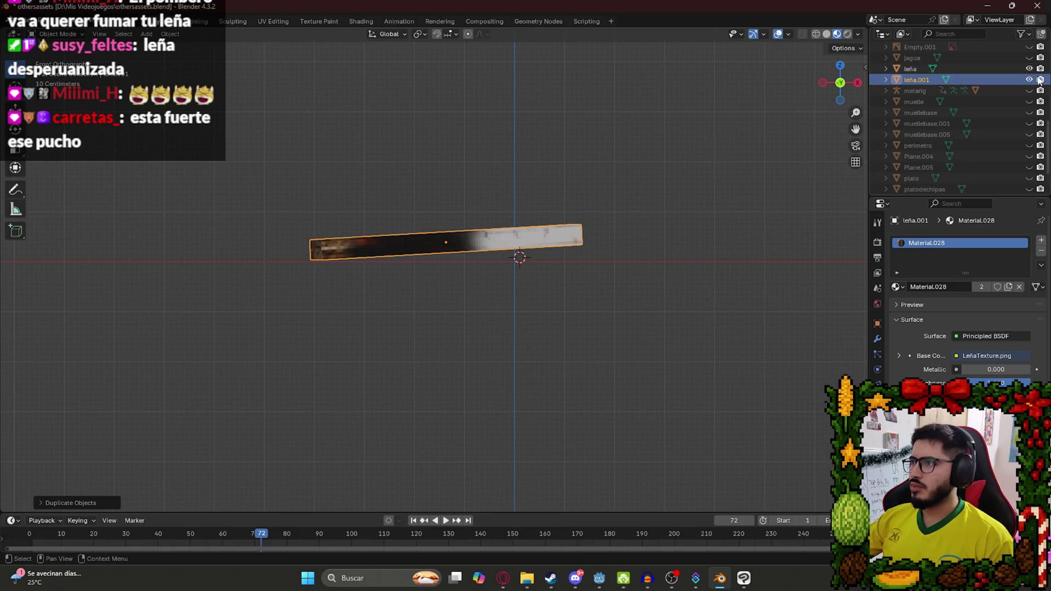
scroll(502, 227, up, 2)
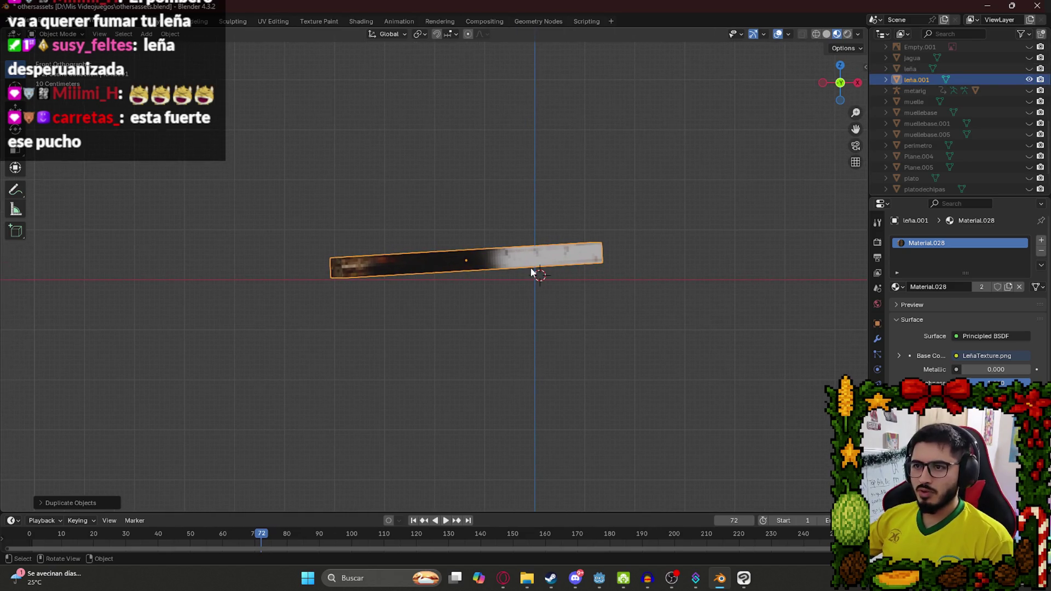
key(r)
click(637, 232)
key(g)
click(452, 275)
mouse_move(452, 275)
mouse_down()
mouse_move(452, 343)
mouse_move(487, 344)
mouse_move(421, 235)
mouse_up()
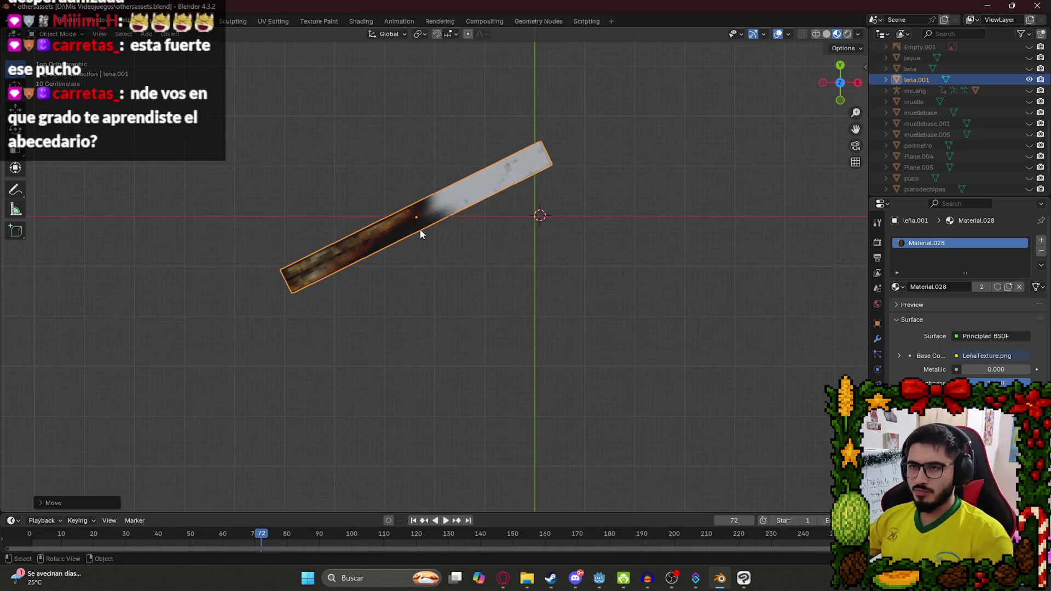
Add a second copy rotated to cross the first log, levelled and raised along Z.
key(shift+d)
click(546, 284)
key(r)
click(788, 201)
key(g)
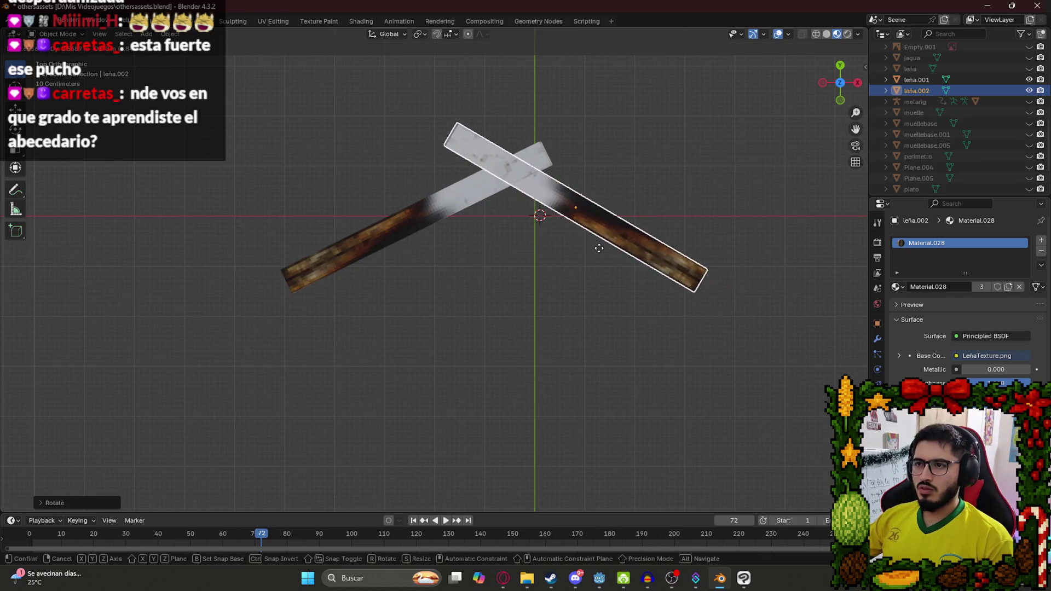
click(604, 254)
key(KP_1)
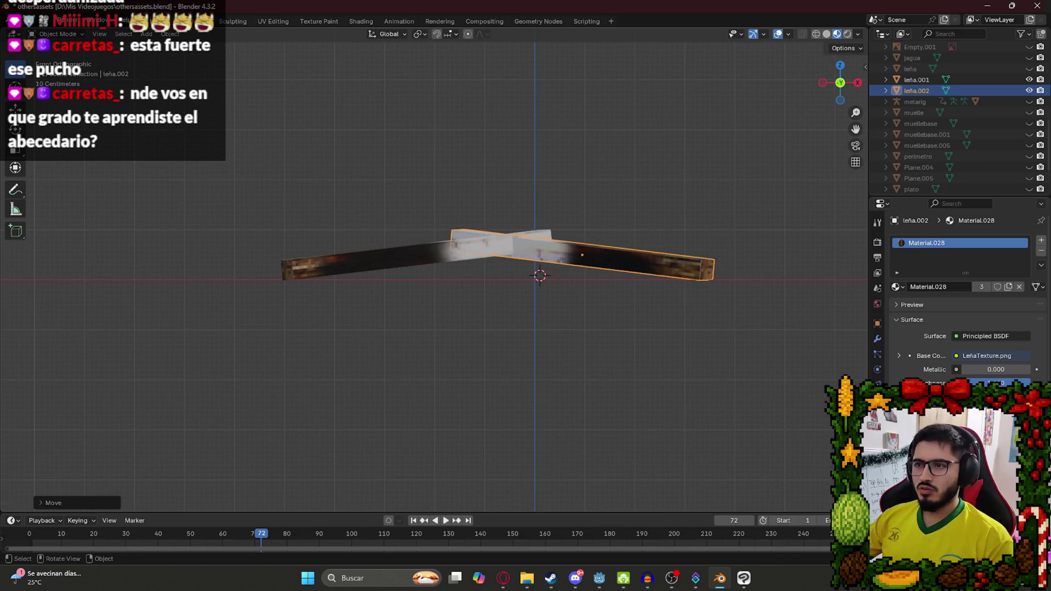
key(r)
click(541, 254)
key(g)
key(z)
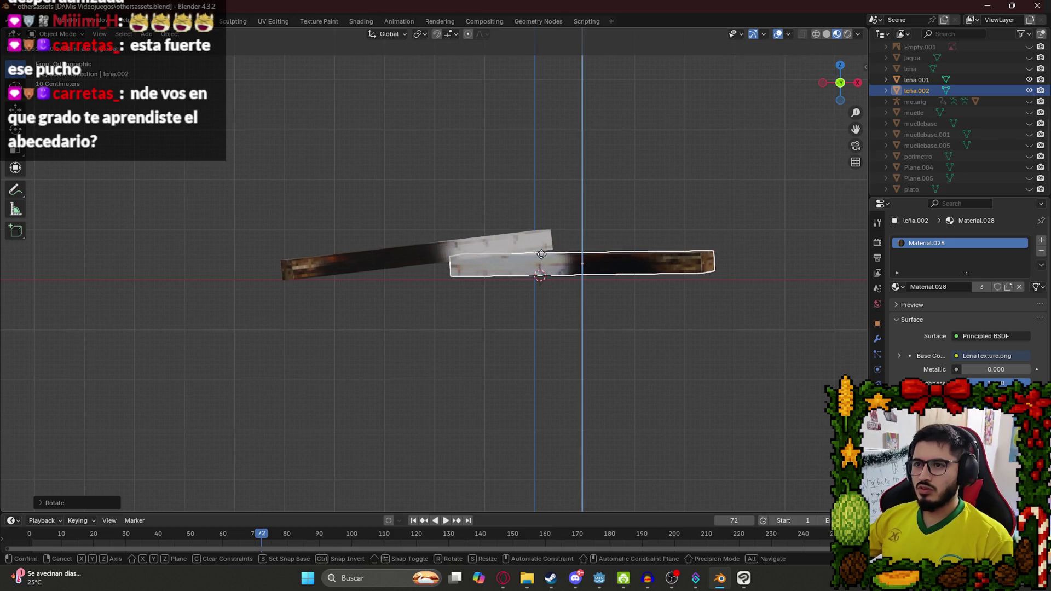
click(542, 254)
mouse_move(540, 243)
mouse_down()
mouse_move(531, 265)
mouse_move(542, 312)
mouse_move(455, 198)
mouse_move(518, 257)
mouse_up()
key(KP_7)
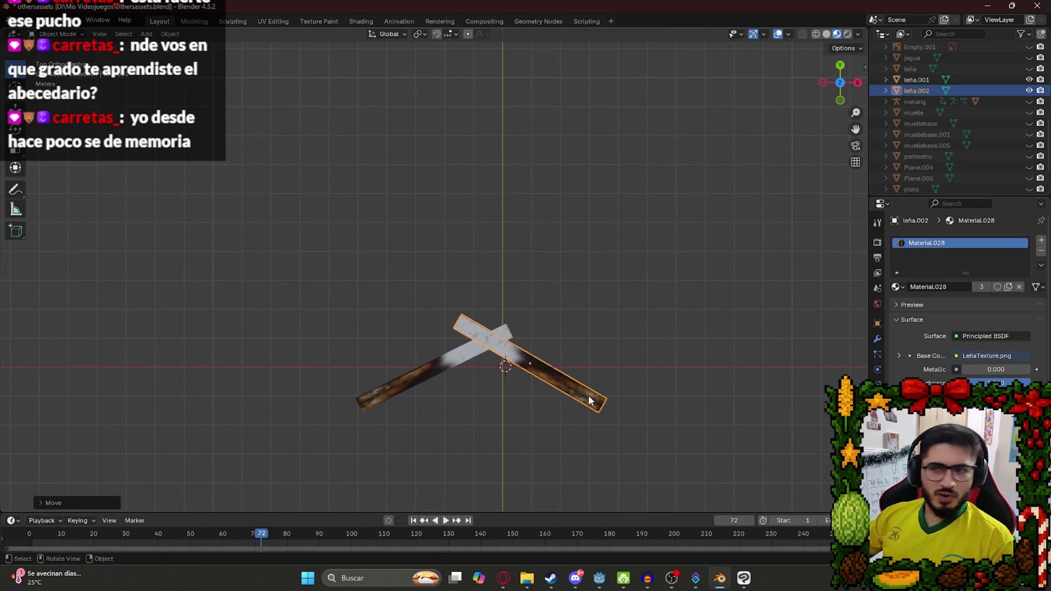
Add a third log copy, rotated and placed tilted across the crossed pair.
key(shift+d)
click(637, 401)
key(r)
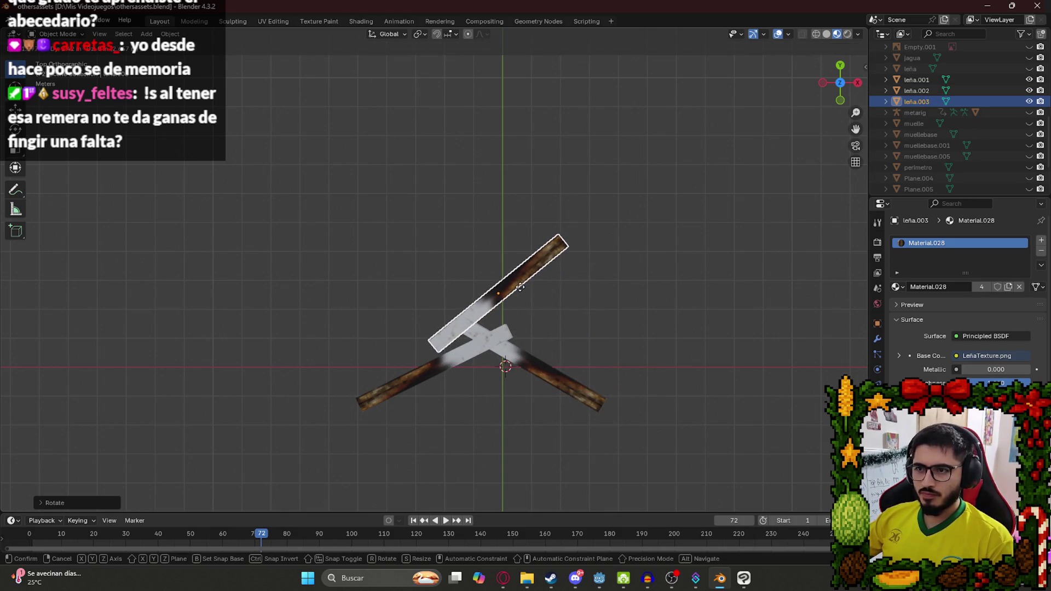
key(g)
click(505, 305)
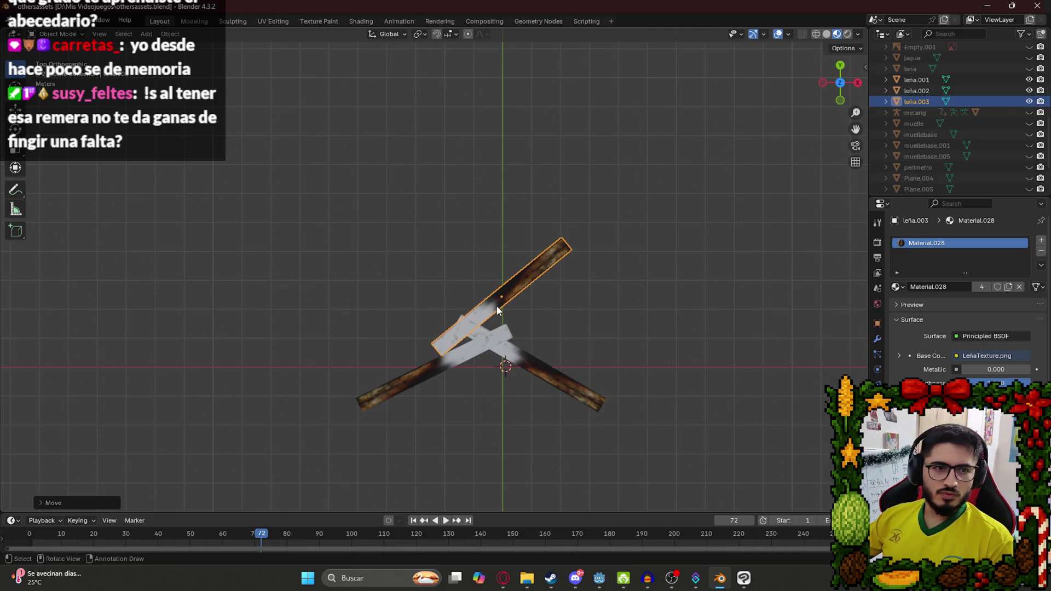
Angle the third log into place on the pile.
mouse_move(423, 349)
mouse_down()
mouse_move(649, 245)
mouse_move(410, 273)
mouse_move(416, 288)
mouse_move(485, 185)
mouse_move(536, 203)
mouse_up()
key(g)
key(r)
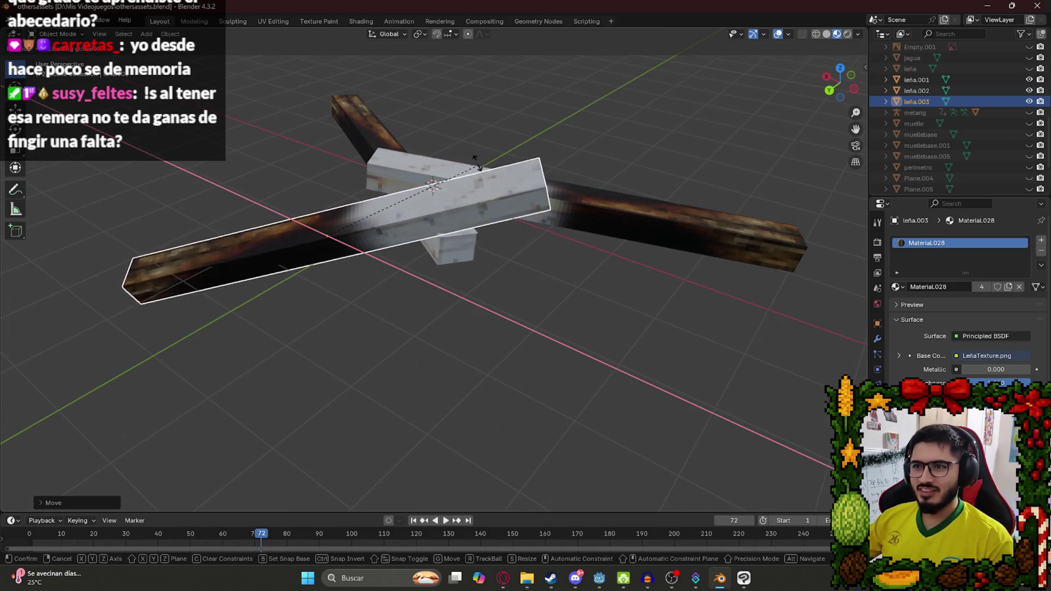
click(493, 186)
Rotate the tilted log leña.003 level and raise it straight up along Z onto the crossed logs.
mouse_move(493, 186)
mouse_down()
mouse_move(470, 184)
mouse_move(469, 136)
mouse_move(451, 241)
mouse_up()
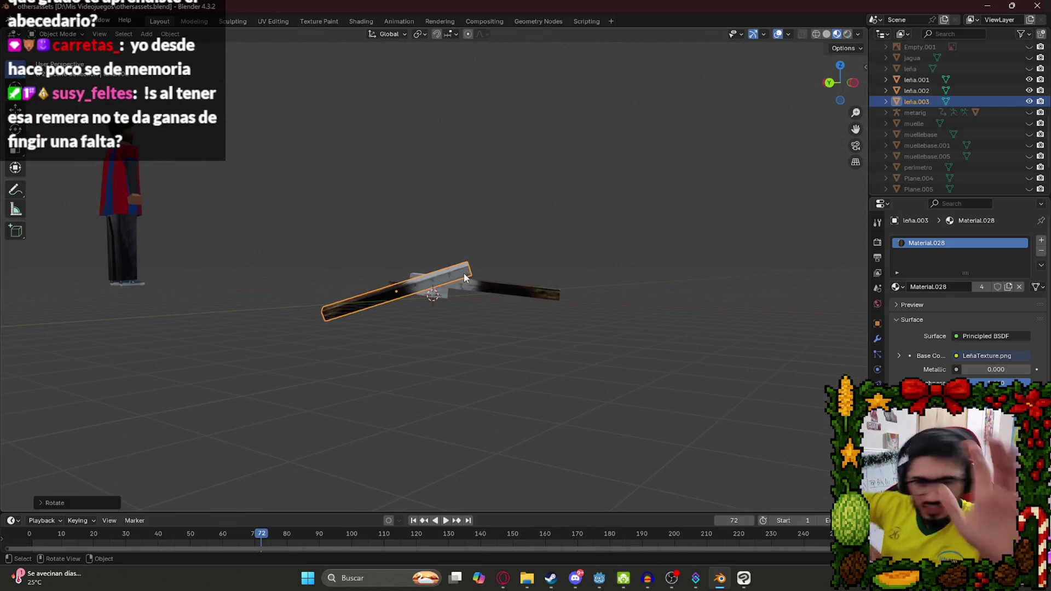
key(KP_1)
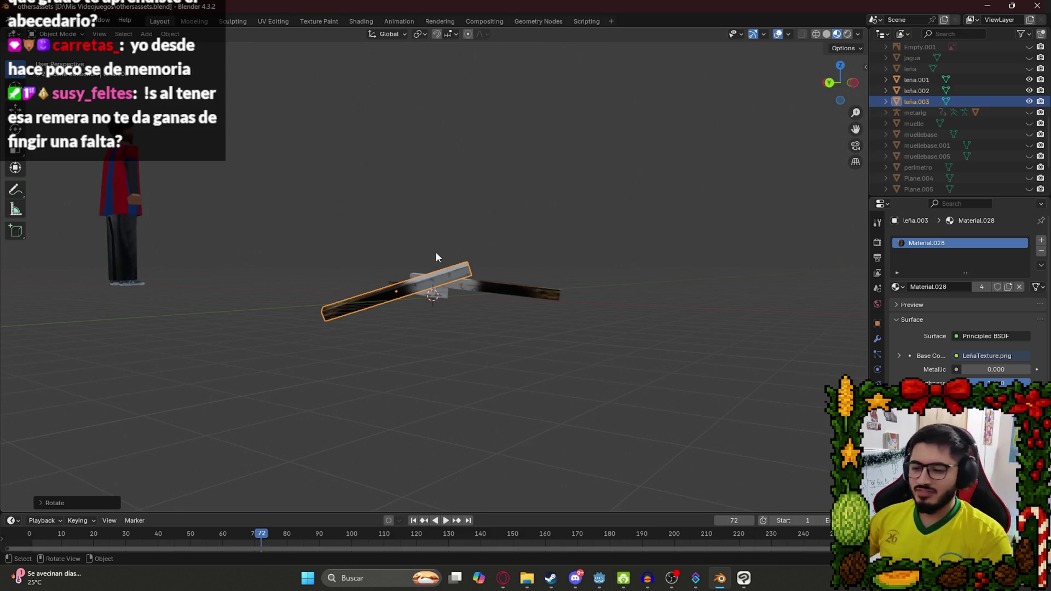
scroll(505, 273, up, 3)
mouse_move(661, 280)
mouse_down()
mouse_move(411, 259)
mouse_move(599, 271)
mouse_up()
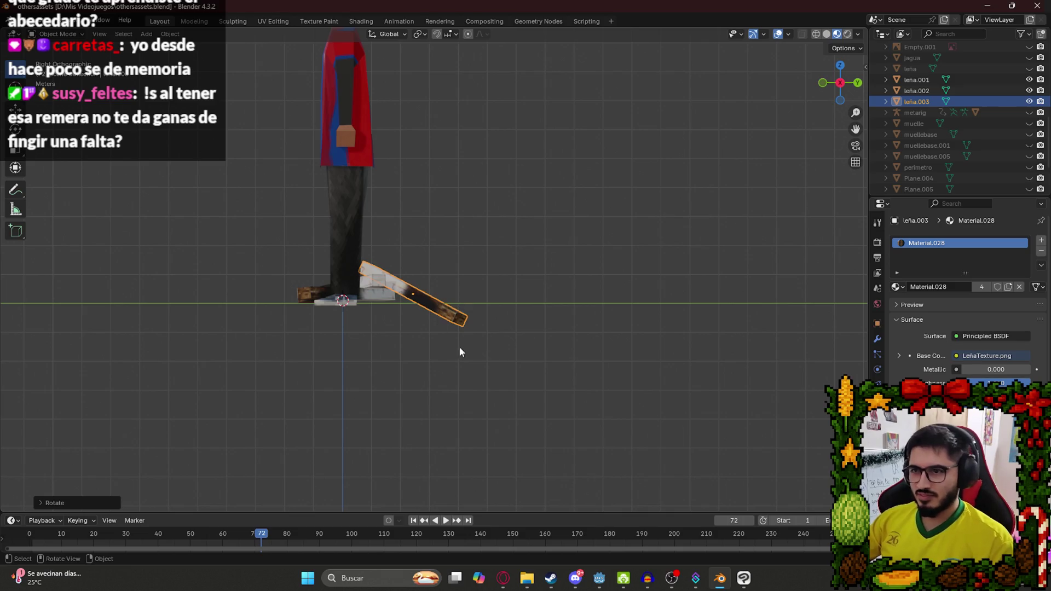
key(r)
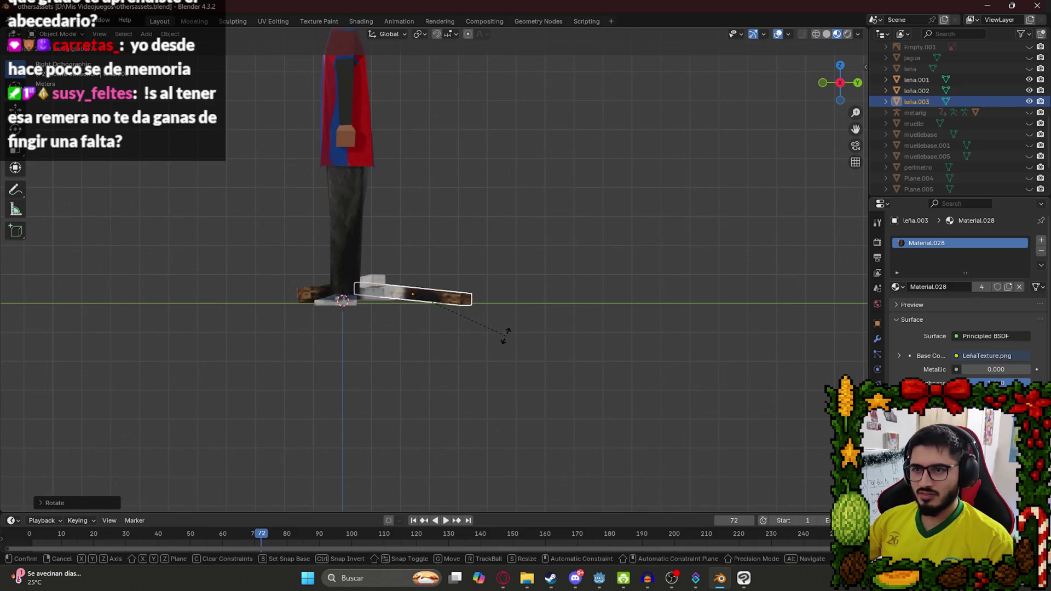
click(492, 334)
scroll(435, 339, up, 3)
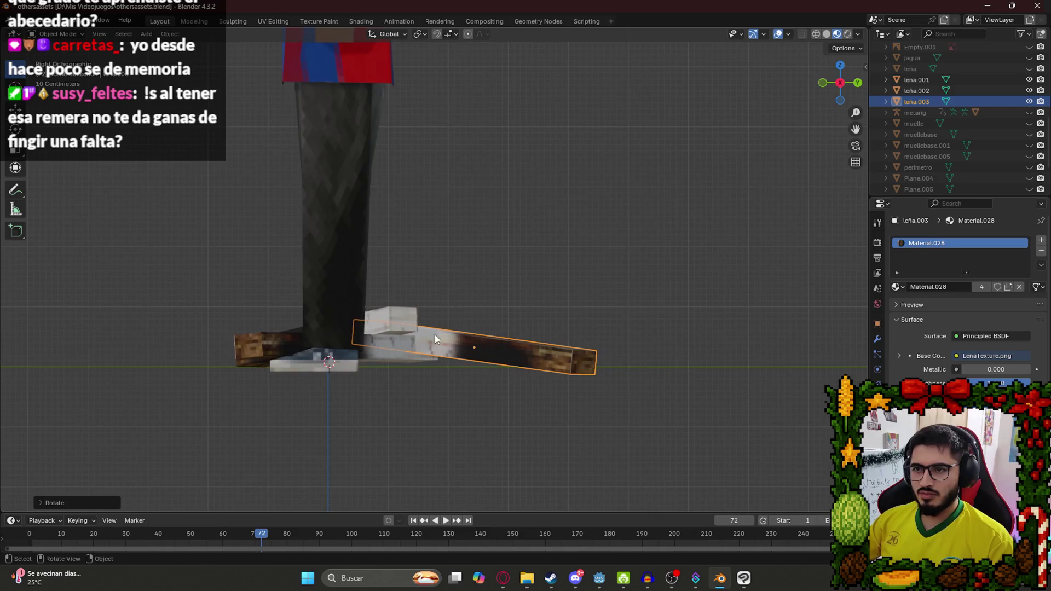
key(g)
key(z)
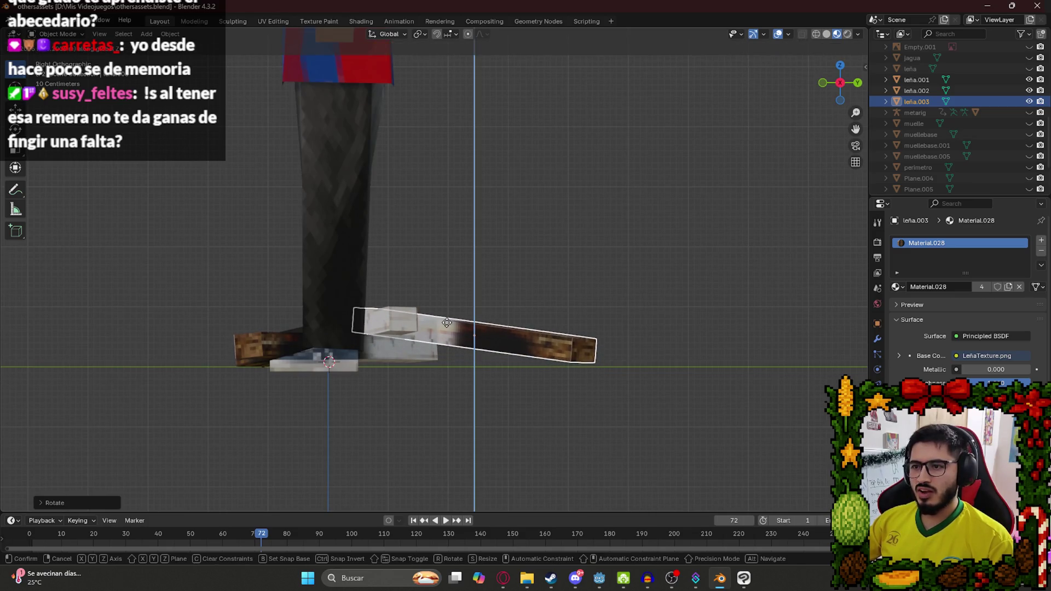
click(447, 323)
From a top view, select leña.003 and duplicate it into a new log.
drag(560, 263, 464, 318)
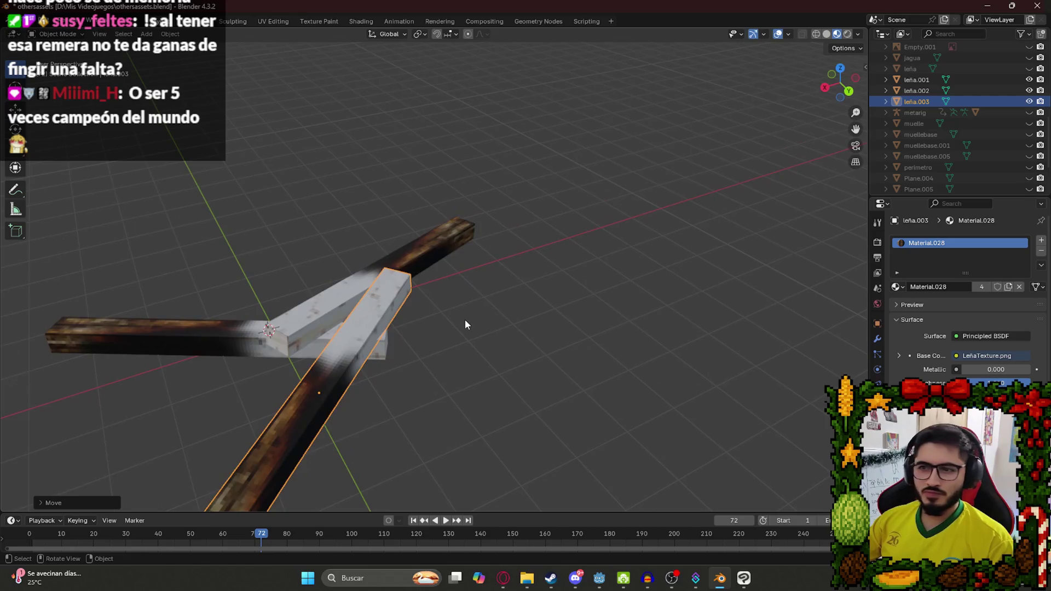
key(KP_7)
click(458, 336)
scroll(479, 323, up, 2)
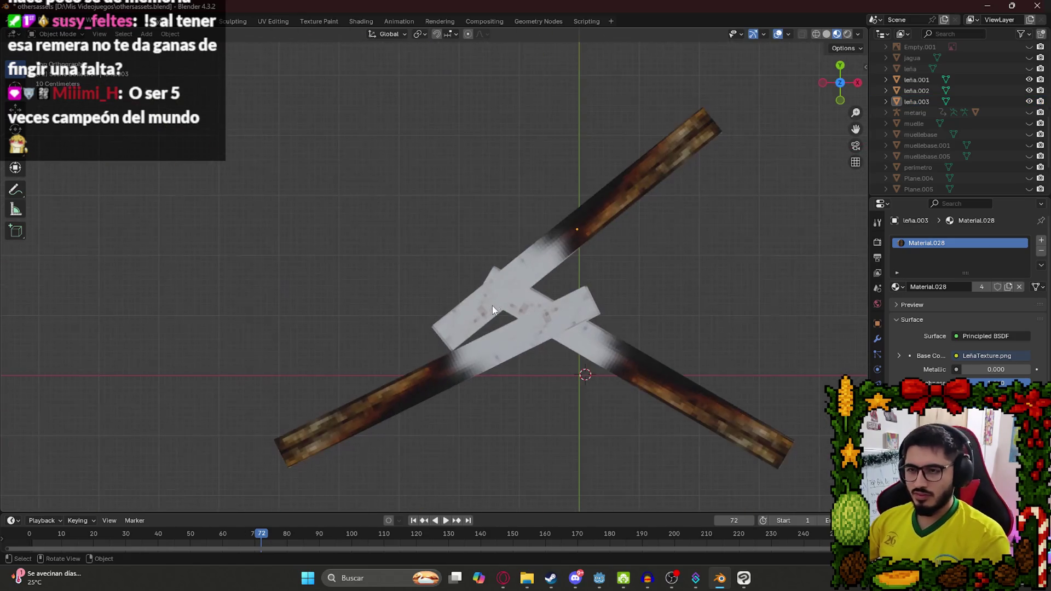
click(561, 248)
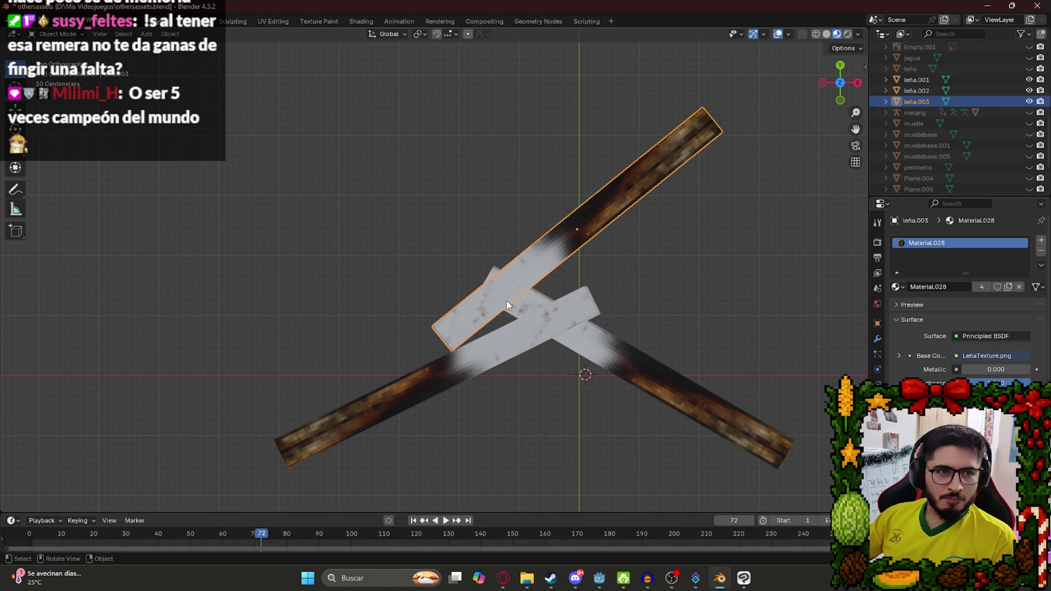
key(s)
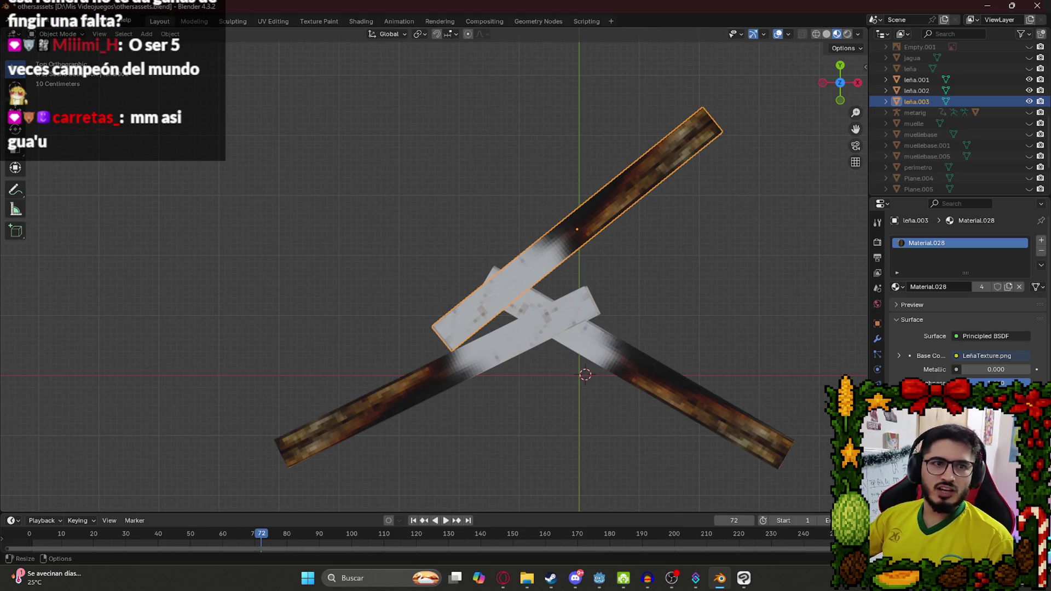
click(582, 244)
key(shift+d)
Lay the copy leña.004 diagonally across the pile, upper left to lower right, nudging it into place.
right_click(537, 376)
key(r)
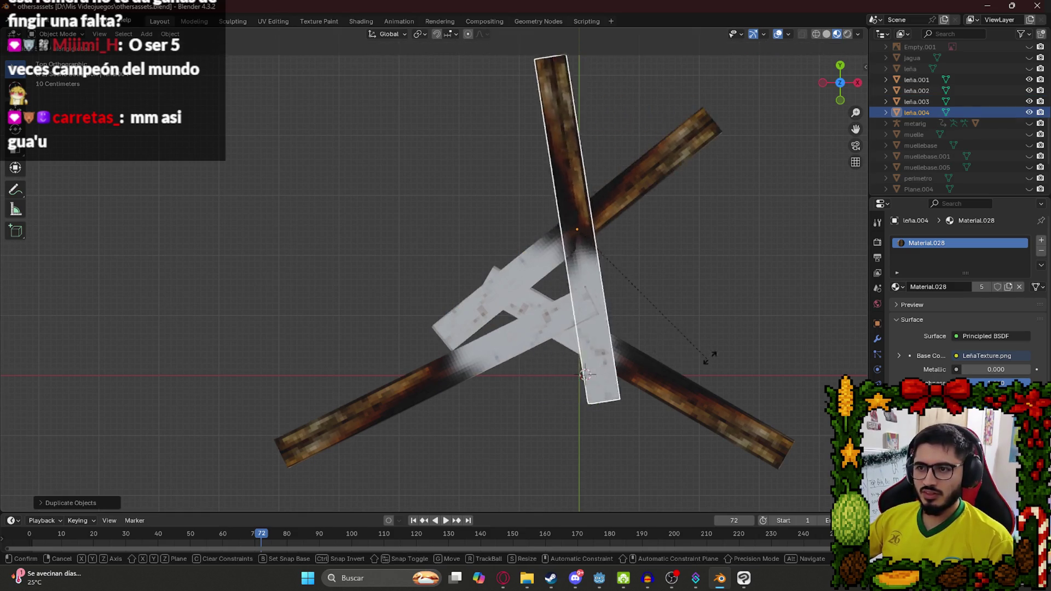
click(749, 304)
key(g)
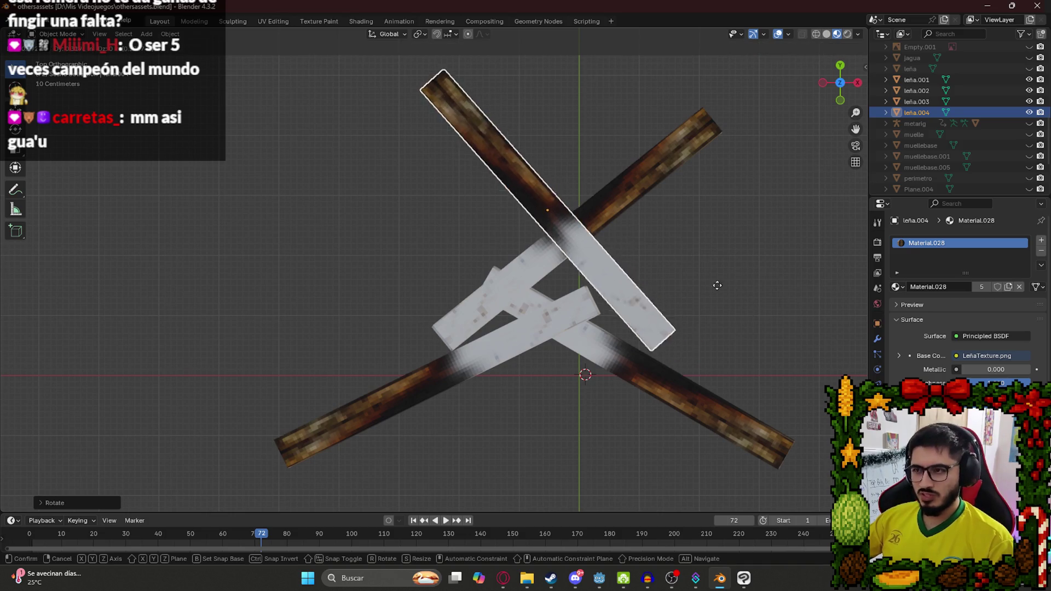
click(691, 268)
mouse_move(691, 268)
mouse_down()
mouse_move(622, 218)
mouse_move(515, 205)
mouse_move(520, 251)
mouse_up()
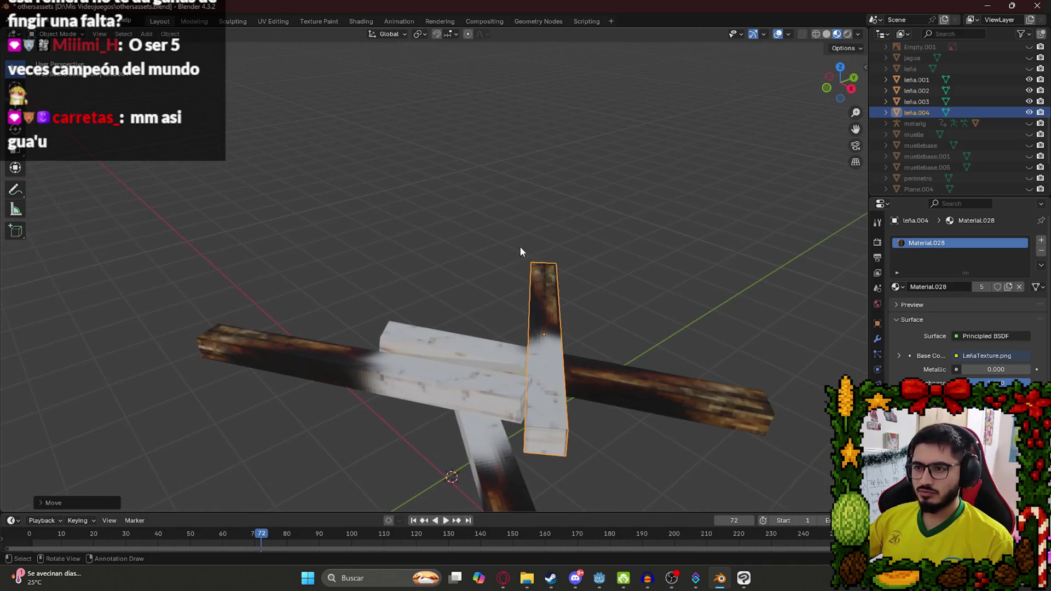
key(KP_7)
key(g)
click(563, 305)
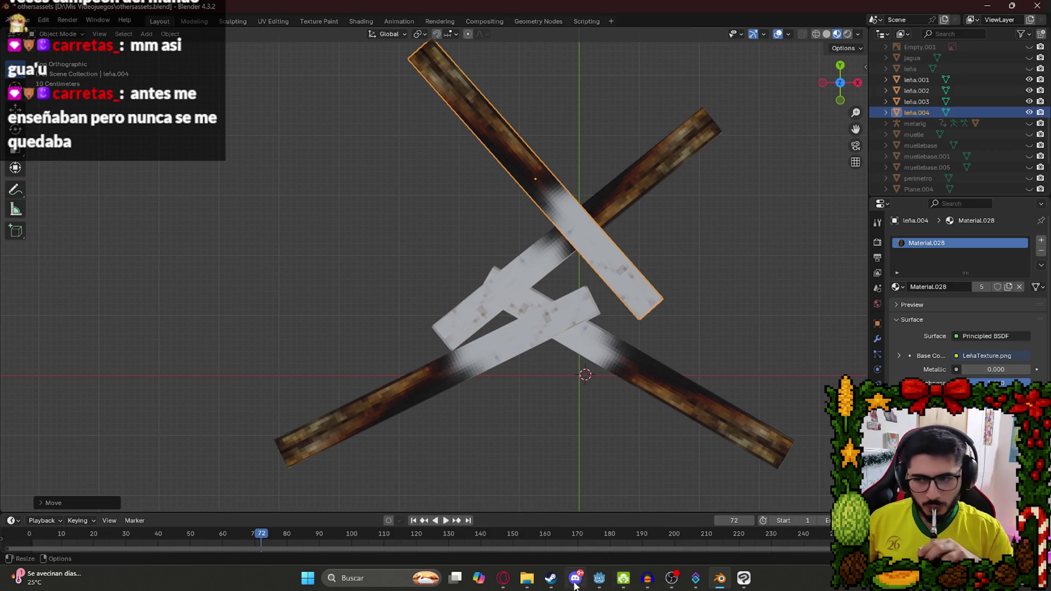
click(503, 578)
Search Google Images for 'meme shrek', preview the Bored Shrek image, and go back to Blender.
click(286, 63)
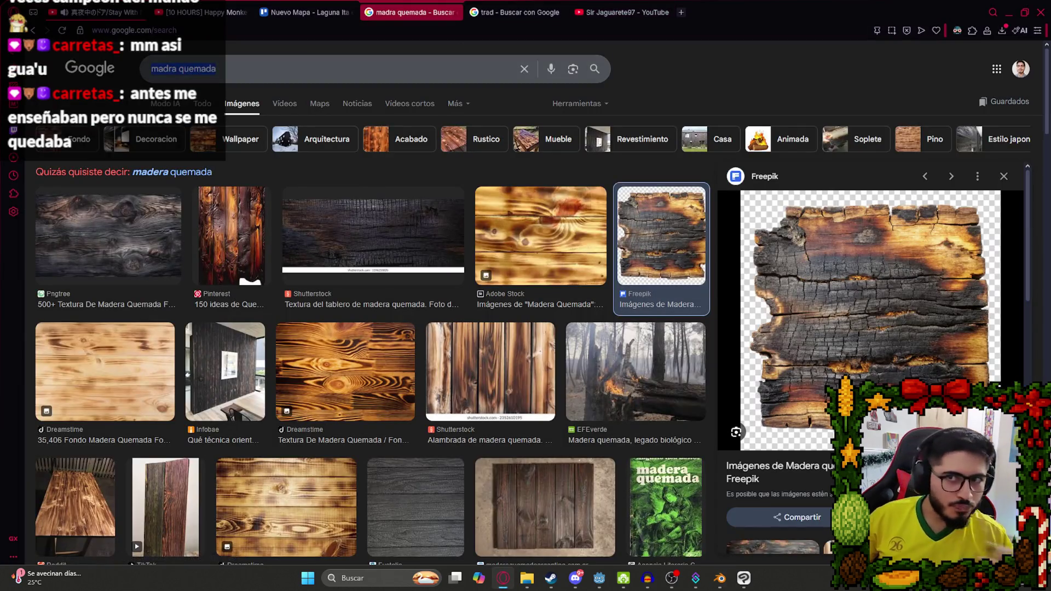
text(meme)
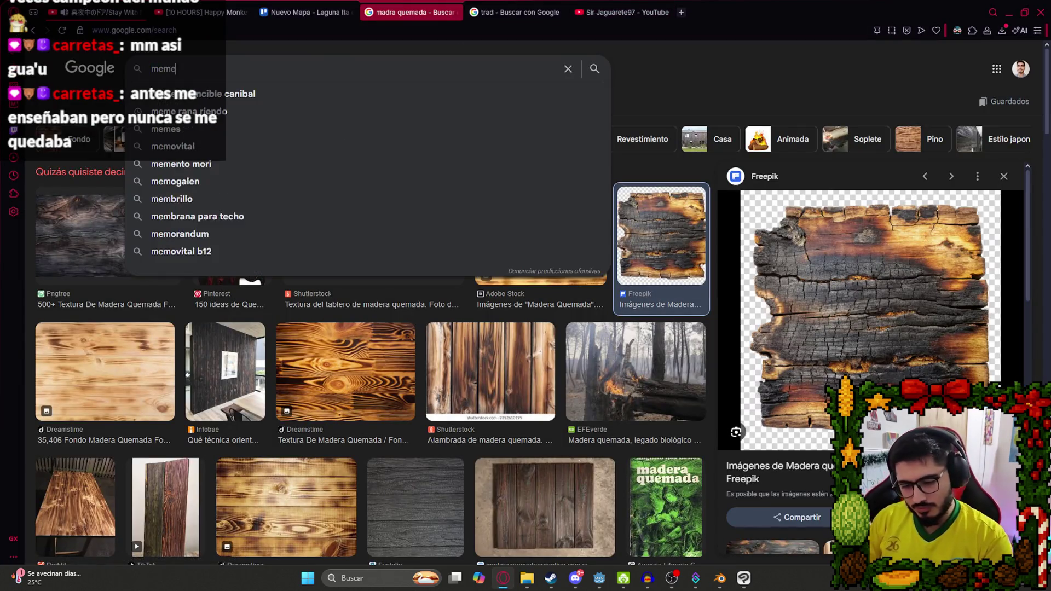
text( shrek)
key(Return)
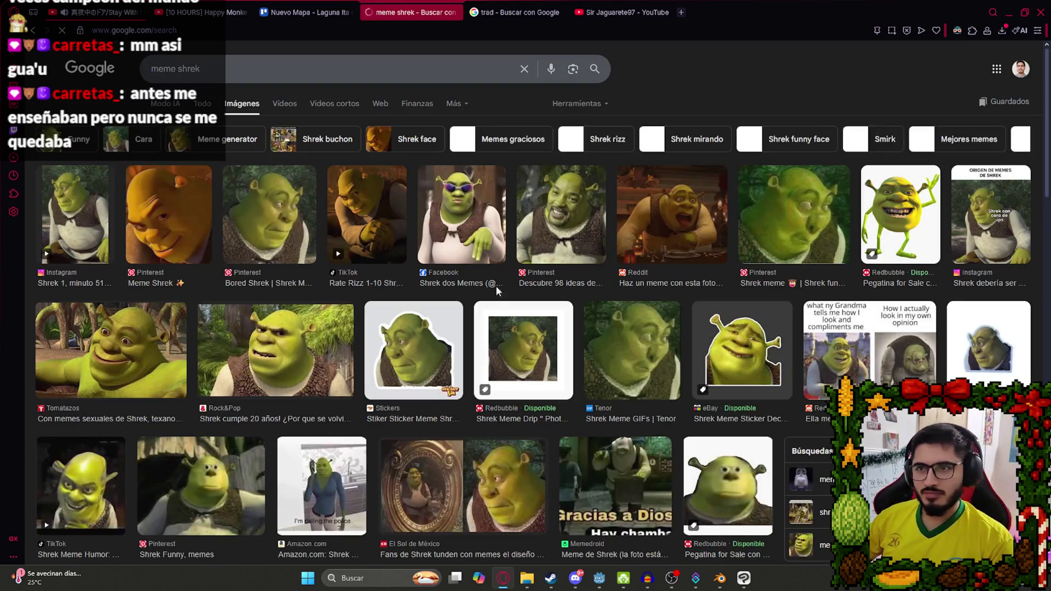
click(300, 233)
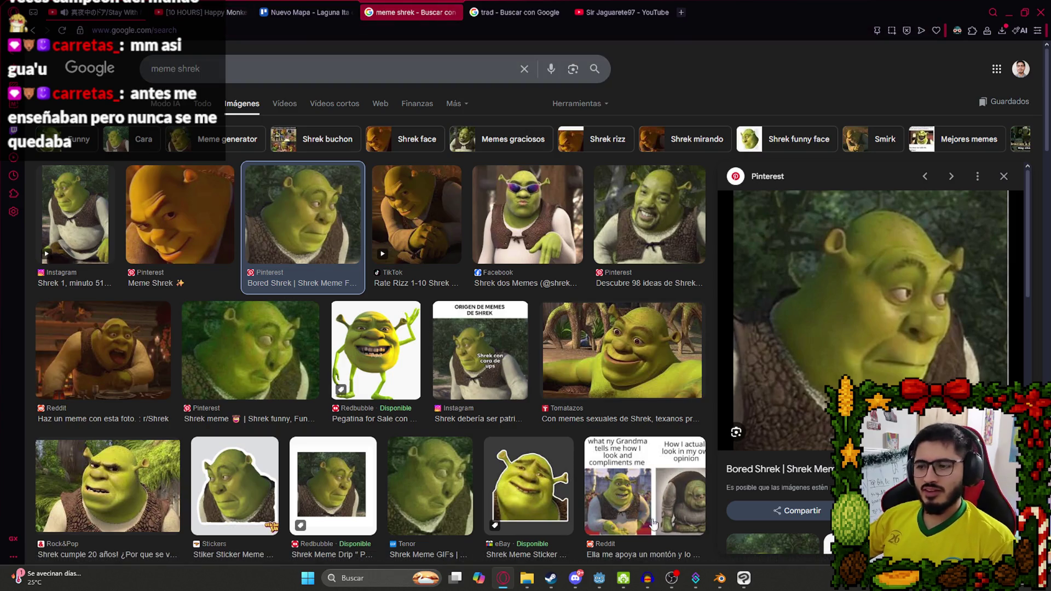
click(720, 578)
scroll(540, 224, down, 5)
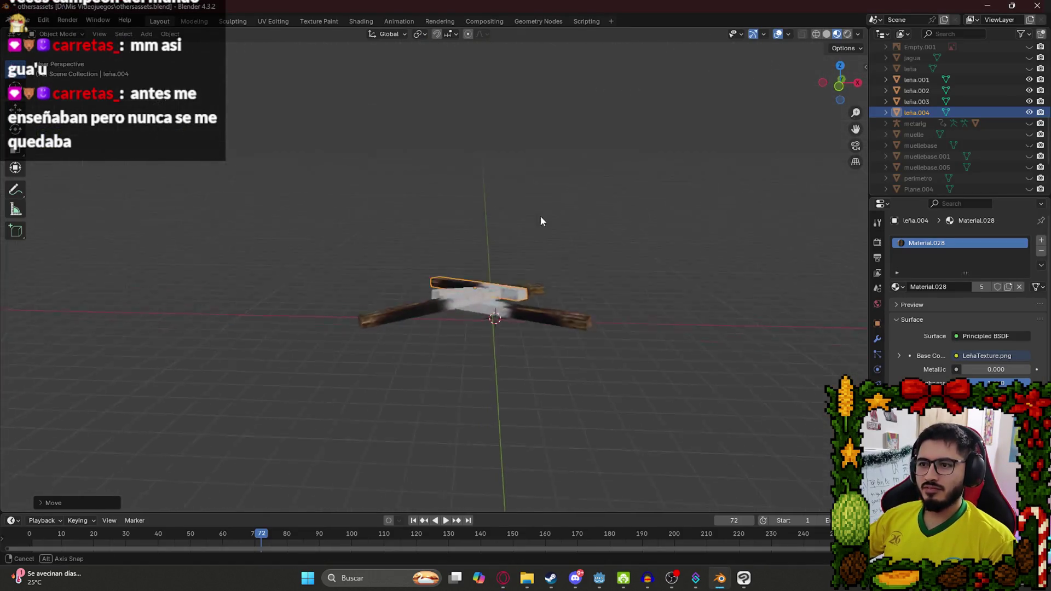
Inspect the crossed logs from above, checking leña.003, and save the blend file.
mouse_move(522, 228)
mouse_down()
mouse_move(509, 318)
mouse_move(551, 329)
mouse_move(240, 321)
mouse_up()
scroll(509, 317, up, 3)
scroll(553, 295, down, 3)
click(239, 321)
mouse_move(646, 383)
mouse_down()
mouse_move(533, 404)
mouse_move(428, 325)
mouse_move(437, 343)
mouse_up()
scroll(481, 330, up, 5)
click(486, 309)
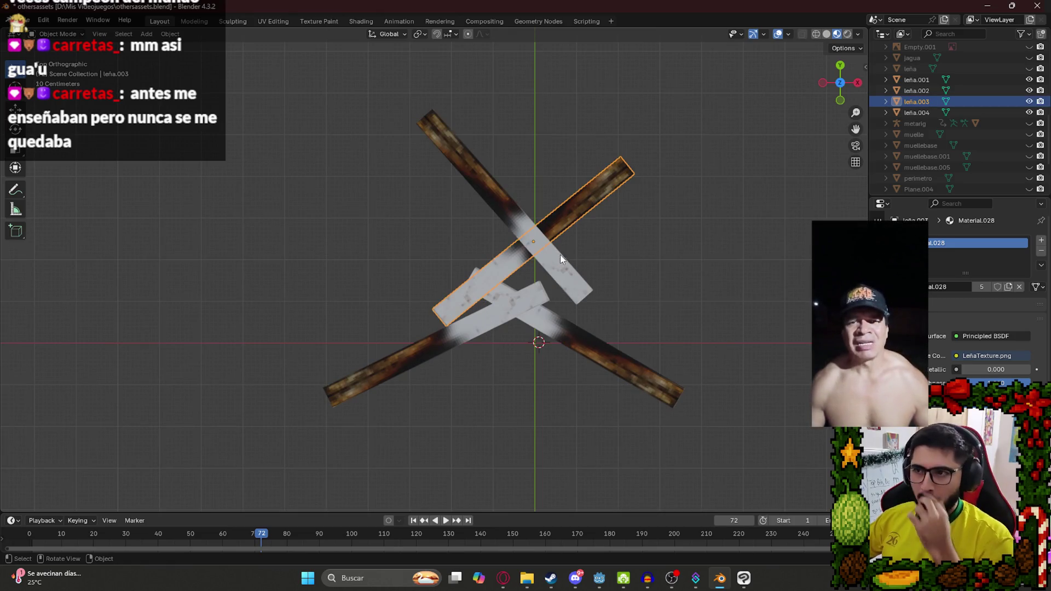
click(627, 278)
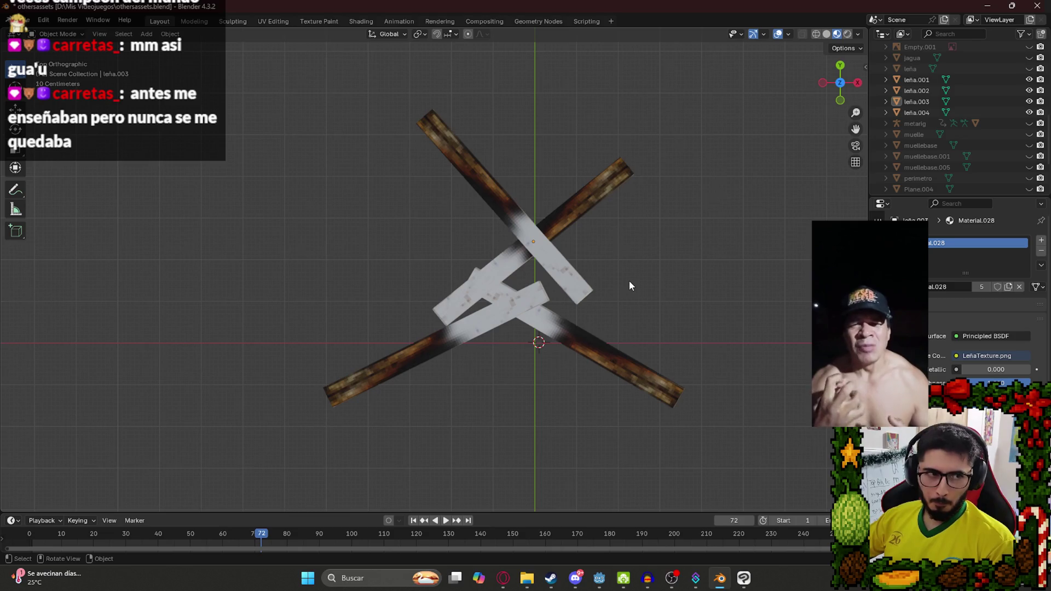
mouse_move(605, 312)
mouse_down()
mouse_move(537, 336)
mouse_move(461, 301)
mouse_up()
key(ctrl+s)
Zoom around the pile to check leña.004's placement, then save again.
scroll(430, 300, up, 3)
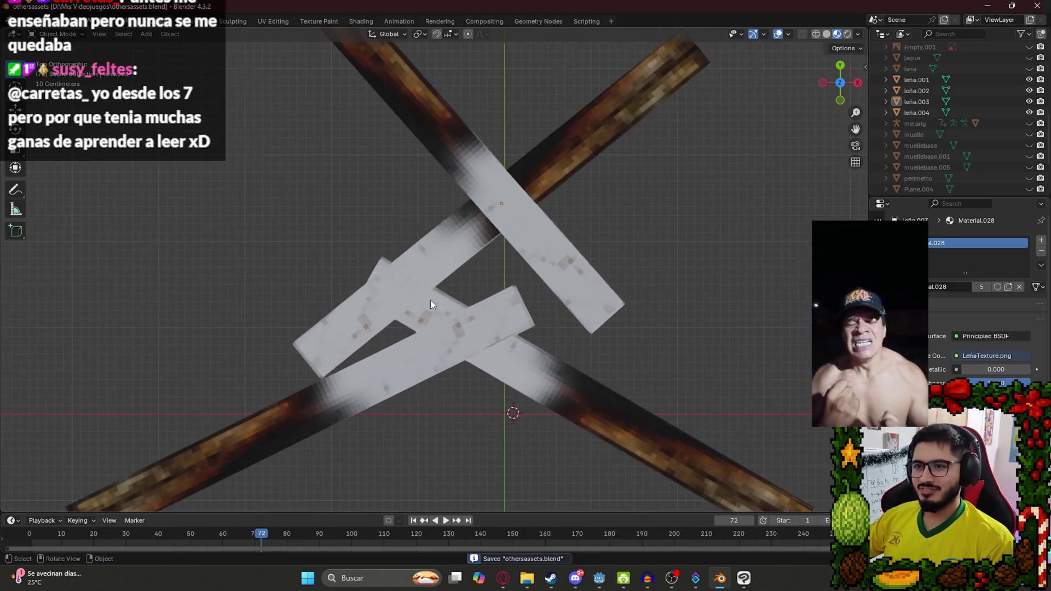
scroll(372, 350, down, 2)
scroll(335, 364, down, 2)
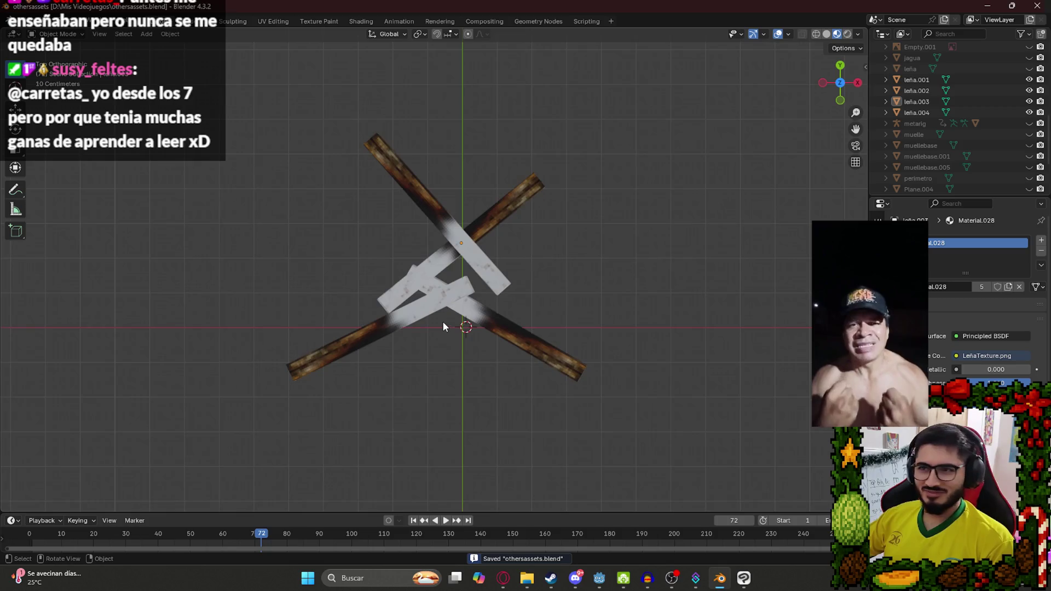
scroll(443, 320, up, 4)
scroll(460, 328, down, 4)
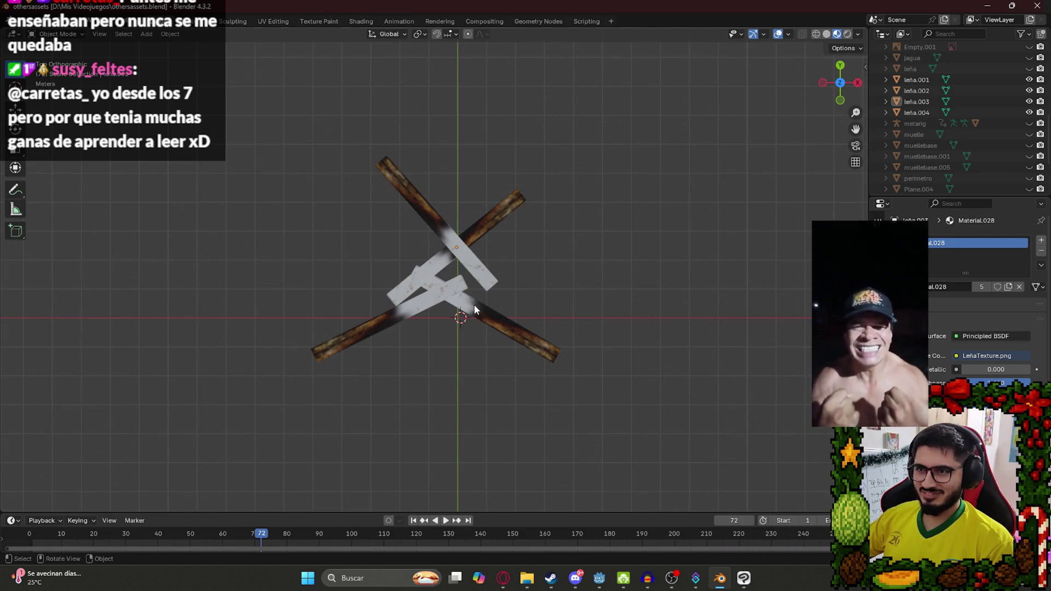
scroll(483, 316, up, 5)
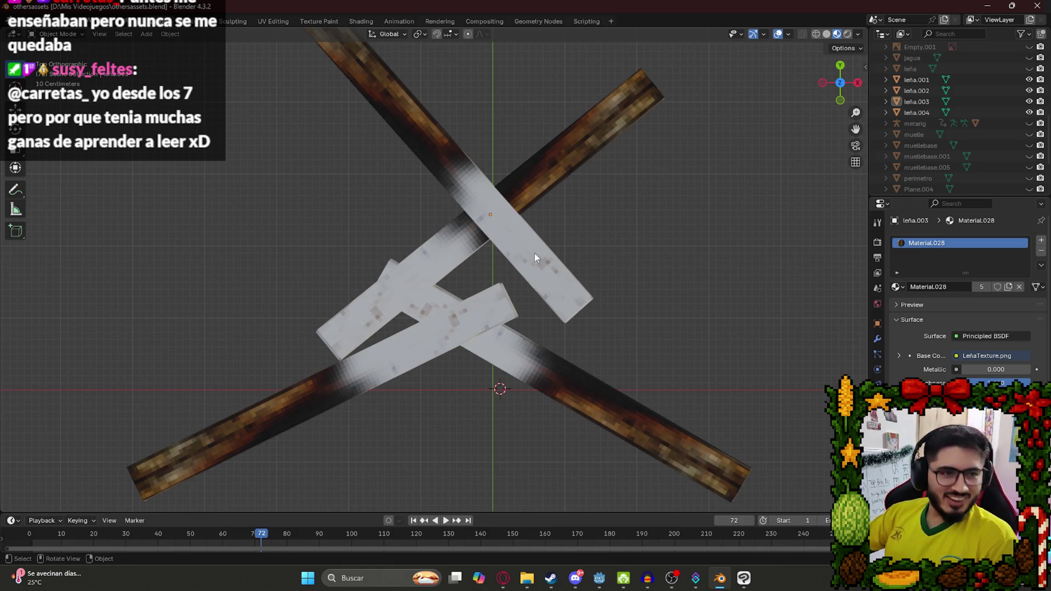
scroll(509, 263, down, 5)
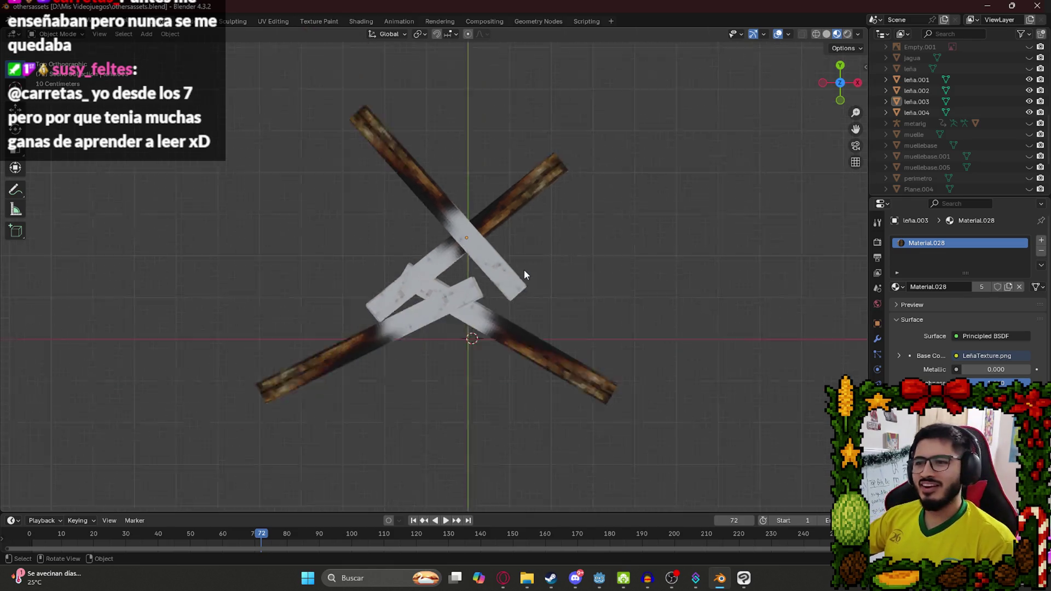
click(481, 273)
scroll(486, 263, up, 4)
scroll(423, 286, down, 1)
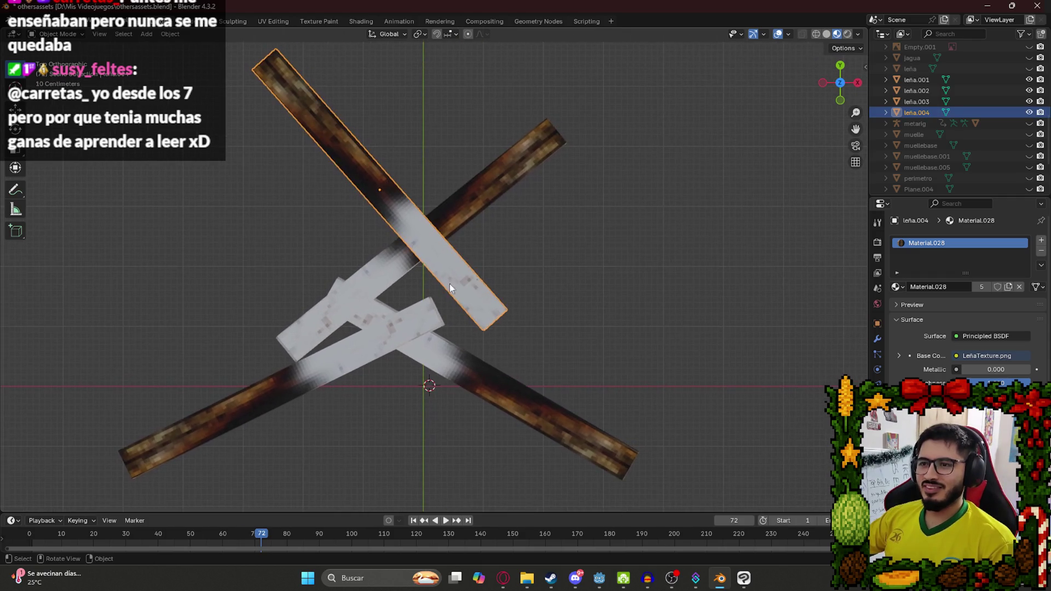
click(514, 252)
scroll(444, 267, down, 4)
scroll(444, 268, up, 3)
key(ctrl+s)
Select leña.004, review the pile from the top view, and clear the selection.
click(439, 261)
scroll(439, 260, down, 4)
drag(439, 261, 389, 191)
key(KP_7)
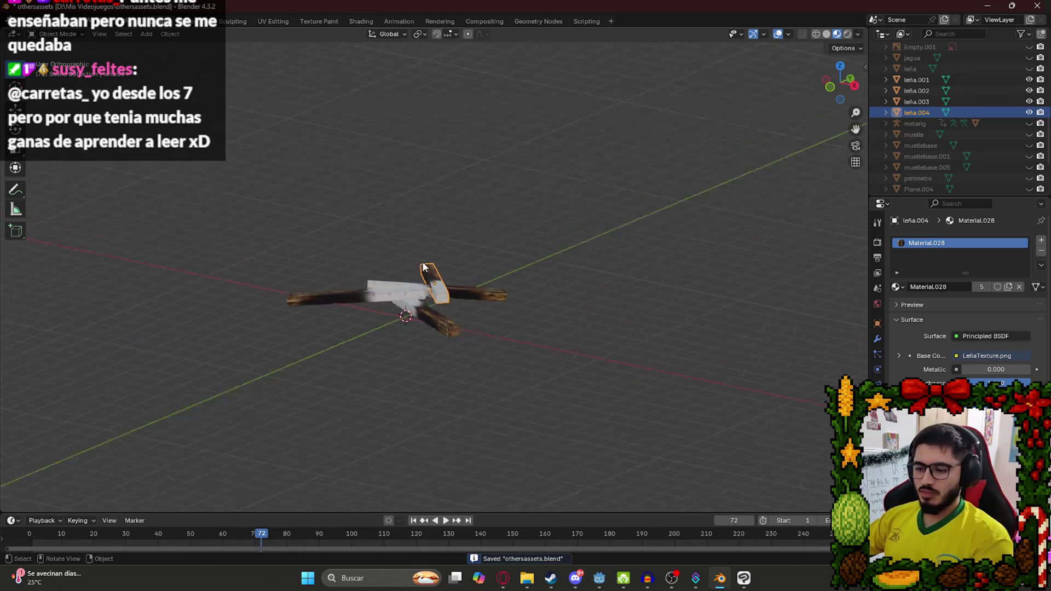
scroll(378, 175, up, 6)
scroll(349, 442, down, 3)
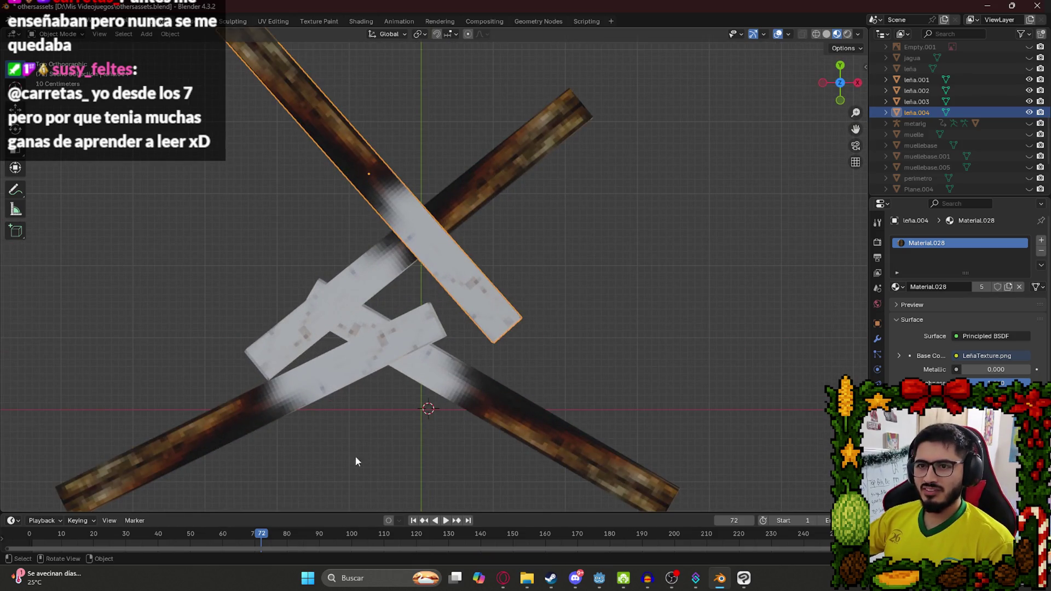
scroll(428, 305, down, 2)
click(280, 261)
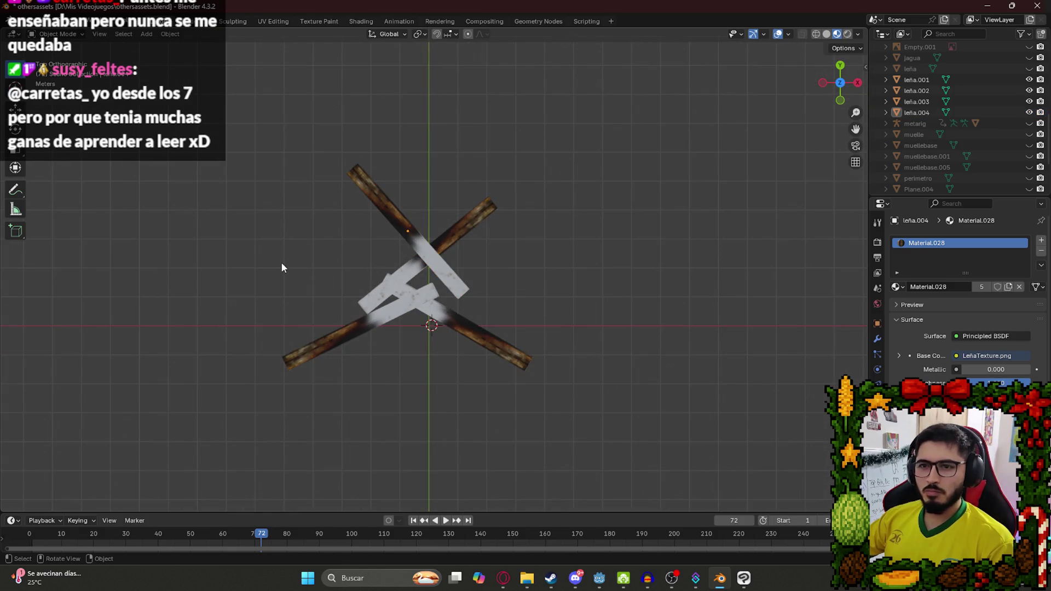
key(shift+a)
Add a plane, then cancel its scaling and undo it.
mouse_move(280, 261)
click(340, 261)
key(s)
key(Escape)
key(ctrl+z)
key(ctrl+z)
Shift all four logs together slightly down and right on the grid.
click(384, 204)
shift+click(424, 299)
shift+click(395, 288)
shift+click(460, 322)
key(g)
click(470, 349)
key(alt+a)
Add a new plane beneath the logs and scale it up.
key(shift+a)
mouse_move(322, 264)
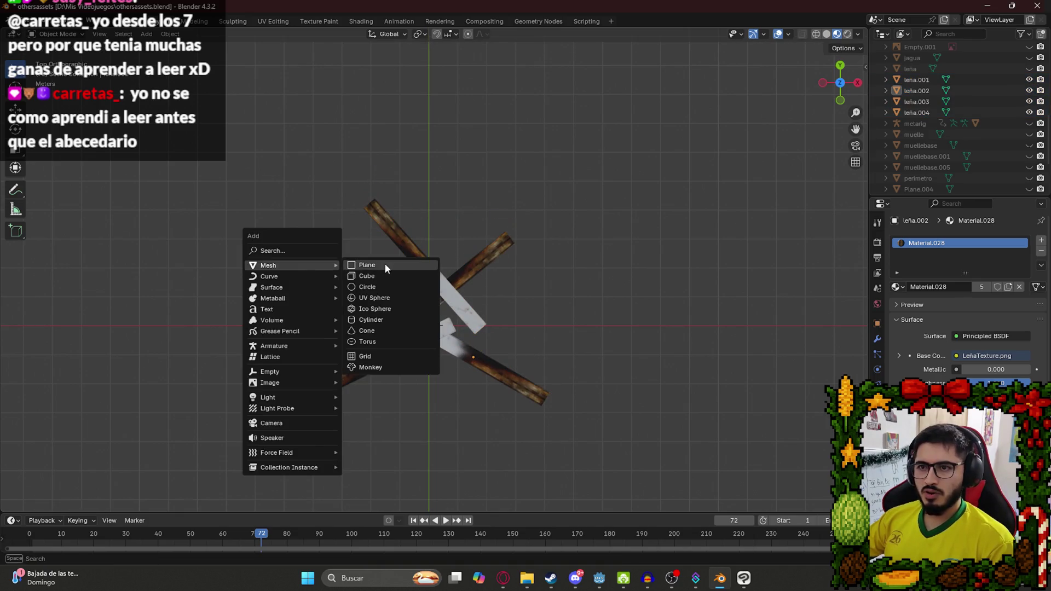
click(384, 262)
key(s)
click(643, 458)
Check the plane from several angles and shift it slightly under the logs.
mouse_move(489, 402)
mouse_down()
mouse_move(400, 260)
mouse_move(431, 247)
mouse_up()
key(KP_7)
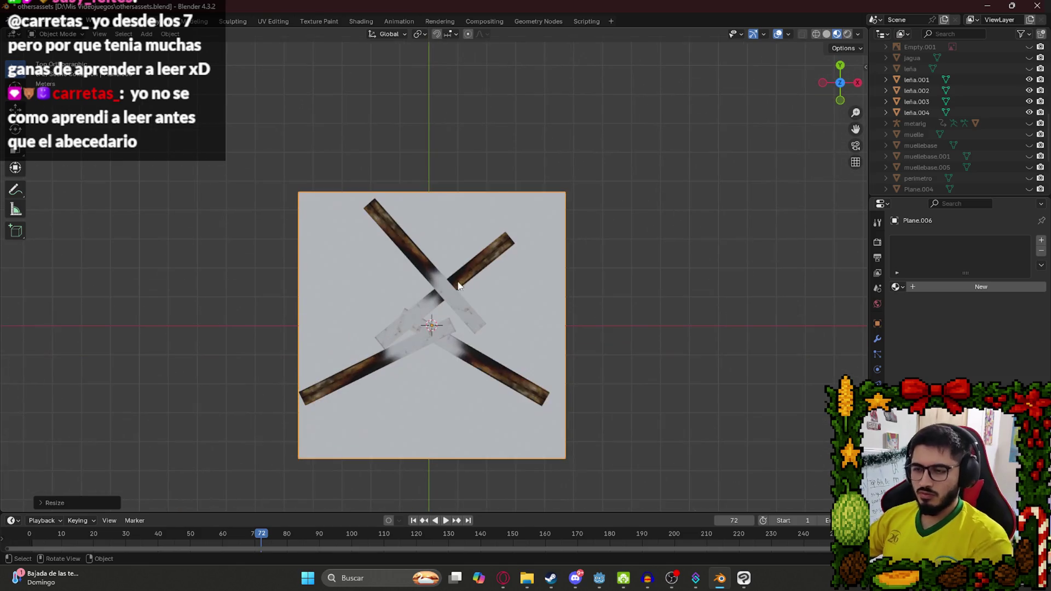
scroll(602, 449, down, 2)
mouse_move(563, 424)
mouse_down()
mouse_move(517, 376)
mouse_move(507, 339)
mouse_move(507, 370)
mouse_move(487, 369)
mouse_move(486, 402)
mouse_move(463, 393)
mouse_move(437, 228)
mouse_up()
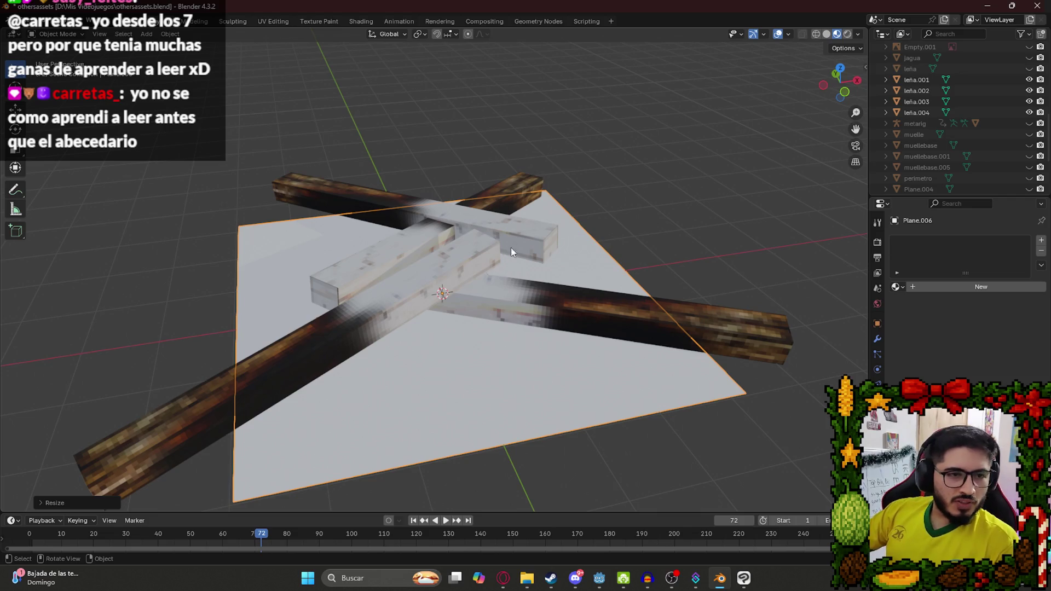
scroll(532, 294, down, 6)
drag(532, 293, 472, 371)
key(KP_7)
key(KP_Decimal)
key(g)
click(540, 324)
Review the scene from the top and save othersassets.blend.
scroll(540, 324, down, 3)
mouse_move(517, 376)
mouse_down()
mouse_move(438, 267)
mouse_move(469, 328)
mouse_move(517, 377)
mouse_up()
scroll(465, 359, up, 4)
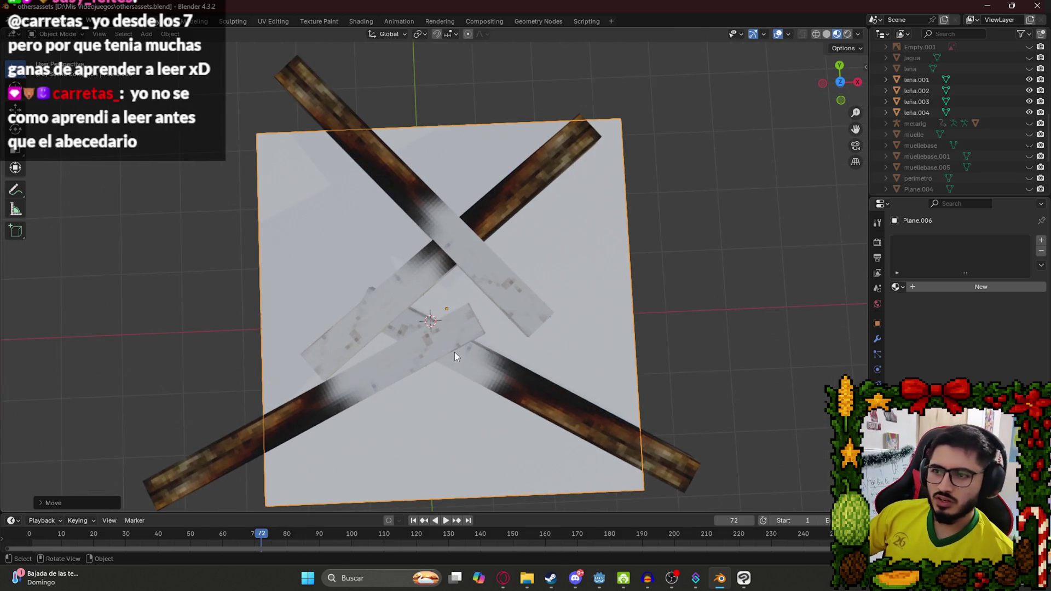
key(KP_7)
key(ctrl+s)
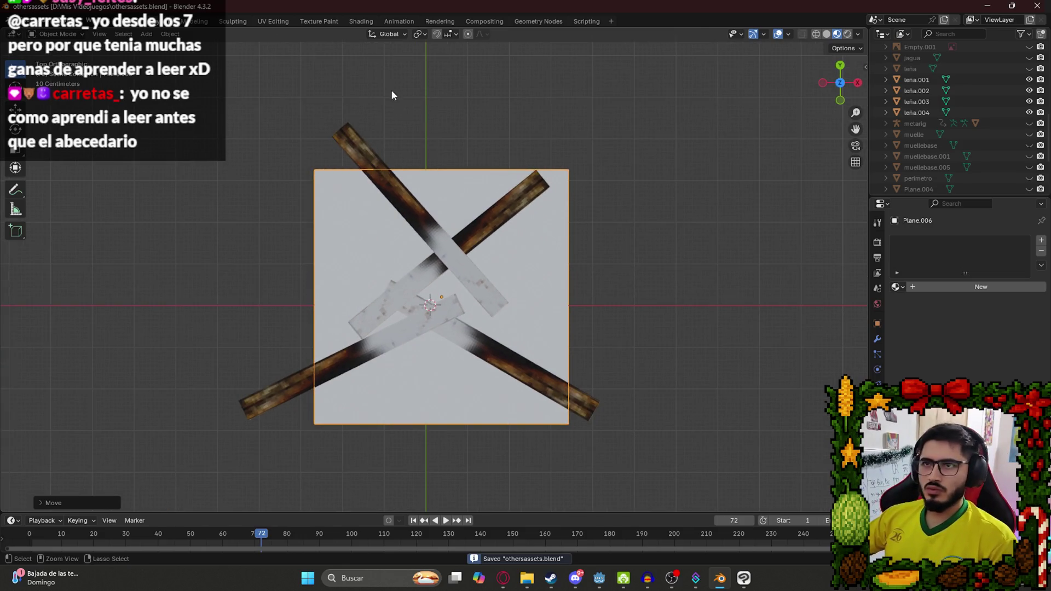
Apply the plane's scale, UV-unwrap it in the UV Editing workspace, and save.
key(ctrl+a)
click(314, 160)
click(274, 22)
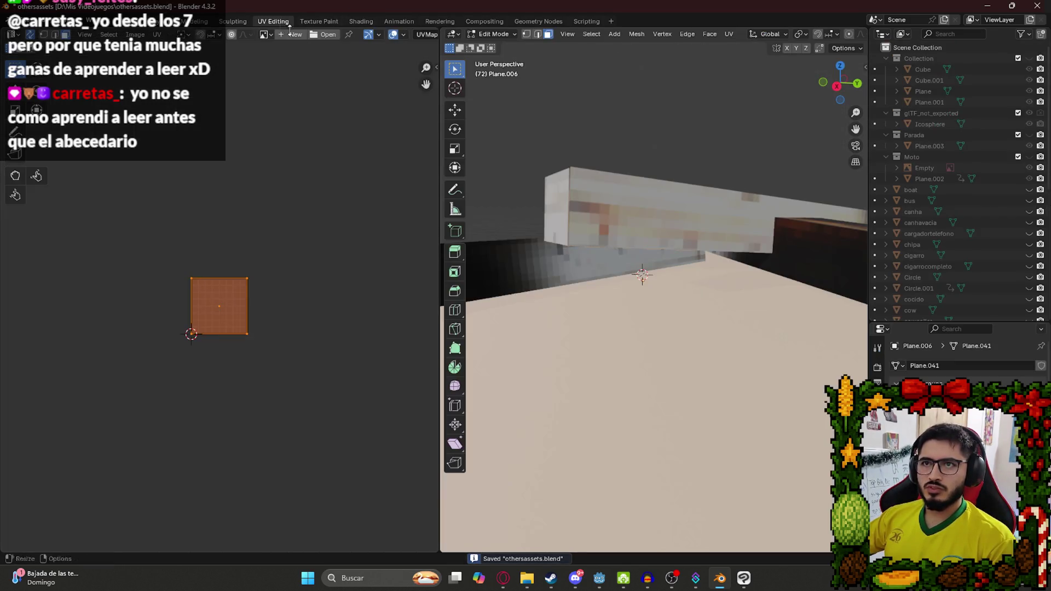
key(KP_Decimal)
key(KP_7)
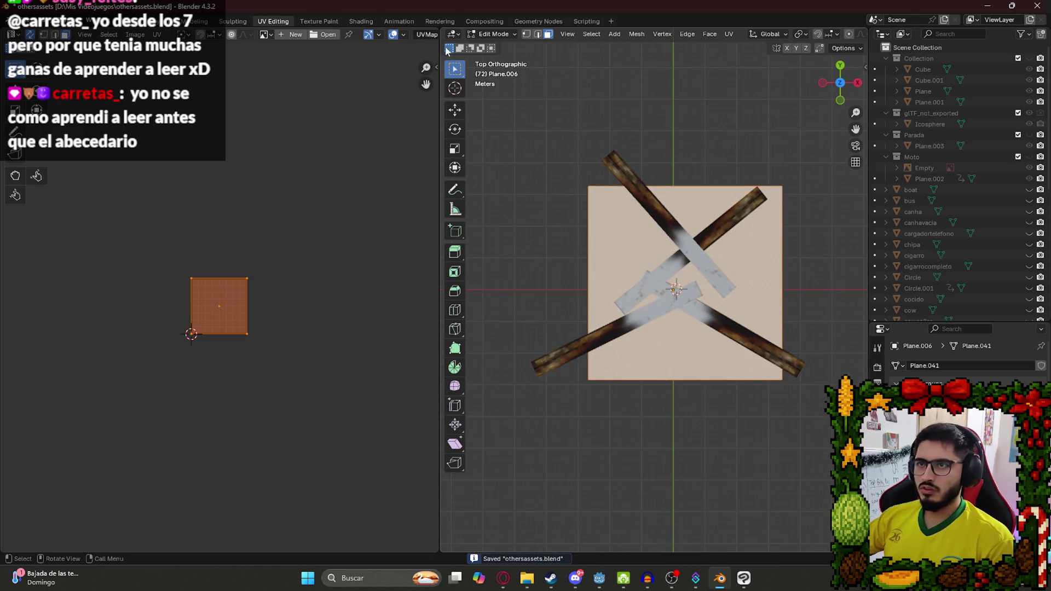
click(361, 22)
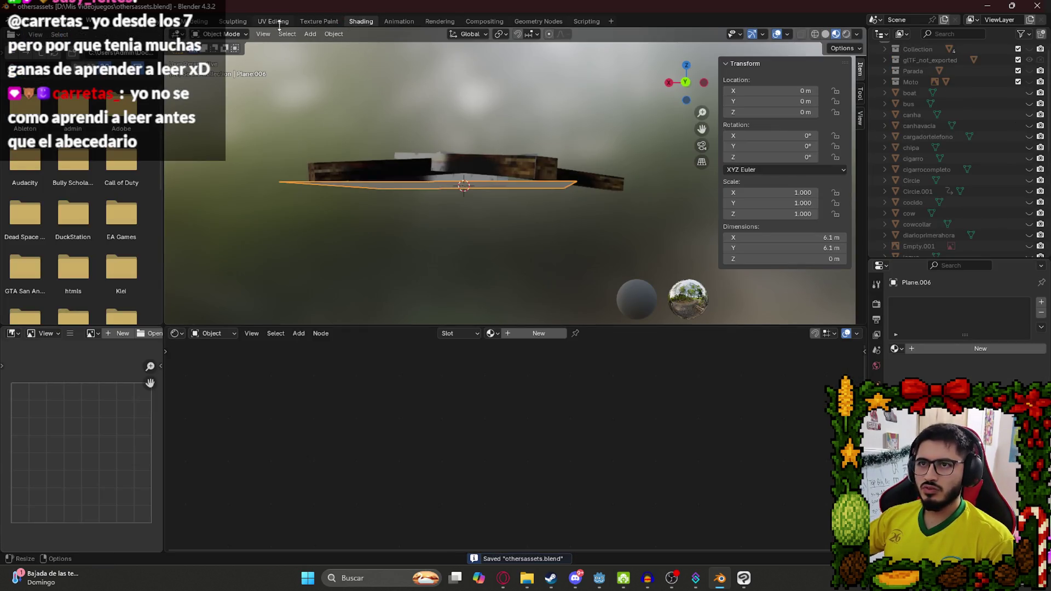
click(279, 22)
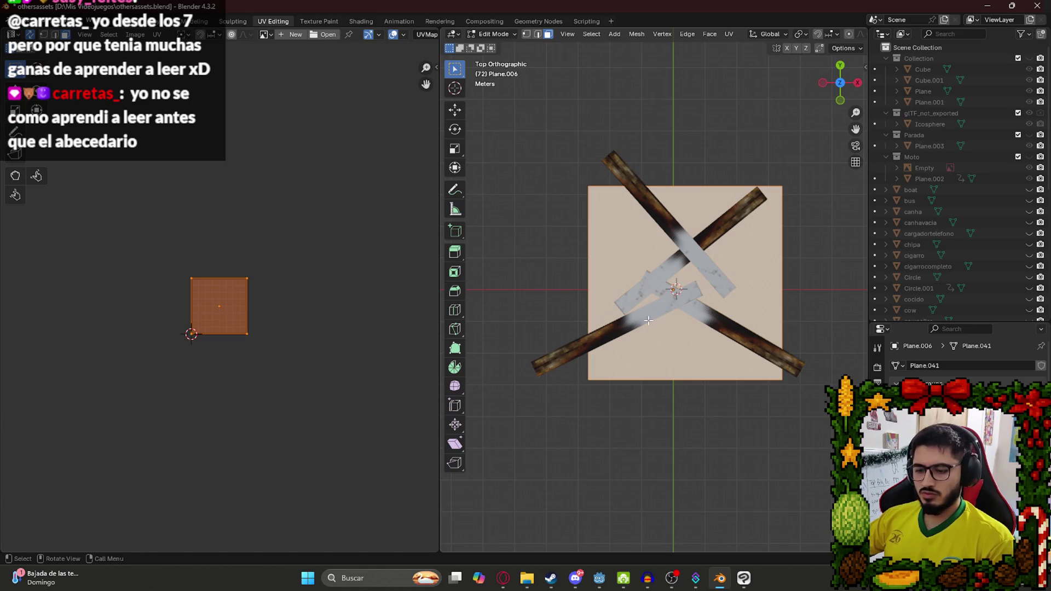
key(u)
mouse_move(684, 335)
click(712, 356)
key(ctrl+s)
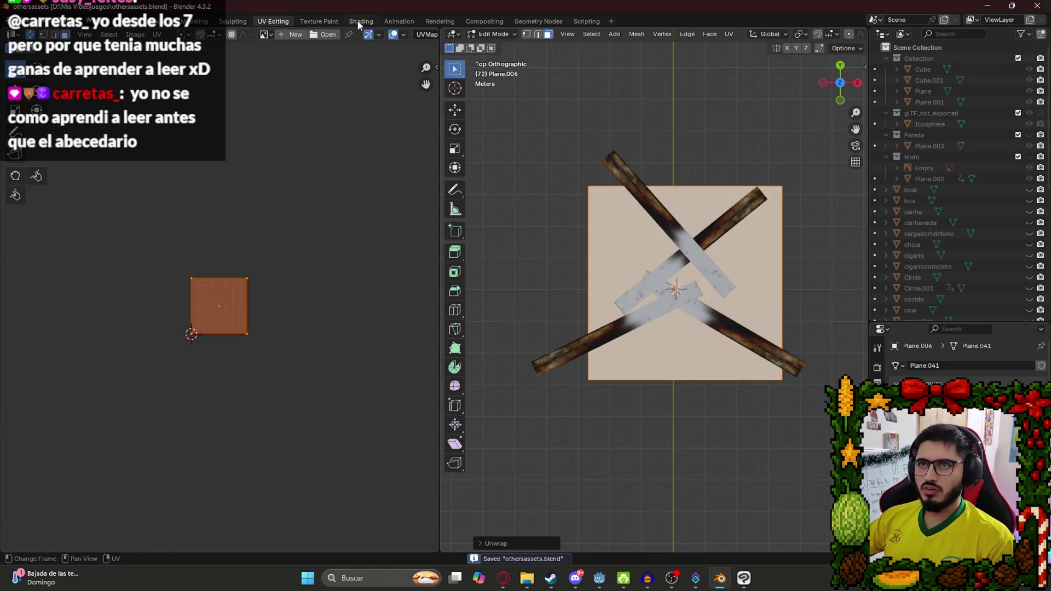
Create a new material with roughness 1.000 and an Image Texture feeding Base Color.
click(360, 22)
click(525, 334)
drag(566, 419, 588, 419)
drag(489, 404, 334, 401)
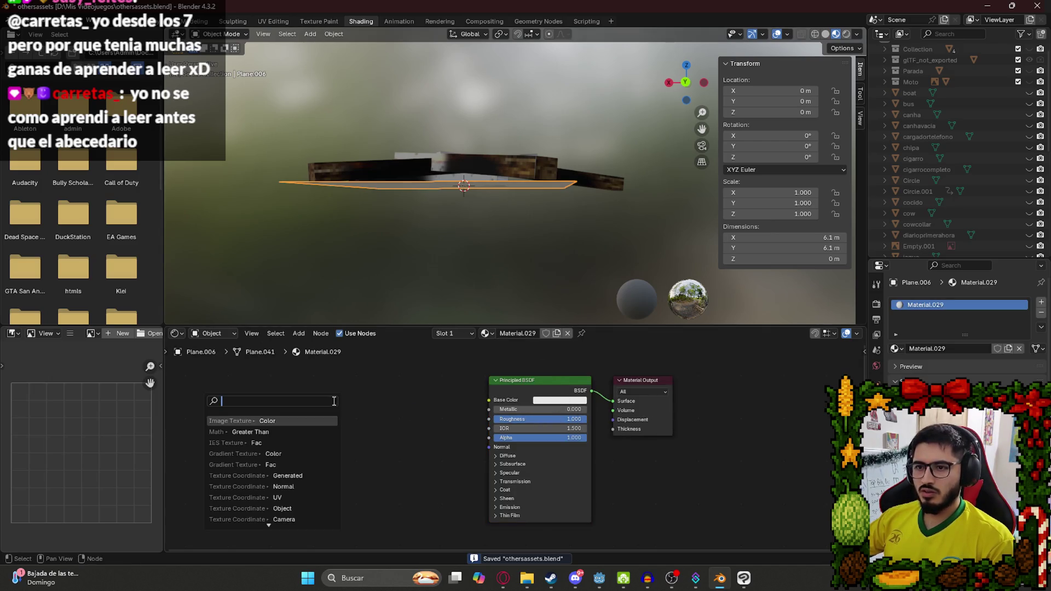
key(Return)
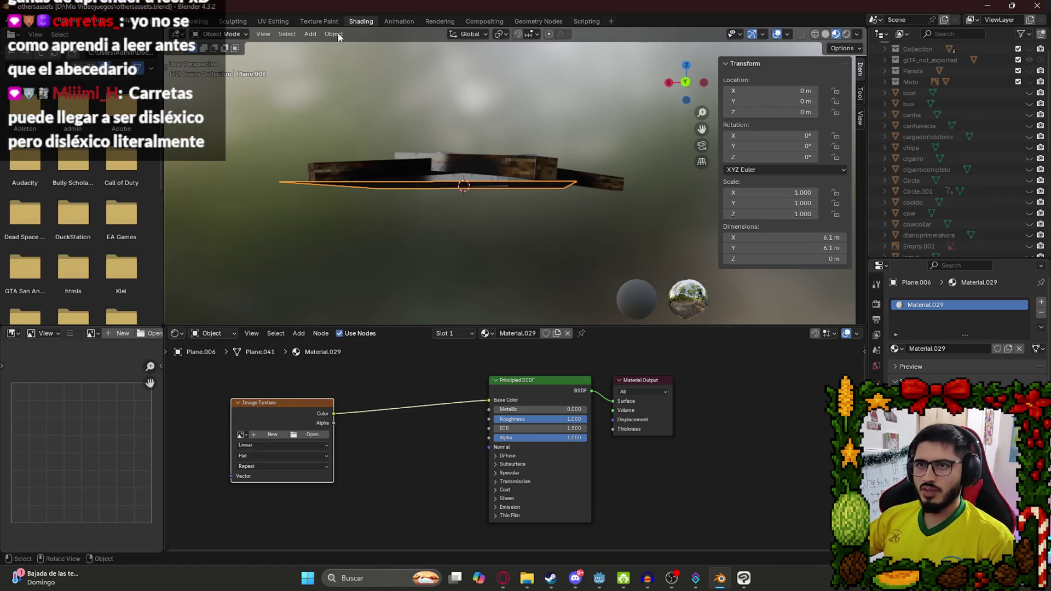
click(744, 578)
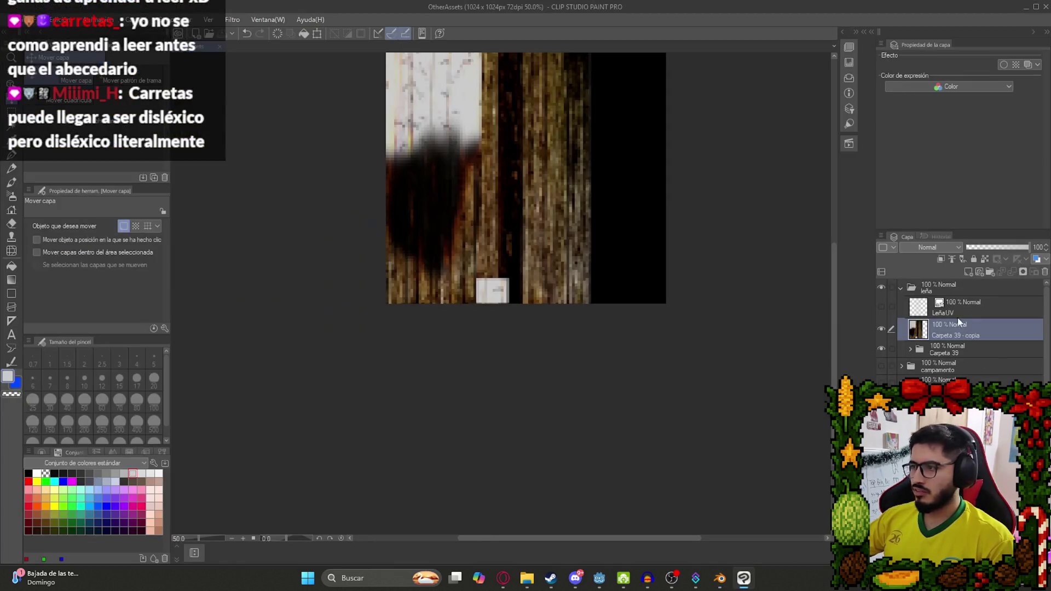
Add a new raster layer above Carpeta 39 - copia and hide the Carpeta 39 wood texture.
click(963, 327)
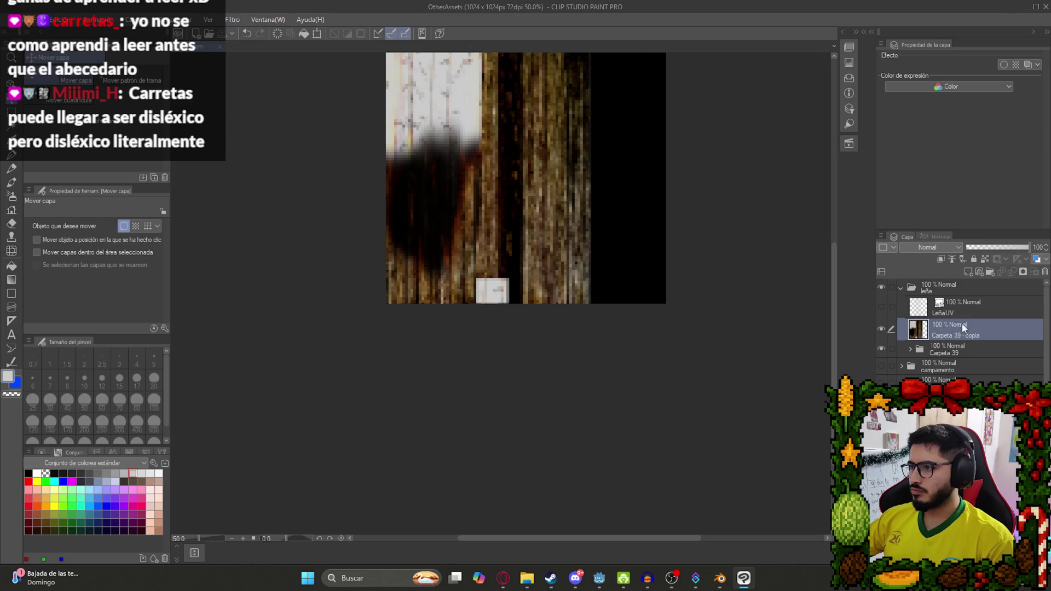
click(975, 270)
click(884, 351)
click(882, 353)
click(882, 353)
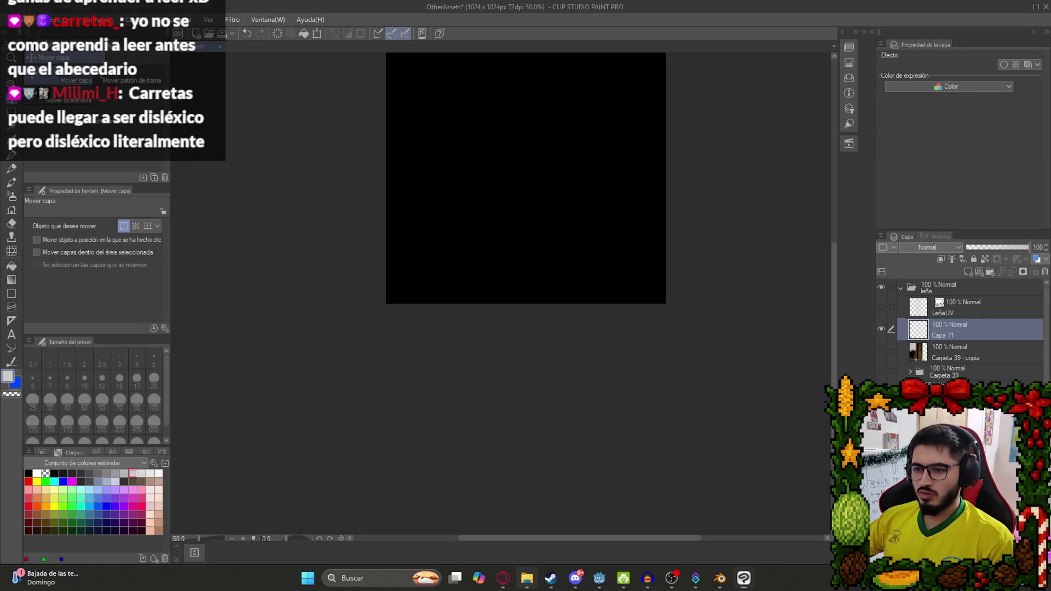
click(503, 578)
click(299, 69)
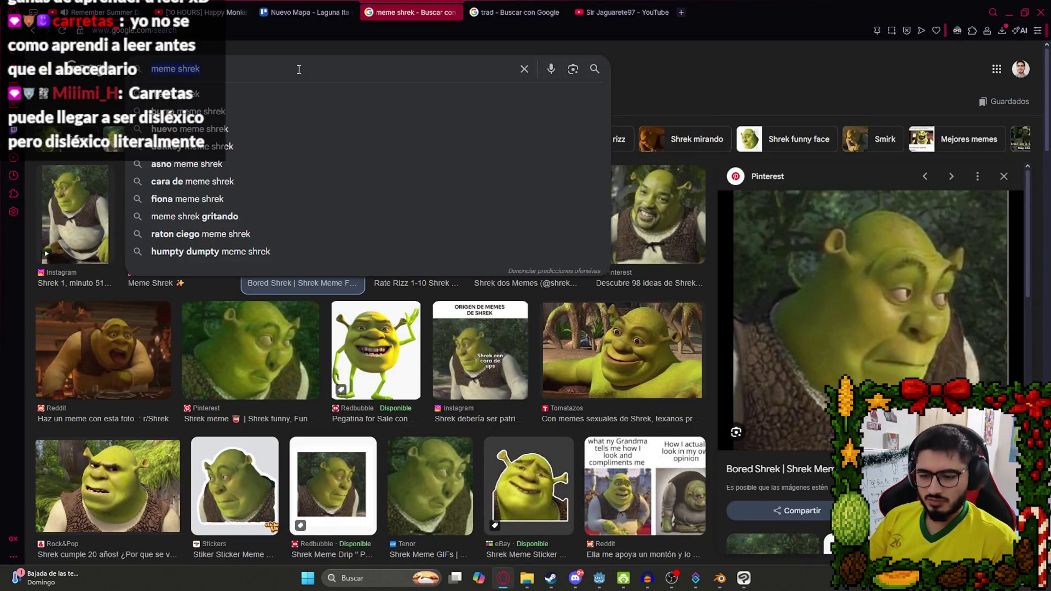
Search Google Images for 'ceniza' and copy a 123RF grey ash-pile photo.
text(ceniza)
key(Return)
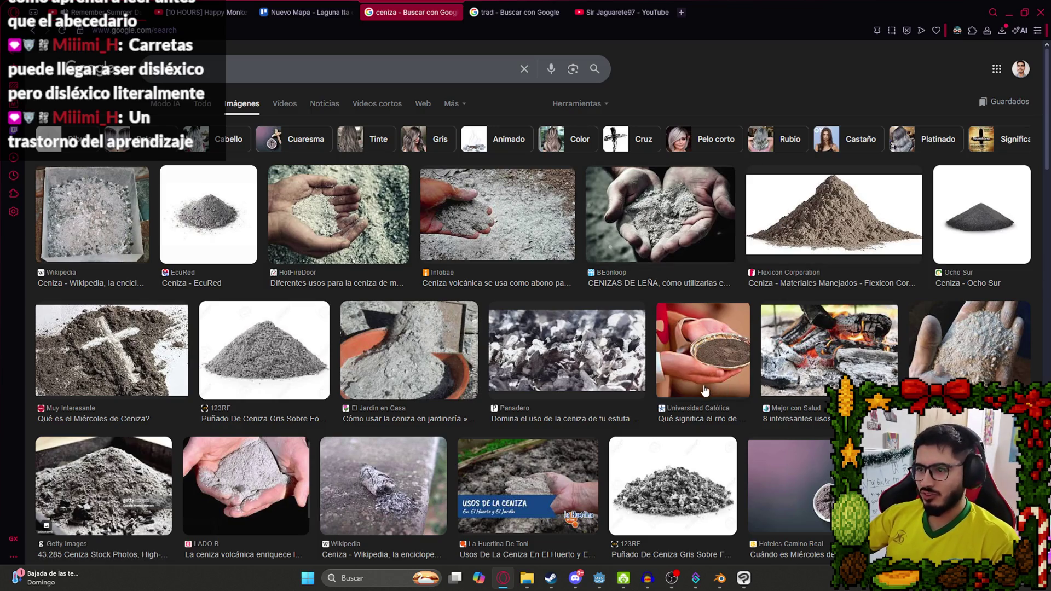
scroll(705, 391, down, 4)
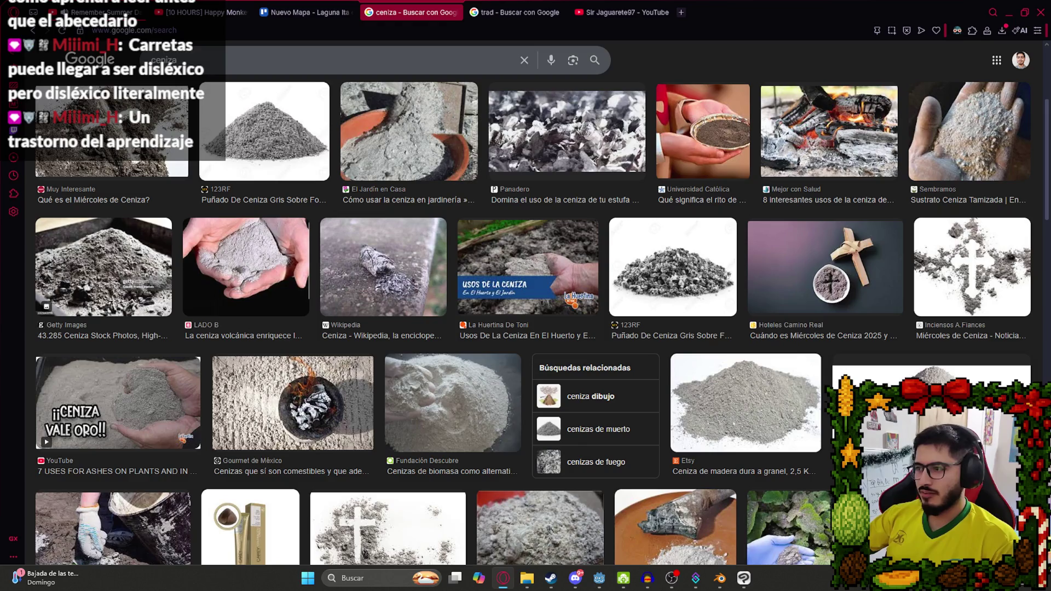
click(660, 288)
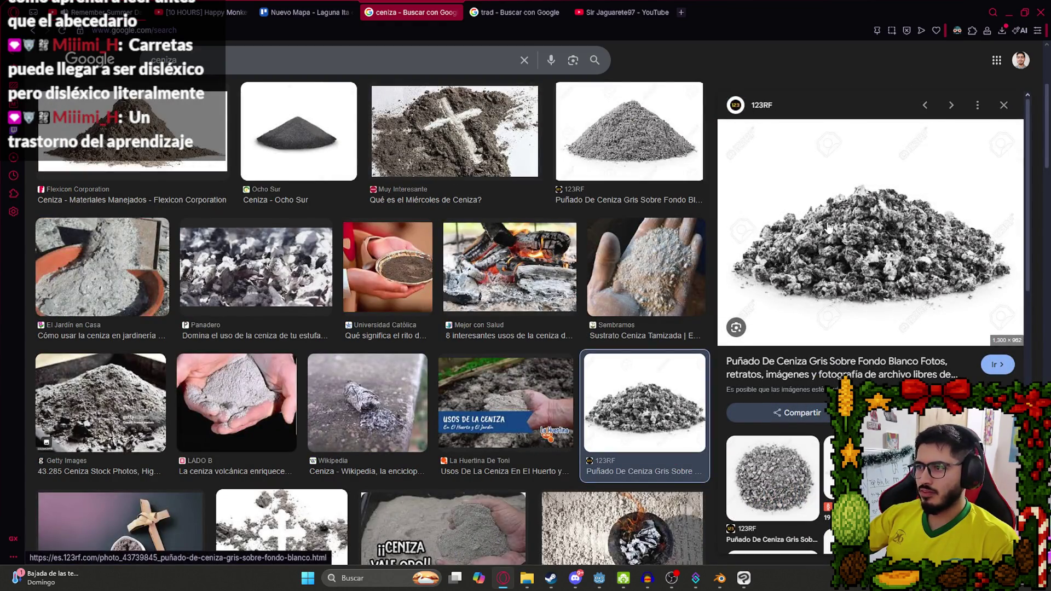
click(778, 477)
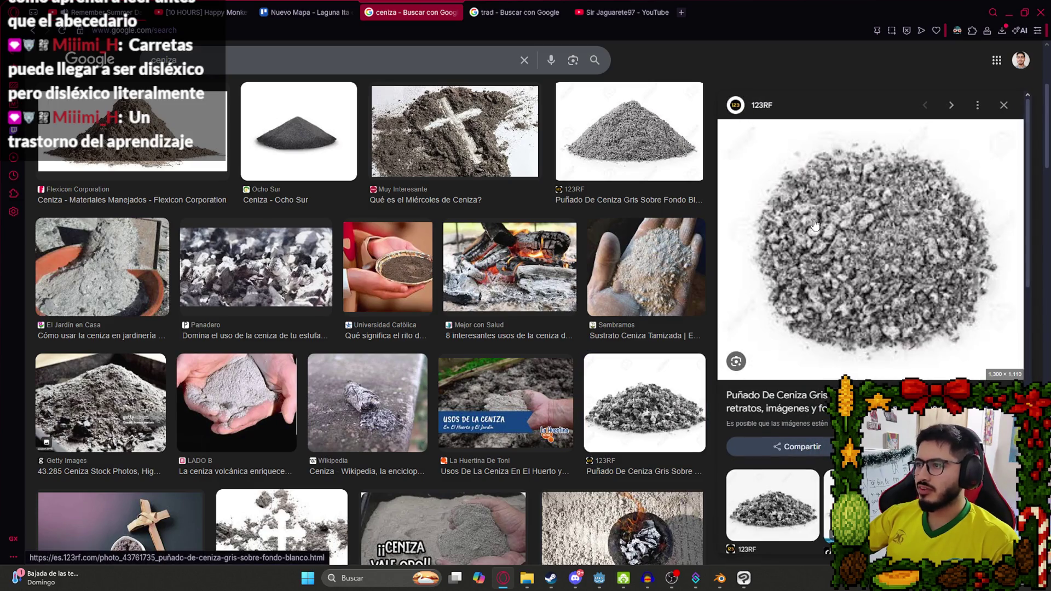
right_click(812, 224)
click(816, 340)
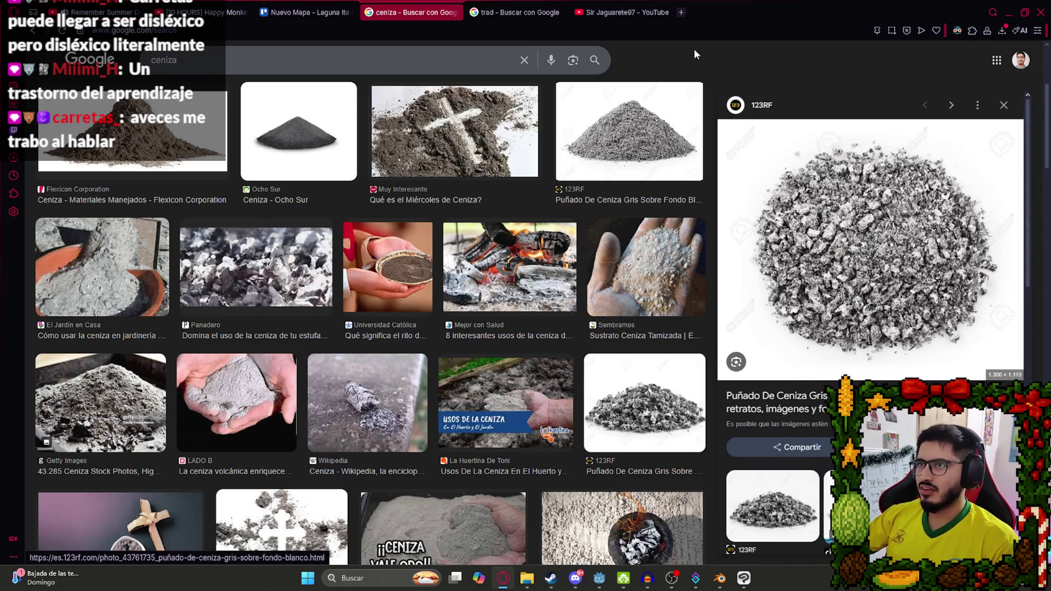
Open Google Gemini in a new browser tab.
click(681, 12)
text(gemini)
key(Return)
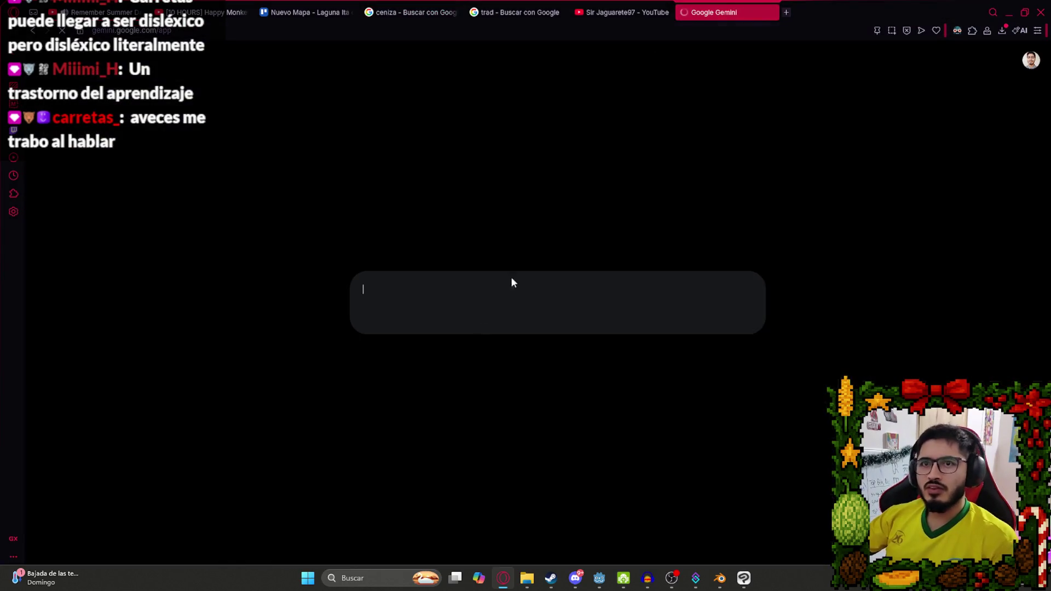
Paste the ash photo into Gemini and request image edits: no white background or watermark, red just-extinguished embers.
key(ctrl+v)
text(remueve el fondo blanco, quita la marca de agua)
key(BackSpace)
text(, añade )
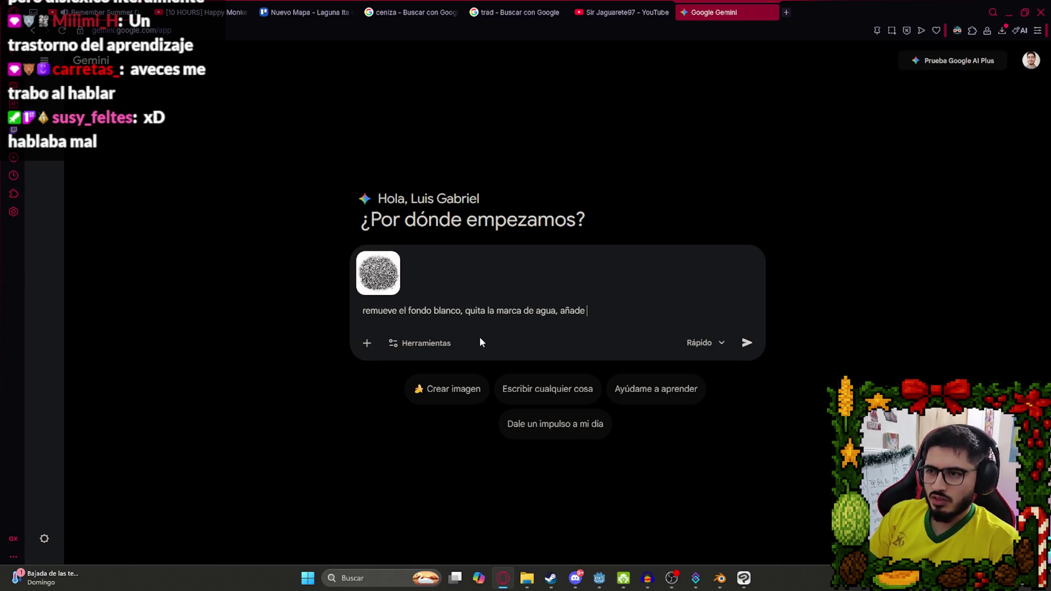
text(un poco de rojo dando el efe)
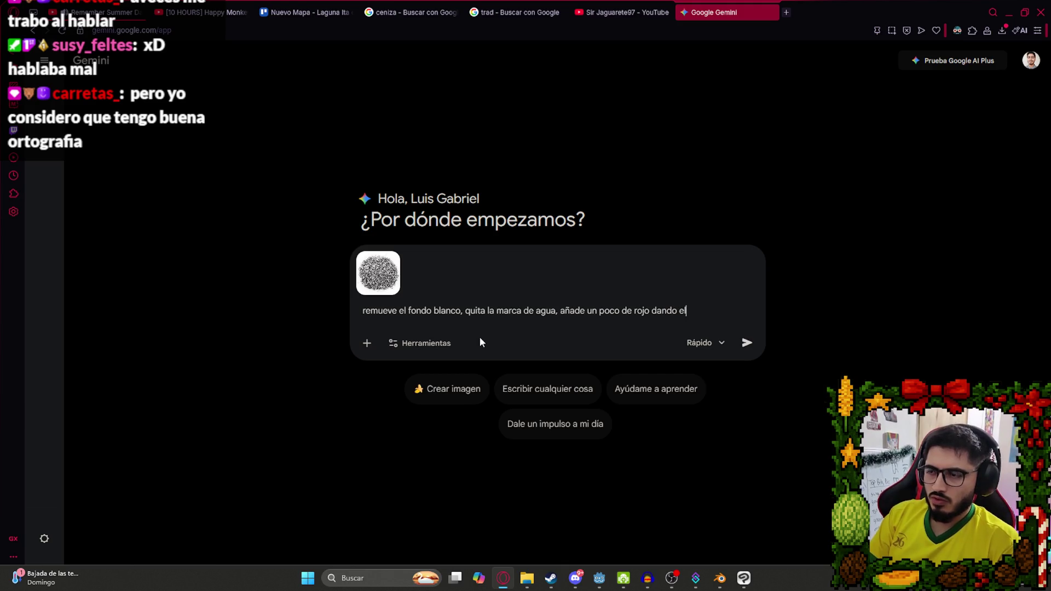
text(cto de recien apagado)
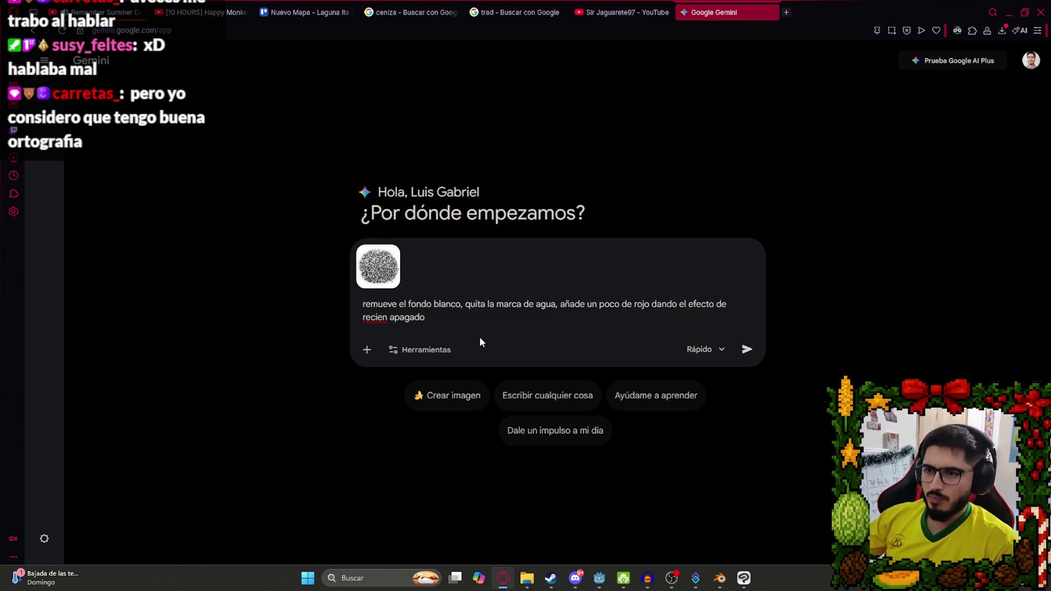
click(462, 396)
key(Return)
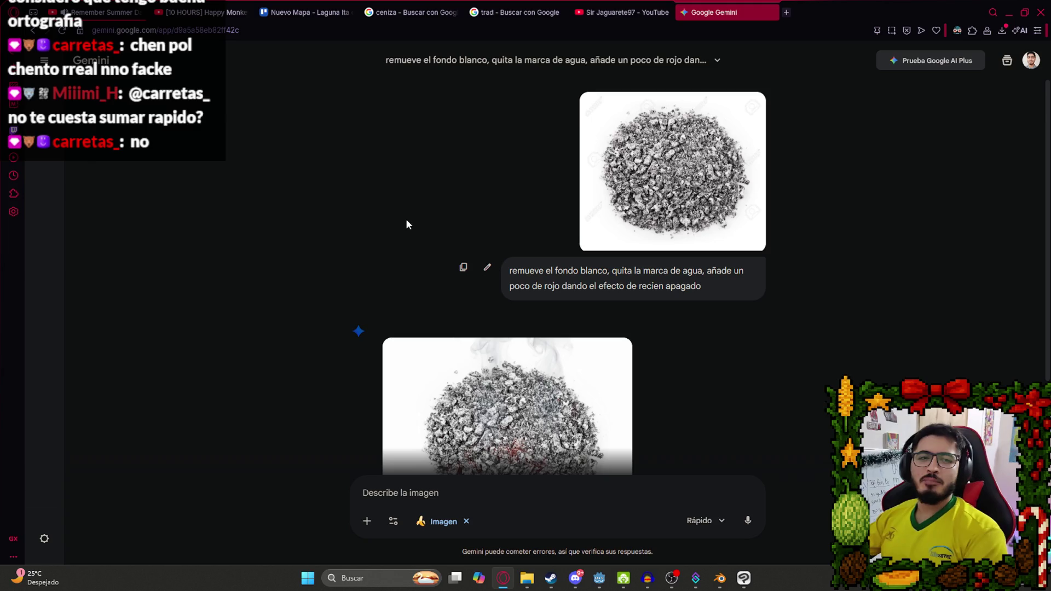
Review the generated ash image, then ask Gemini 'quita el fondo blanco'.
key(alt+Tab)
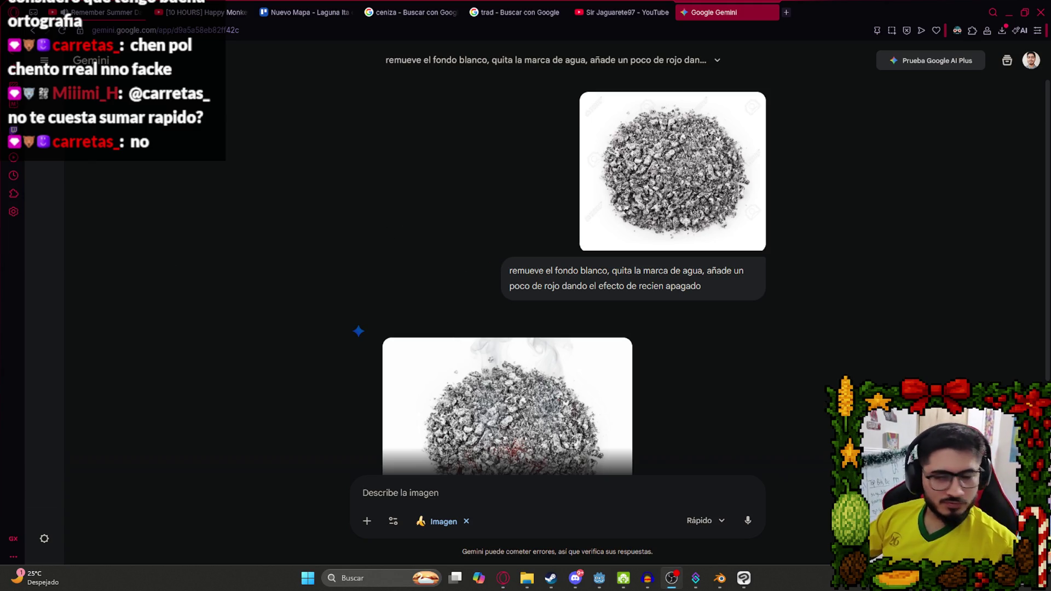
scroll(475, 296, down, 2)
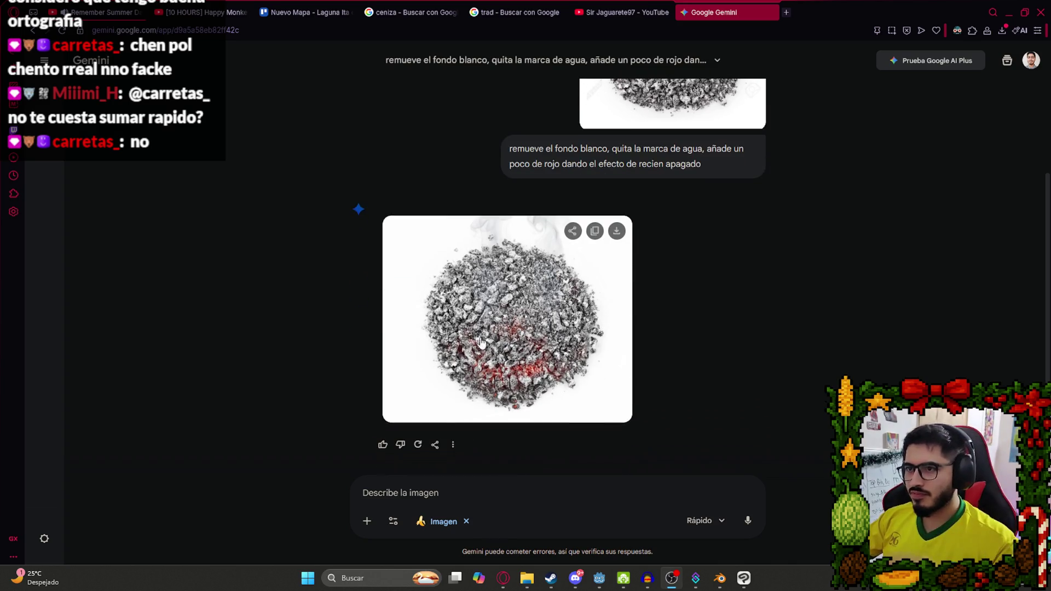
click(518, 343)
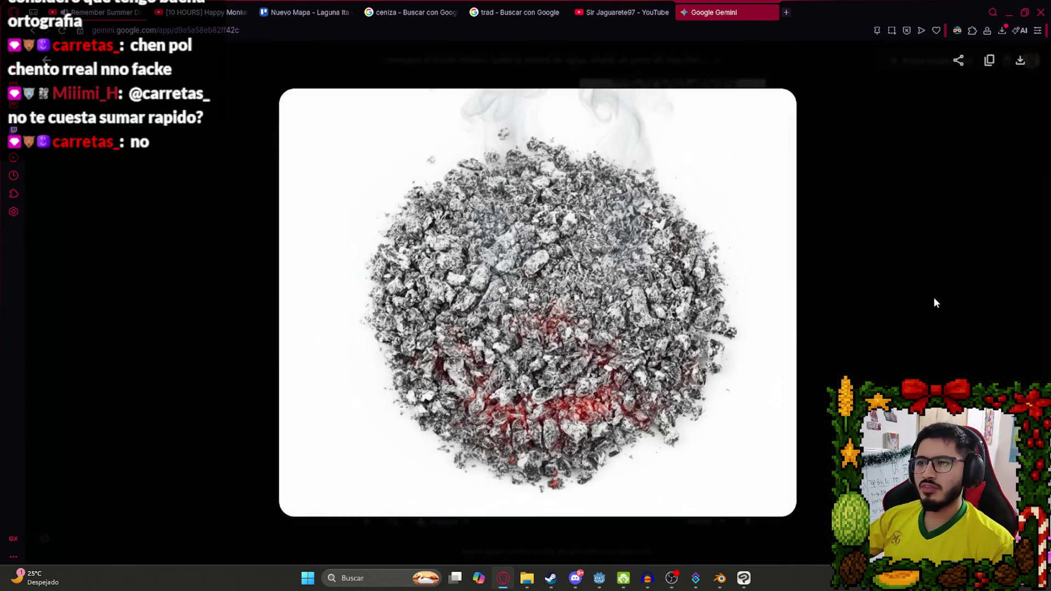
click(938, 298)
click(544, 487)
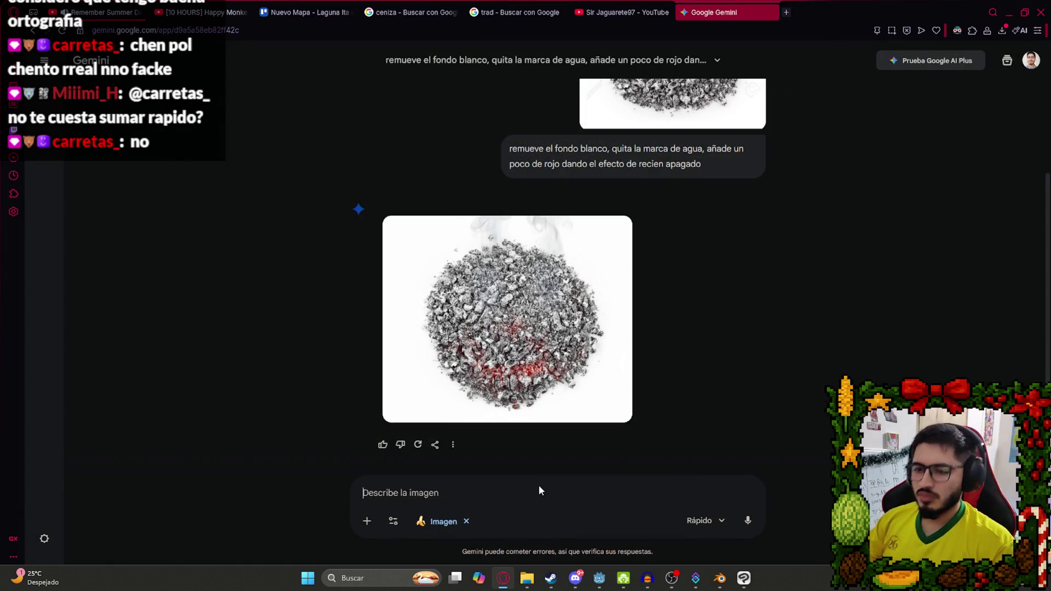
text(quita el fondo blanco)
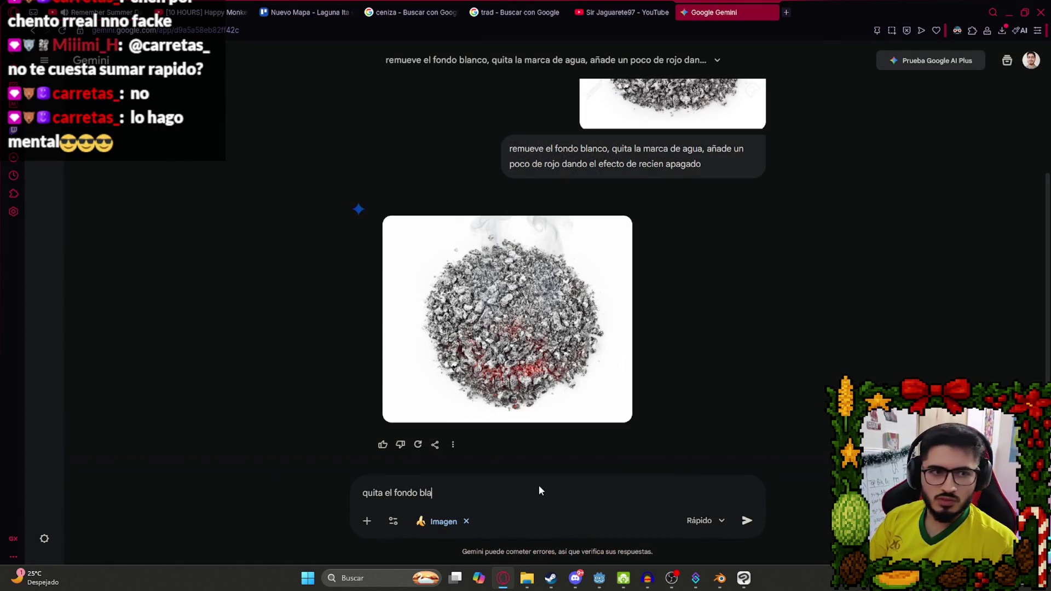
key(Return)
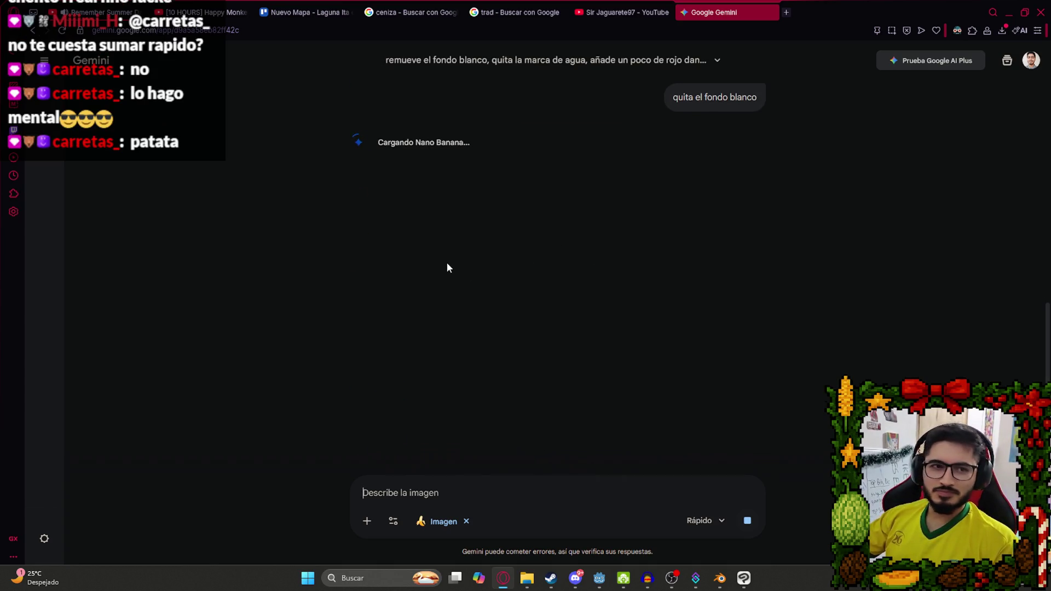
Copy the regenerated ash image and paste it into Clip Studio Paint as a new layer.
scroll(446, 290, up, 3)
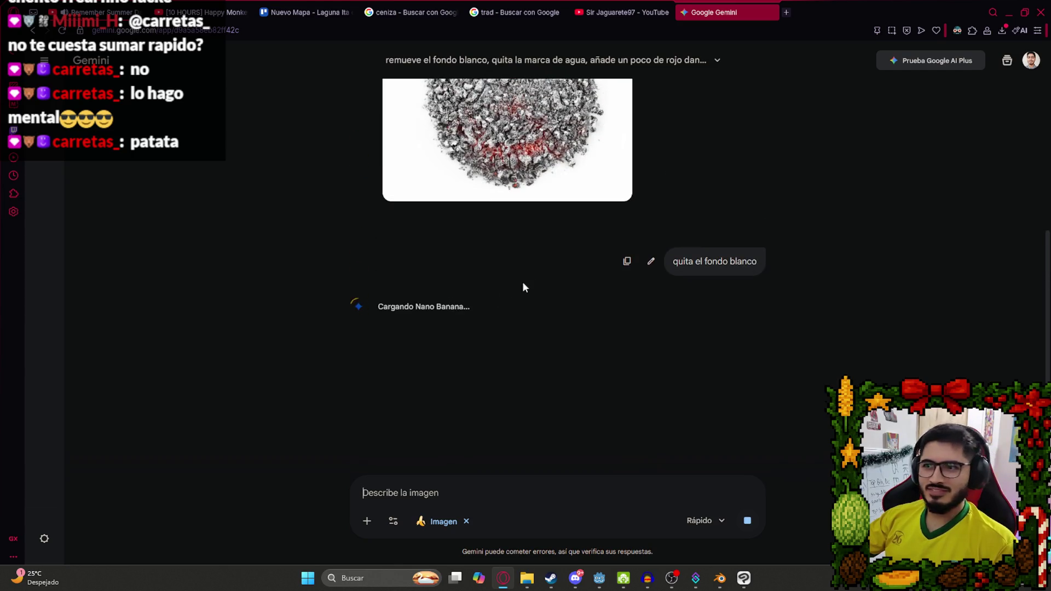
scroll(539, 251, up, 5)
scroll(673, 277, down, 5)
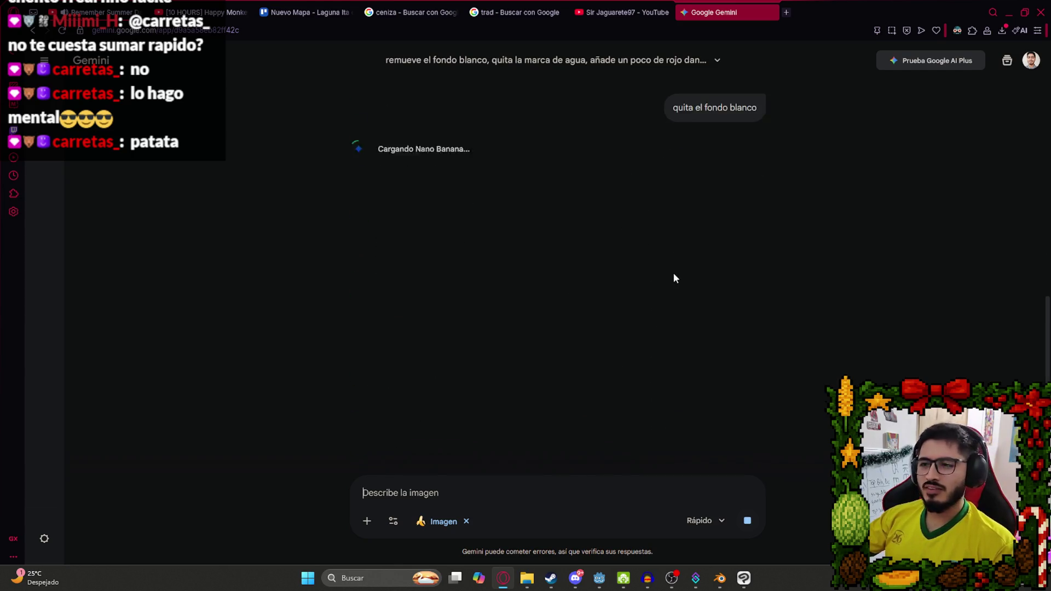
scroll(617, 305, up, 5)
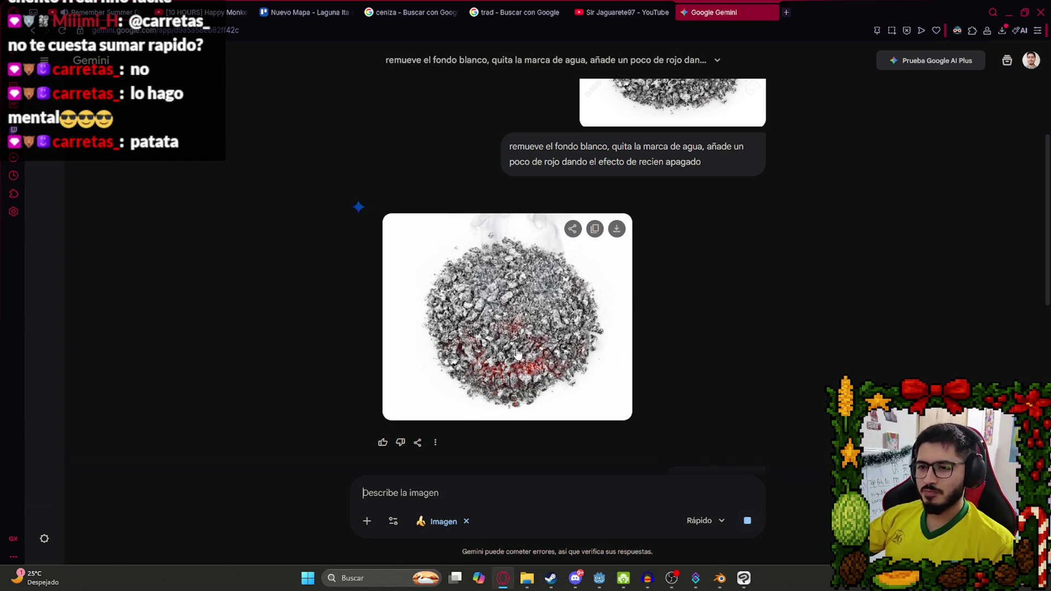
scroll(517, 353, down, 5)
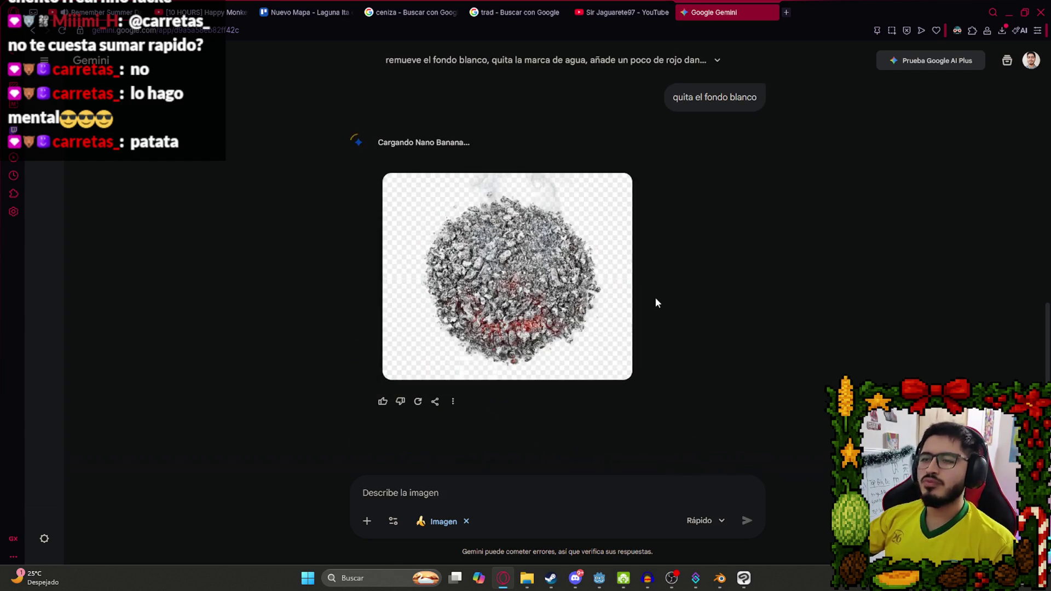
click(602, 241)
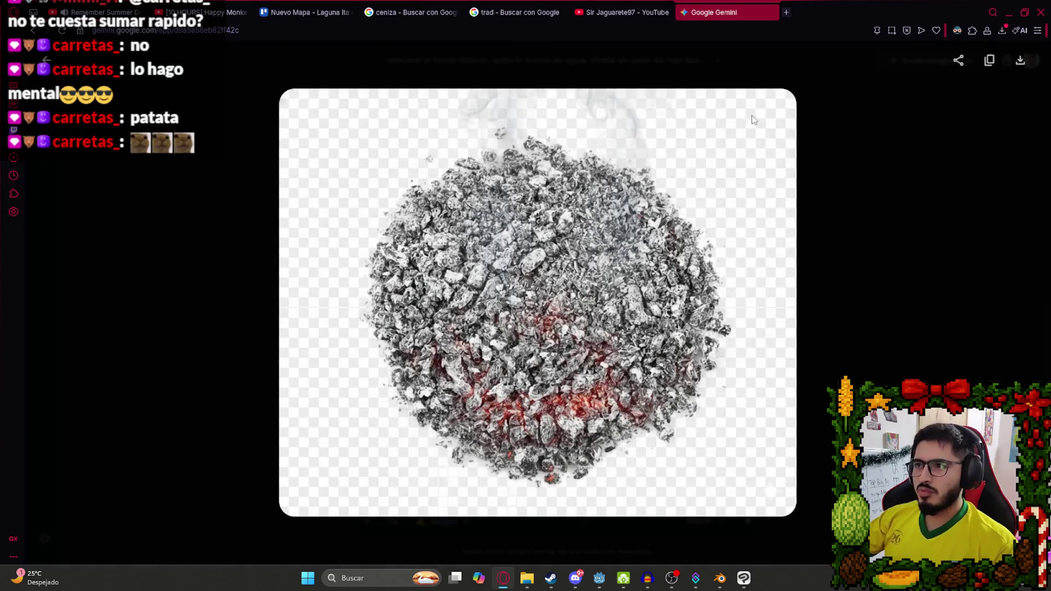
key(Escape)
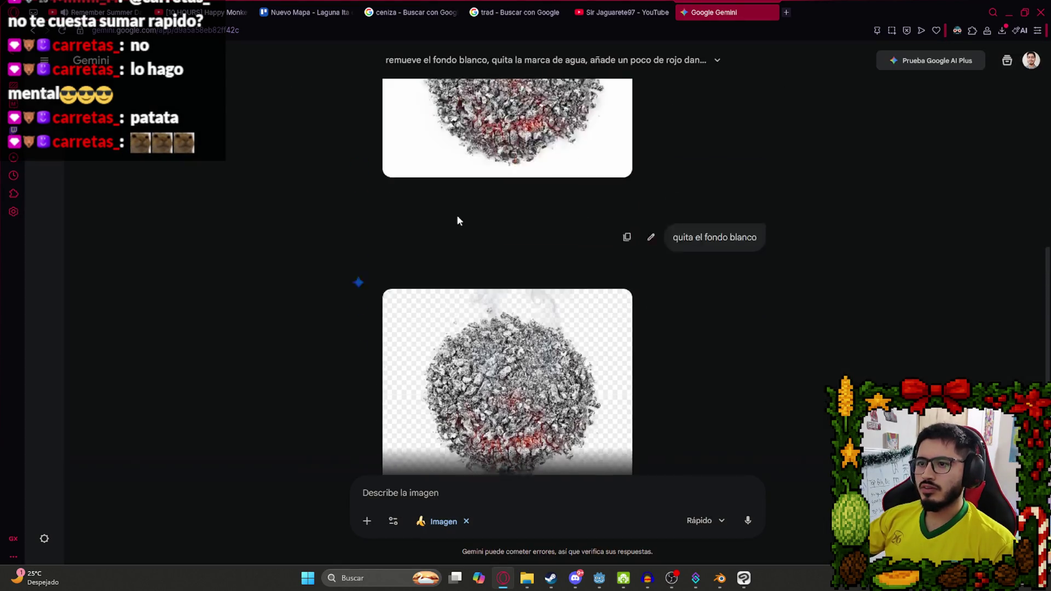
click(466, 213)
right_click(475, 199)
click(505, 266)
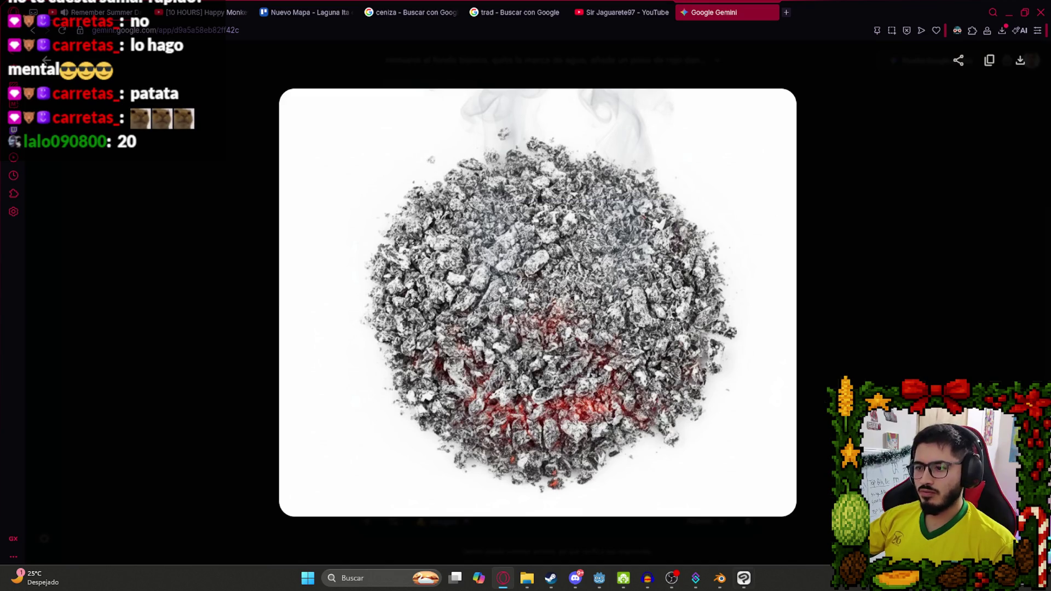
click(743, 579)
key(ctrl+v)
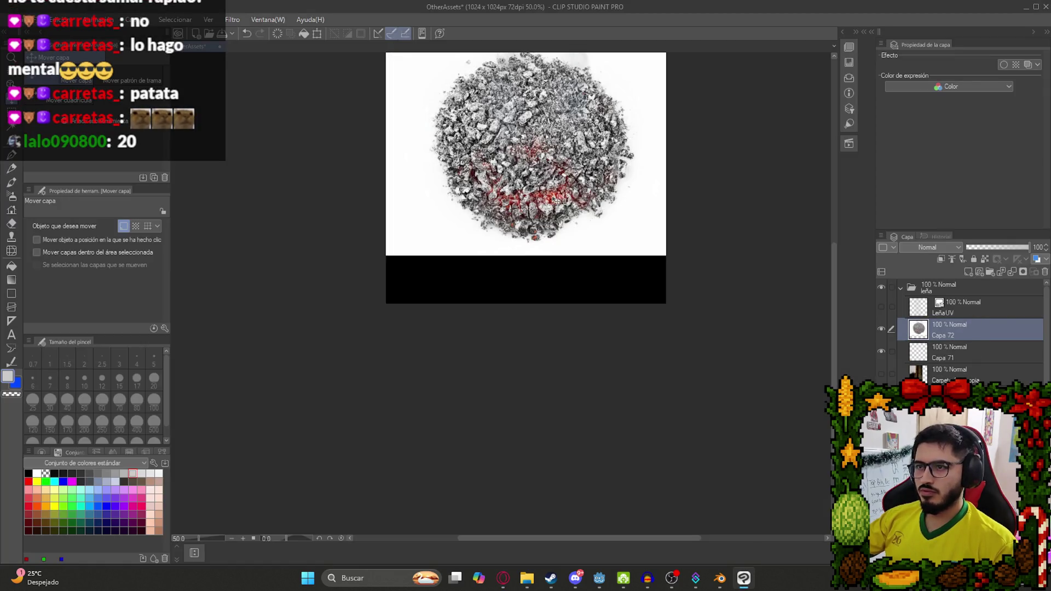
Auto-select and delete the white background around the ashes.
scroll(657, 164, up, 2)
key(w)
click(635, 109)
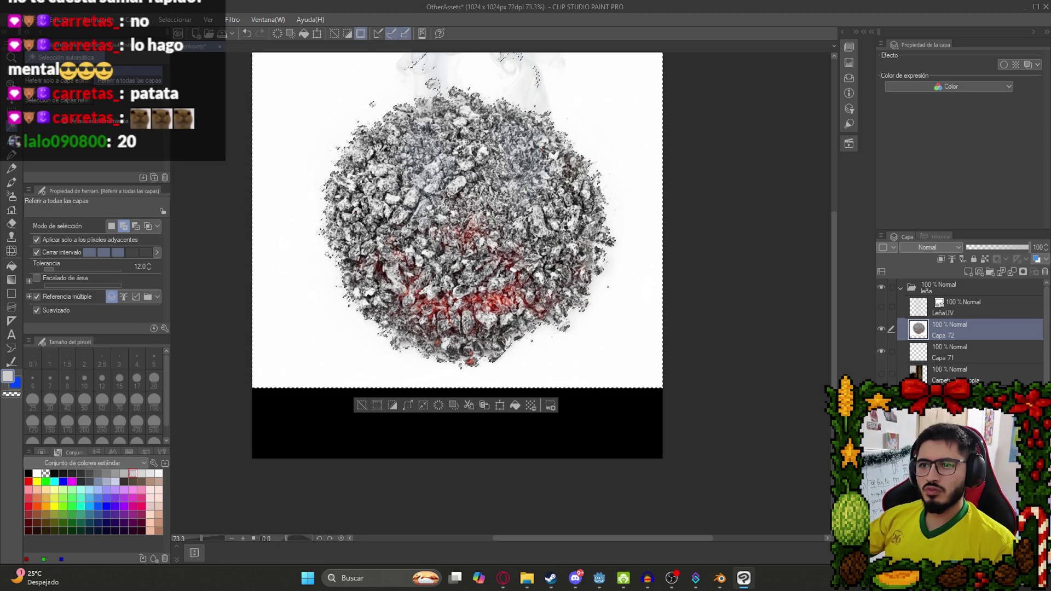
key(Delete)
key(ctrl+d)
Erase the stray white crescent and streak above the ashes with a size-30 hard eraser.
drag(433, 138, 436, 191)
drag(514, 222, 517, 271)
key(e)
click(78, 81)
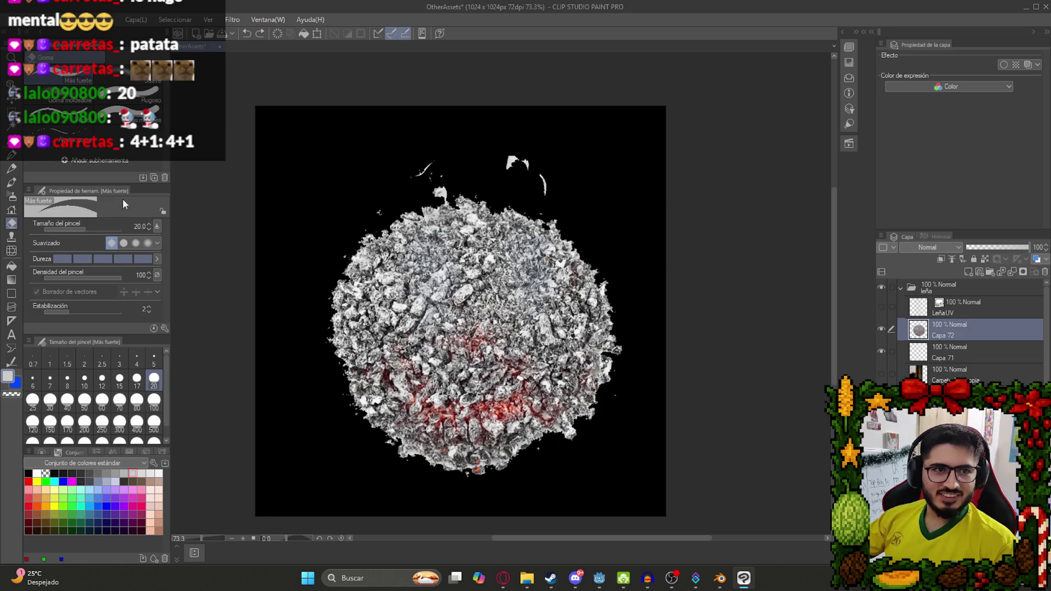
click(50, 402)
mouse_move(553, 192)
mouse_down()
mouse_move(542, 175)
mouse_move(508, 170)
mouse_up()
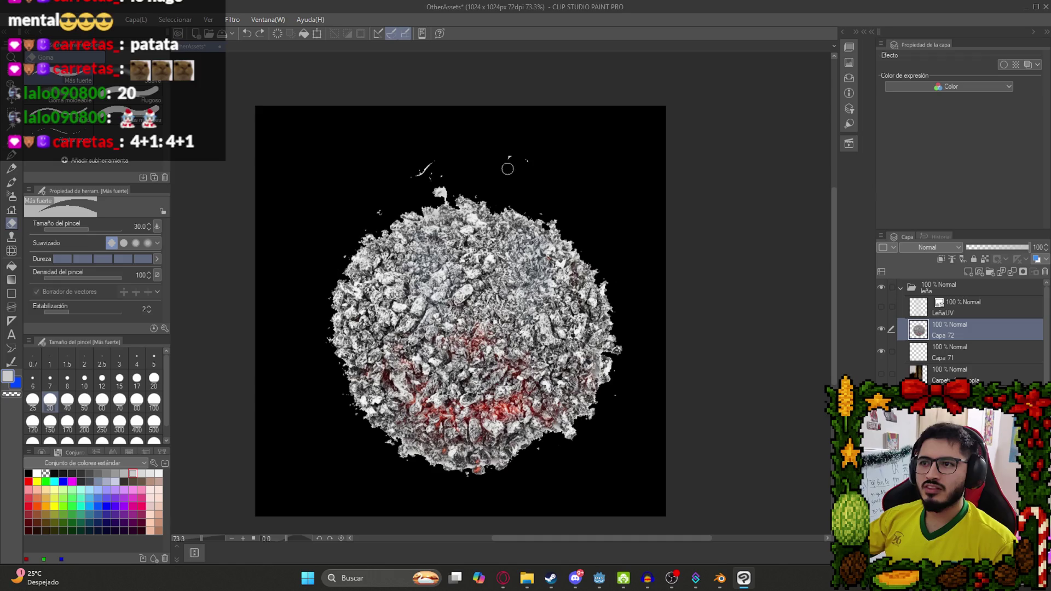
drag(432, 160, 427, 175)
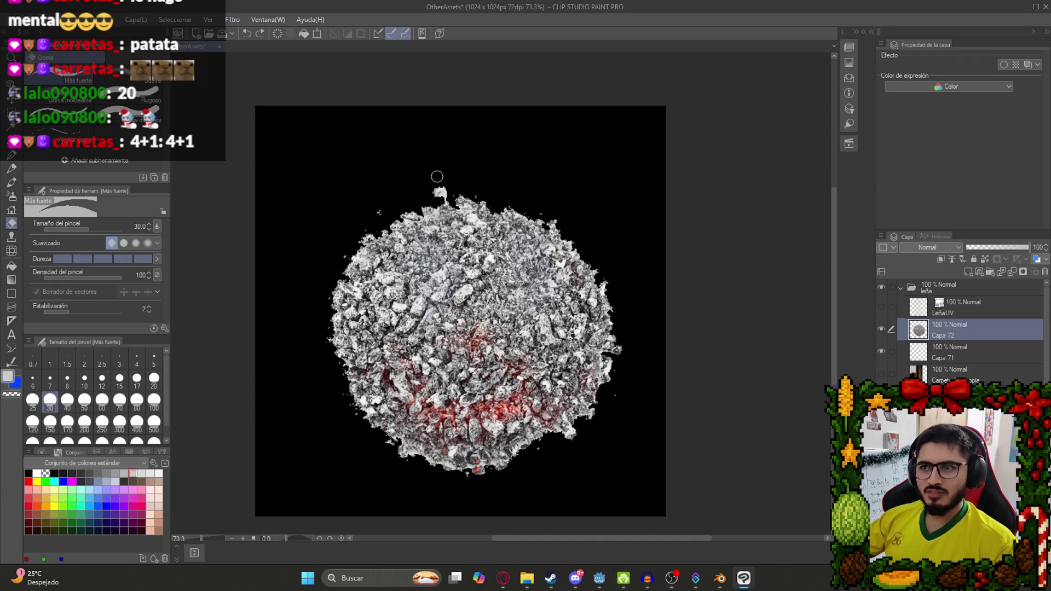
Reposition the ash layer, duplicate it and scale the copy to 121%.
scroll(337, 230, down, 2)
scroll(467, 299, up, 5)
scroll(467, 299, down, 3)
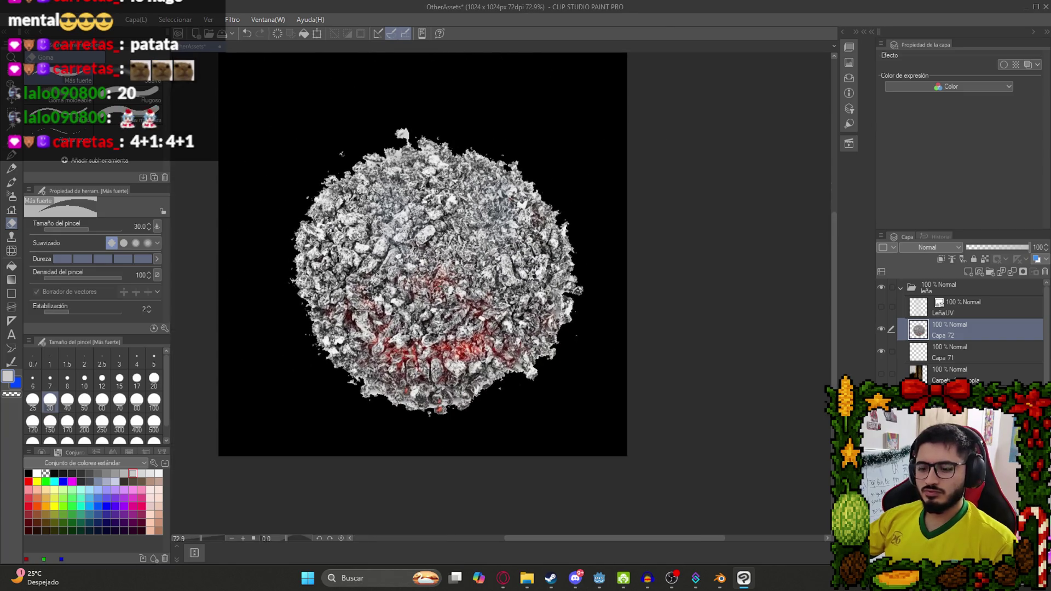
key(k)
mouse_move(419, 248)
mouse_down()
mouse_move(409, 228)
mouse_move(421, 236)
mouse_up()
key(ctrl+j)
scroll(457, 309, down, 1)
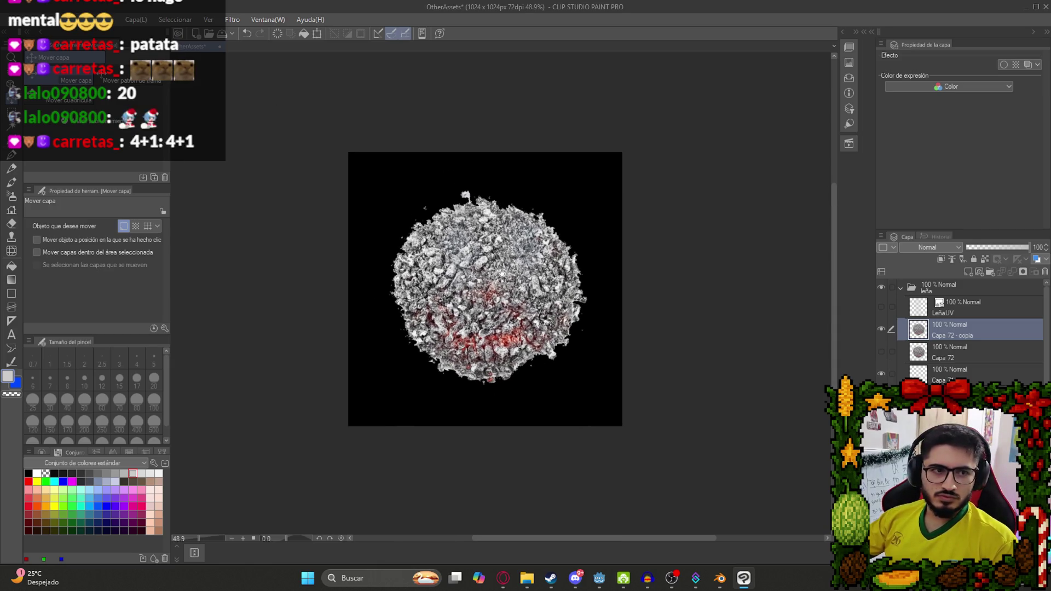
scroll(452, 296, down, 1)
key(ctrl+t)
drag(488, 383, 488, 424)
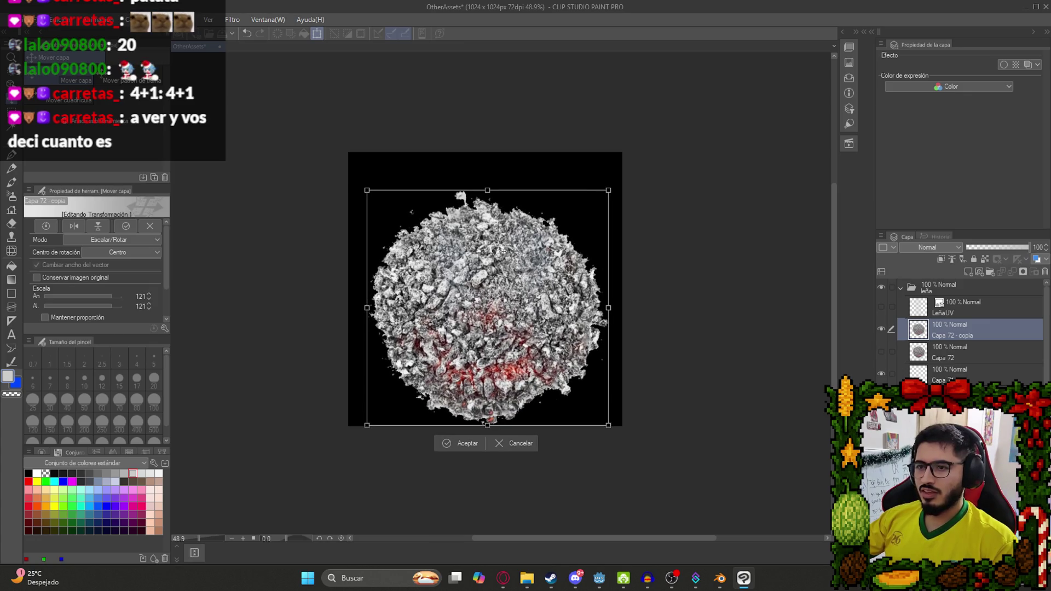
drag(487, 190, 485, 175)
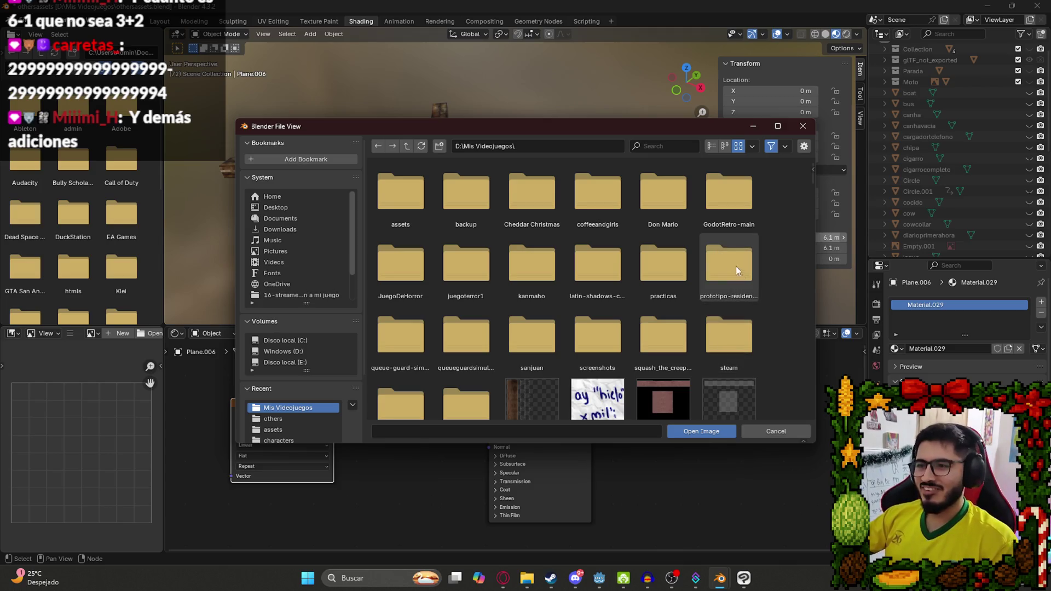
Load LeñaCenizasTexture.png into the ash plane's Image Texture node and save othersassets.blend.
scroll(733, 263, down, 5)
drag(812, 207, 810, 305)
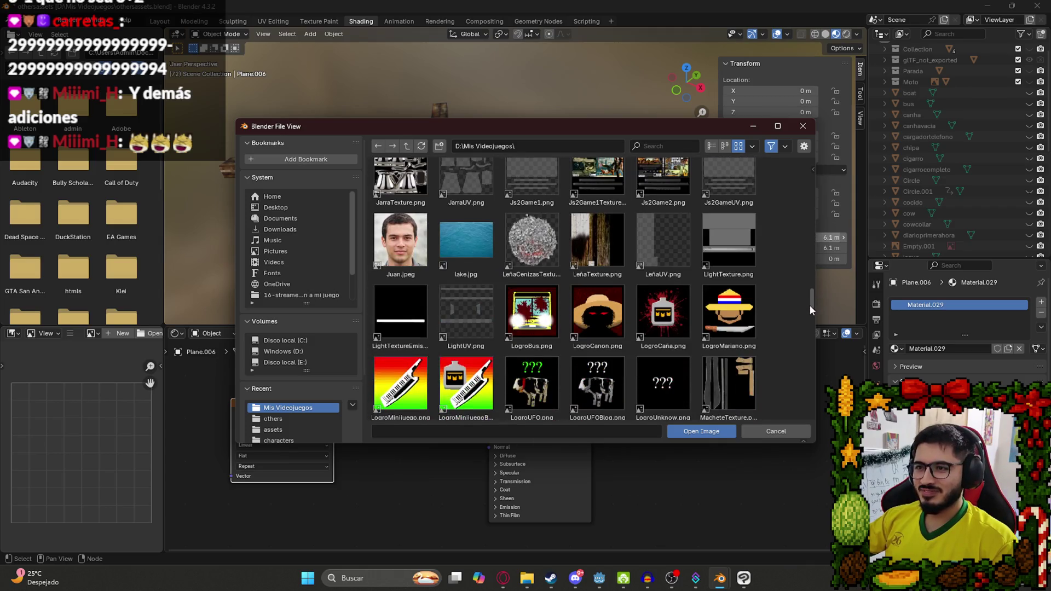
double_click(544, 260)
mouse_move(438, 192)
mouse_down()
mouse_move(457, 234)
mouse_move(524, 188)
mouse_move(468, 149)
mouse_move(513, 156)
mouse_move(569, 106)
mouse_move(504, 207)
mouse_move(560, 186)
mouse_move(567, 146)
mouse_move(528, 145)
mouse_move(472, 166)
mouse_move(479, 221)
mouse_move(527, 245)
mouse_move(464, 251)
mouse_move(451, 175)
mouse_up()
key(ctrl+s)
scroll(471, 167, up, 3)
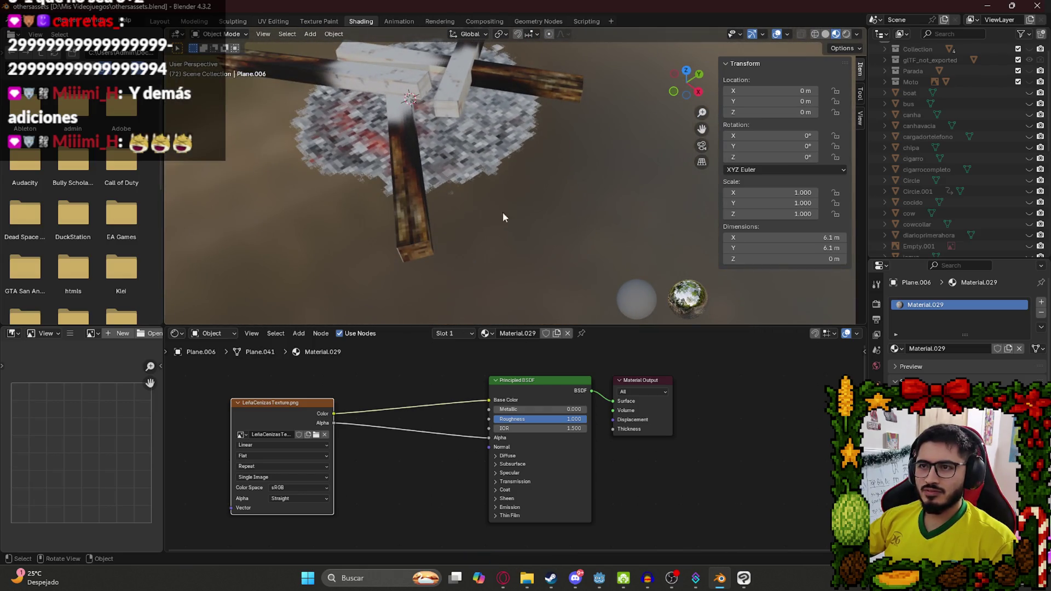
click(744, 578)
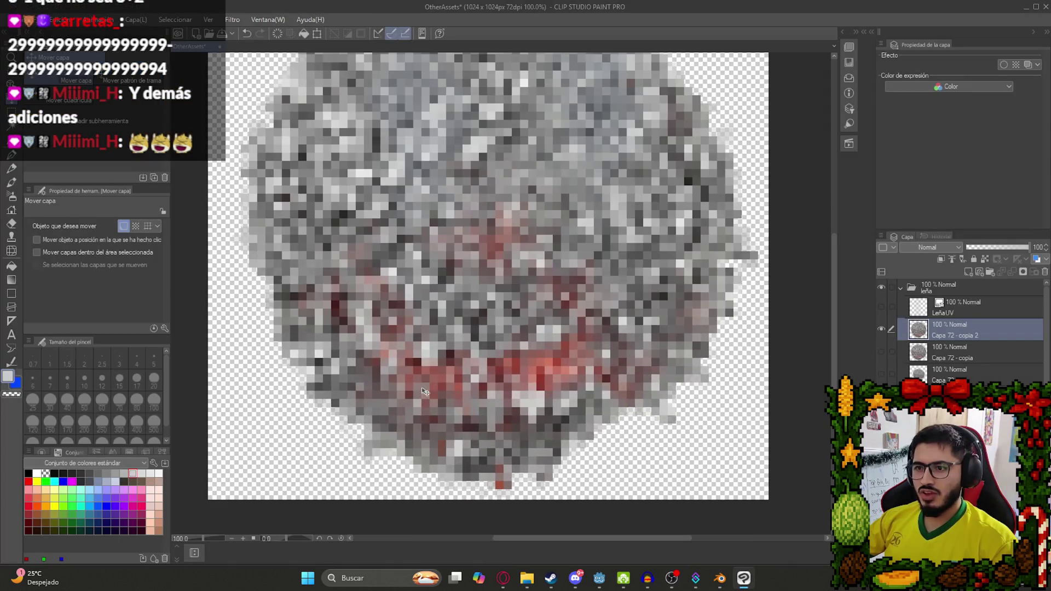
Select the red ember areas with the freehand selection pen at brush sizes 17 and 20.
scroll(431, 351, down, 2)
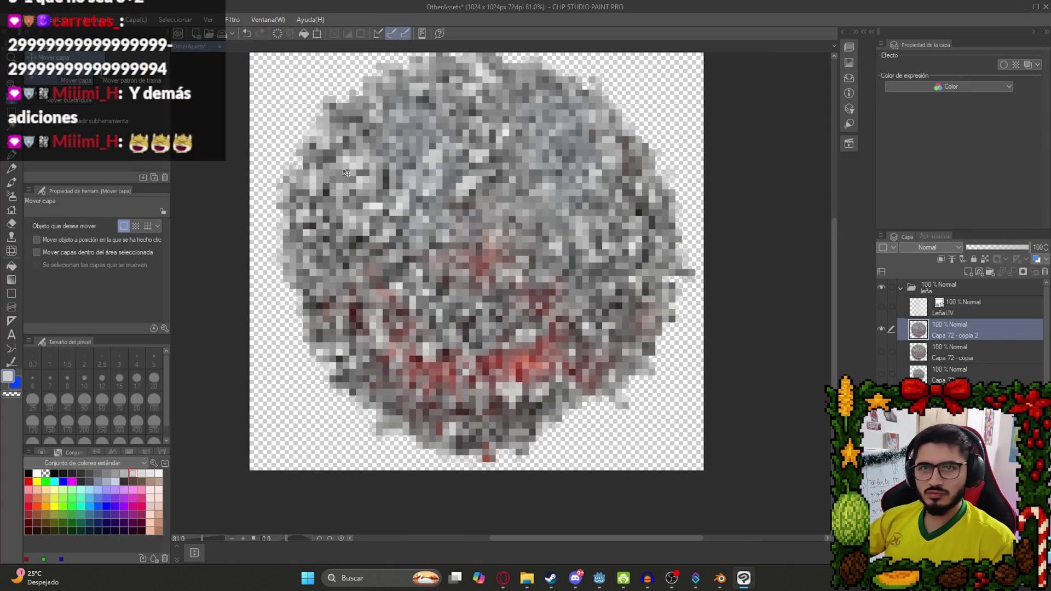
key(m)
click(60, 116)
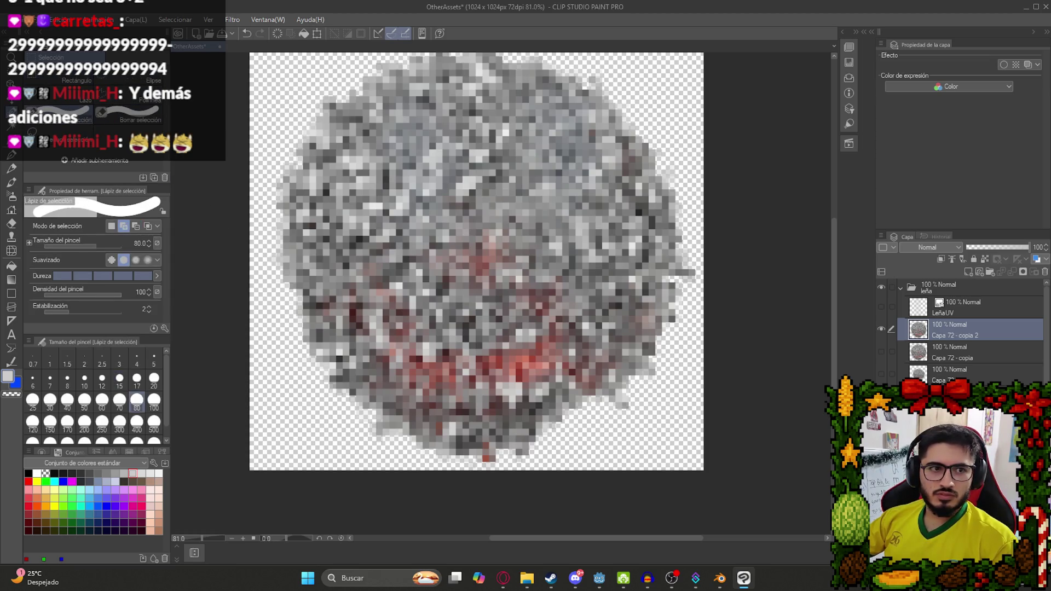
mouse_move(409, 359)
mouse_down()
mouse_move(469, 372)
mouse_move(564, 356)
mouse_move(535, 312)
mouse_move(552, 296)
mouse_up()
click(137, 382)
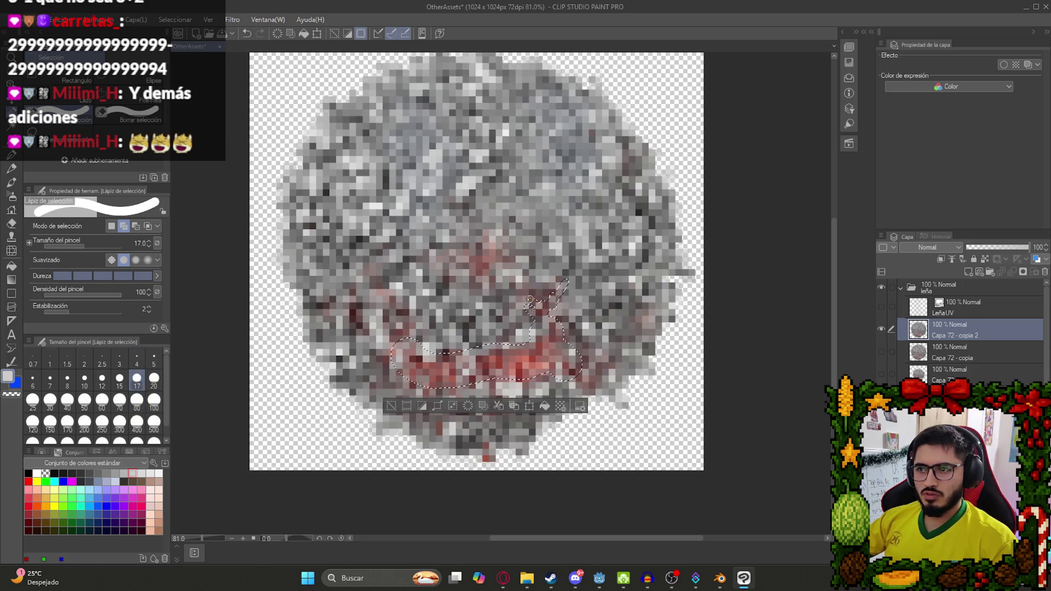
drag(497, 266, 471, 263)
click(154, 378)
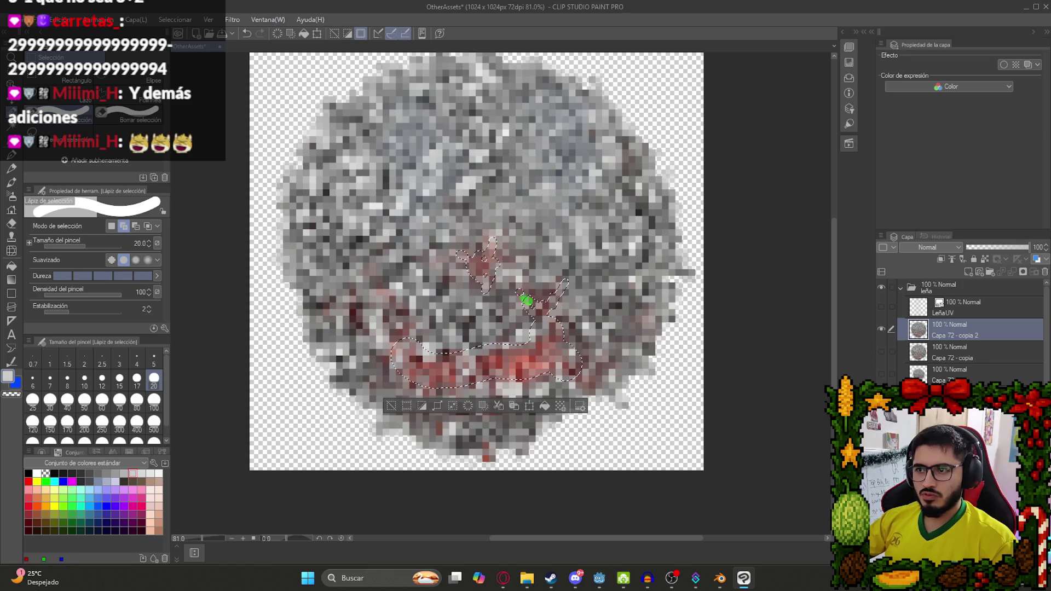
mouse_move(545, 334)
mouse_down()
mouse_move(564, 361)
mouse_move(465, 374)
mouse_move(412, 351)
mouse_move(398, 307)
mouse_move(368, 277)
mouse_move(342, 305)
mouse_move(363, 320)
mouse_up()
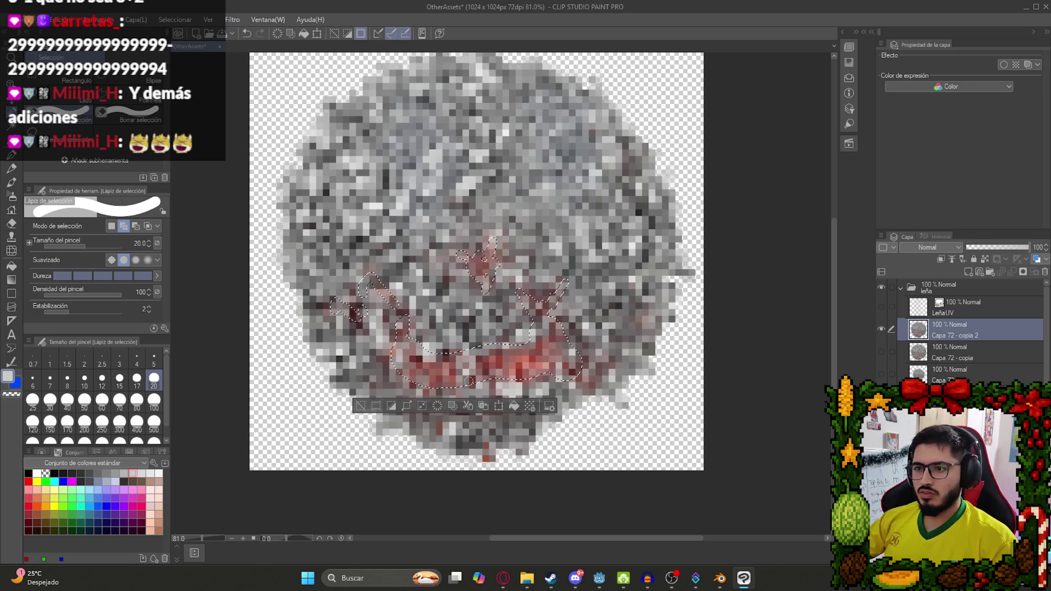
scroll(455, 345, up, 4)
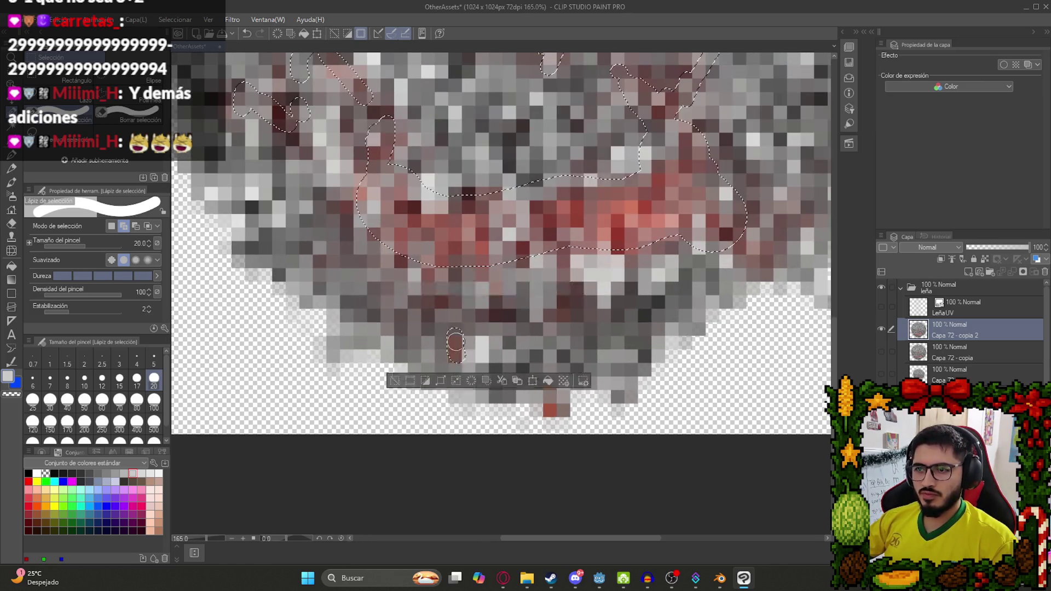
mouse_move(548, 386)
mouse_down()
mouse_move(548, 415)
mouse_move(560, 386)
mouse_up()
mouse_move(432, 272)
mouse_down()
mouse_move(437, 295)
mouse_move(445, 283)
mouse_move(564, 310)
mouse_move(553, 275)
mouse_move(571, 261)
mouse_up()
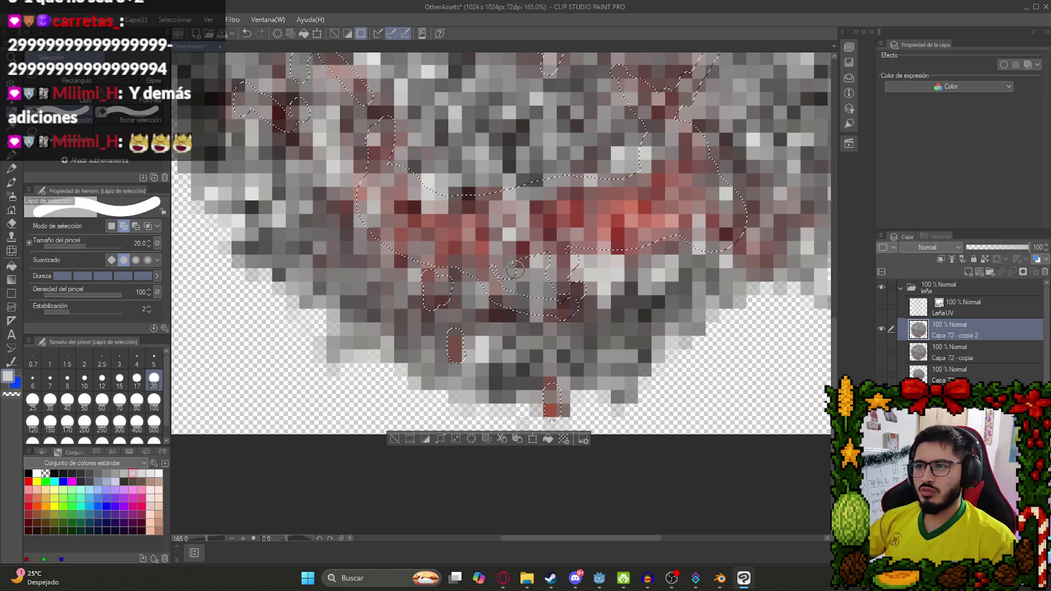
scroll(590, 196, down, 5)
drag(589, 196, 447, 259)
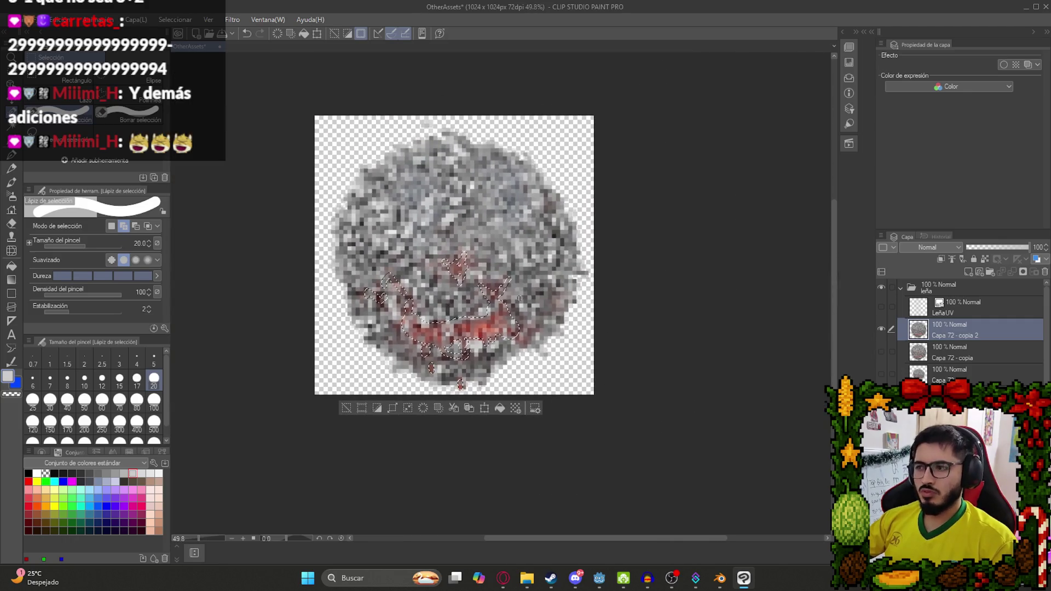
scroll(623, 352, up, 1)
Copy the ember selection onto its own layer, hide the original ball layer and deselect.
key(ctrl+c)
key(ctrl+v)
click(881, 351)
key(ctrl+d)
drag(443, 292, 475, 327)
key(k)
scroll(964, 328, up, 5)
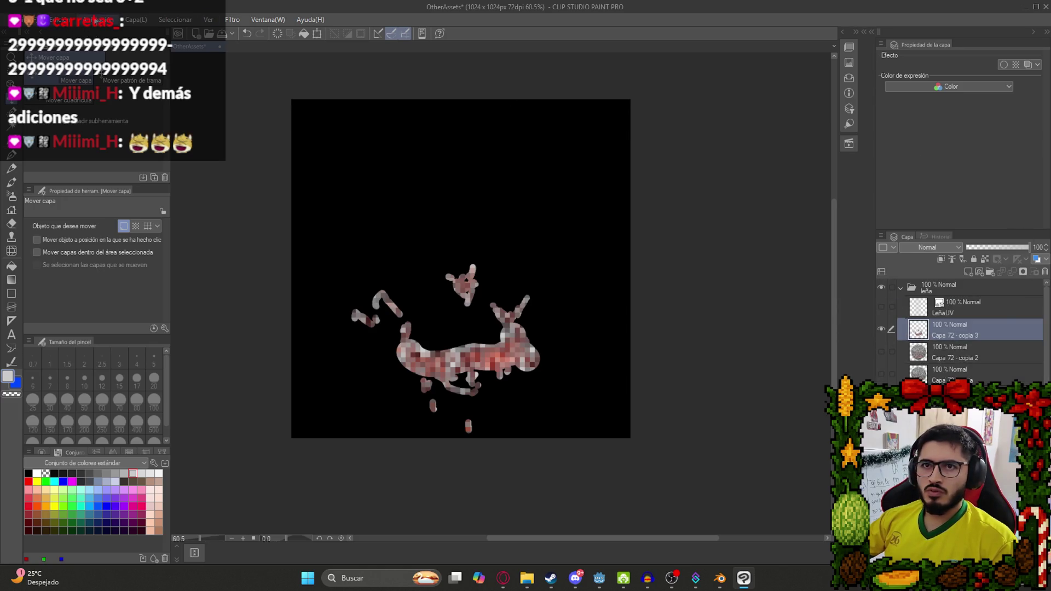
Compare with and without the ember layer, then hide the rock layer so only embers show.
click(60, 20)
mouse_move(170, 276)
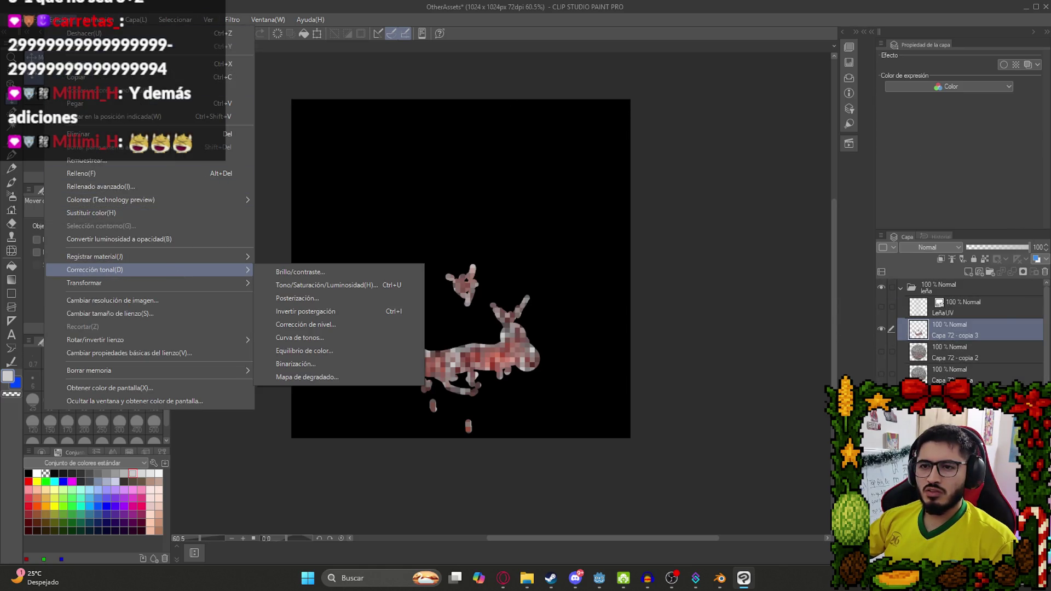
key(ctrl+z)
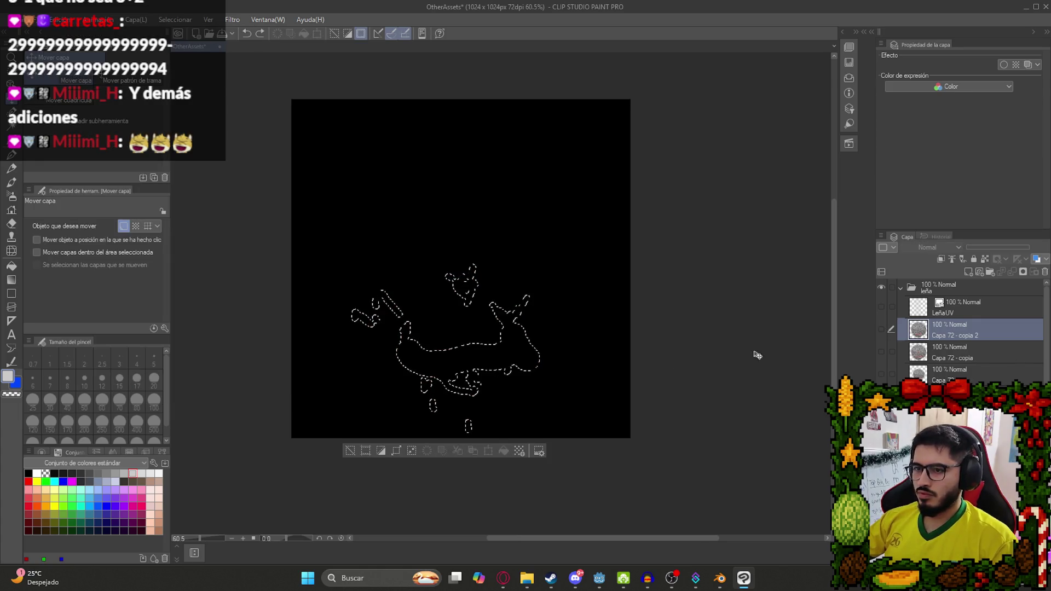
key(ctrl+y)
key(ctrl+z)
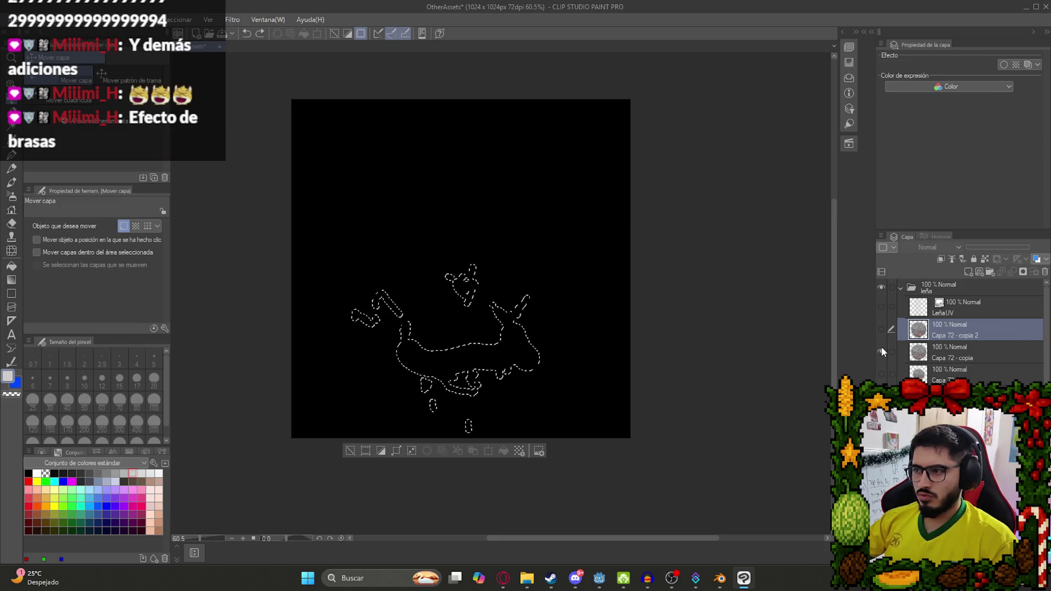
key(ctrl+y)
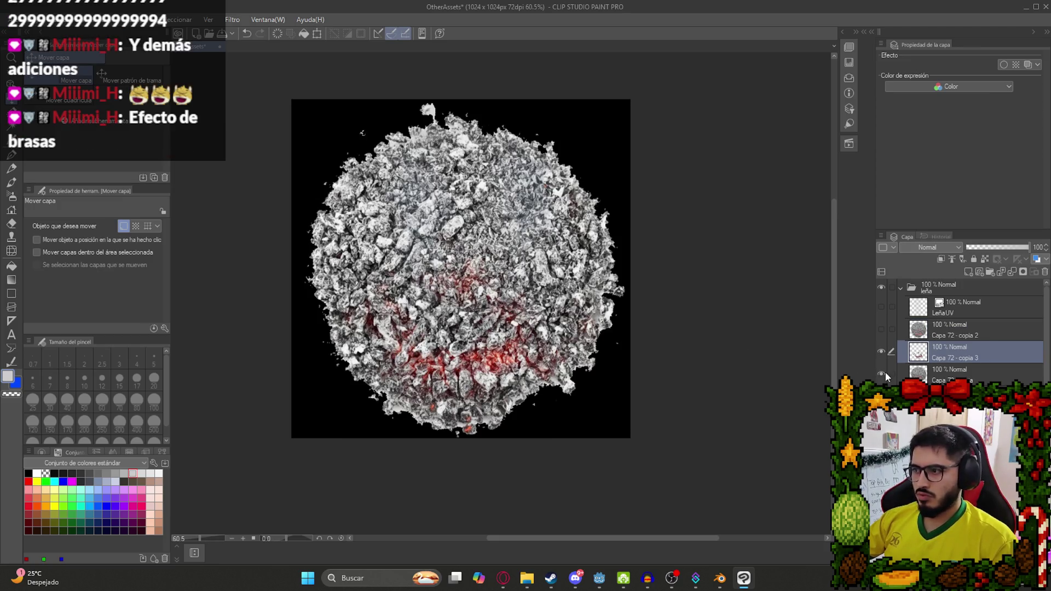
click(881, 374)
scroll(964, 334, down, 5)
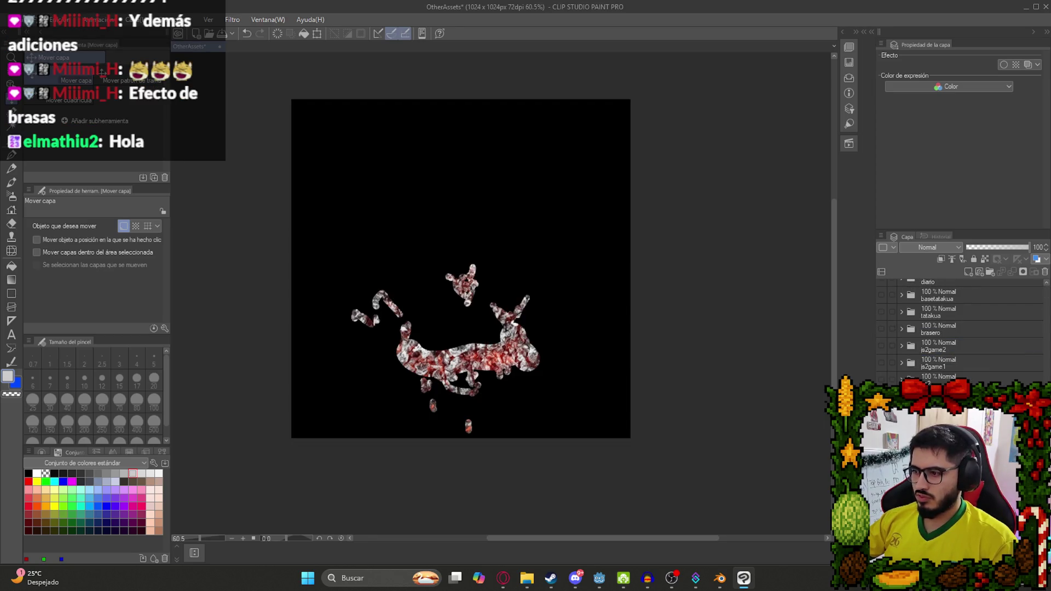
scroll(963, 334, up, 5)
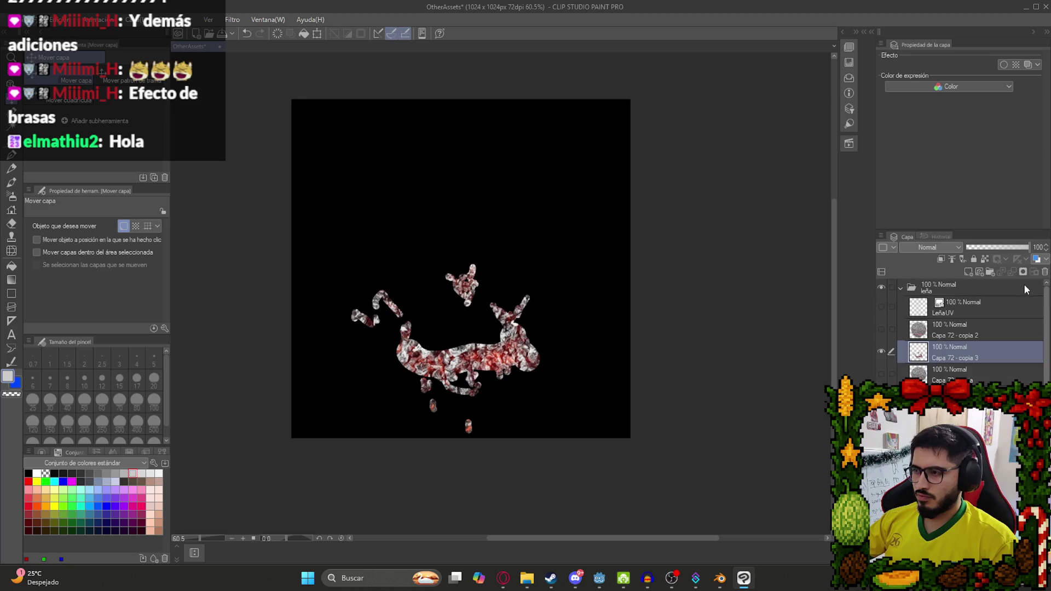
Apply a Mosaic filter to pixelate the ember layer.
click(233, 21)
mouse_move(284, 71)
click(326, 87)
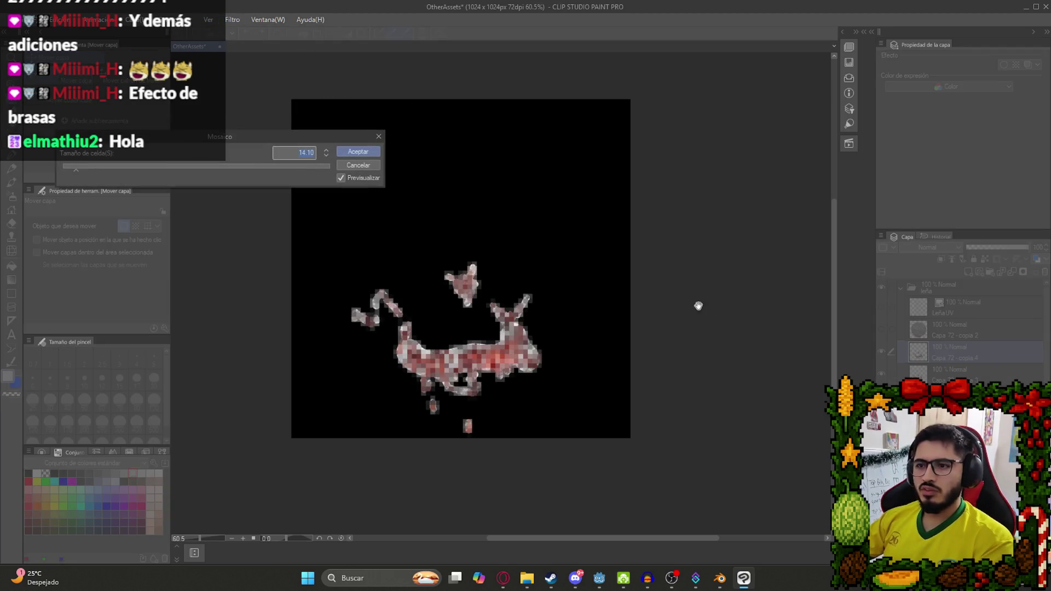
text(10)
key(Return)
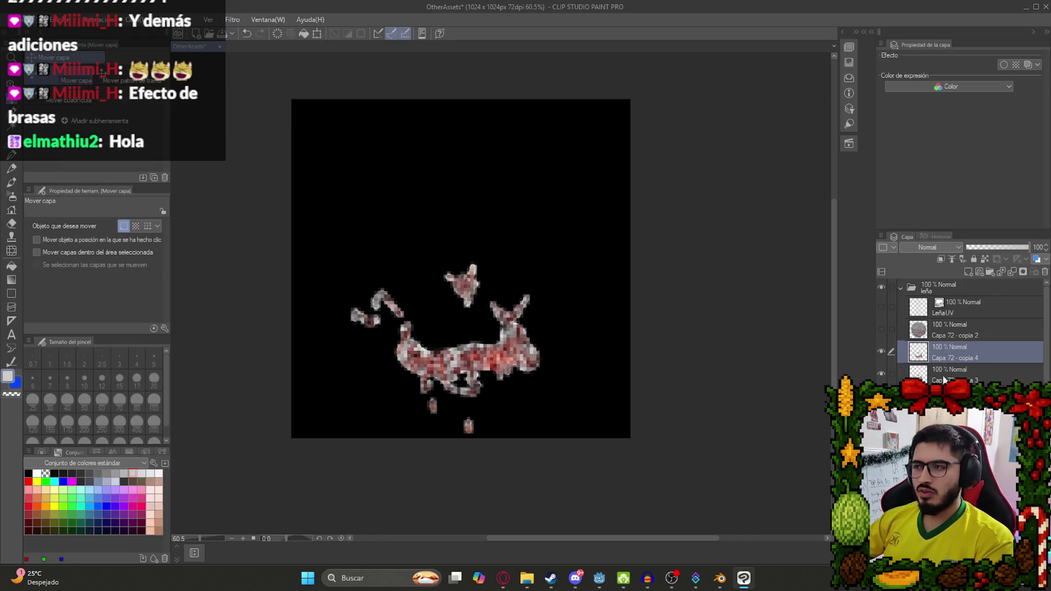
key(ctrl+alt+0)
key(ctrl+0)
Raise the ember layer's contrast with Brightness/Contrast for punchier red and white.
click(61, 20)
mouse_move(208, 270)
click(299, 272)
click(266, 226)
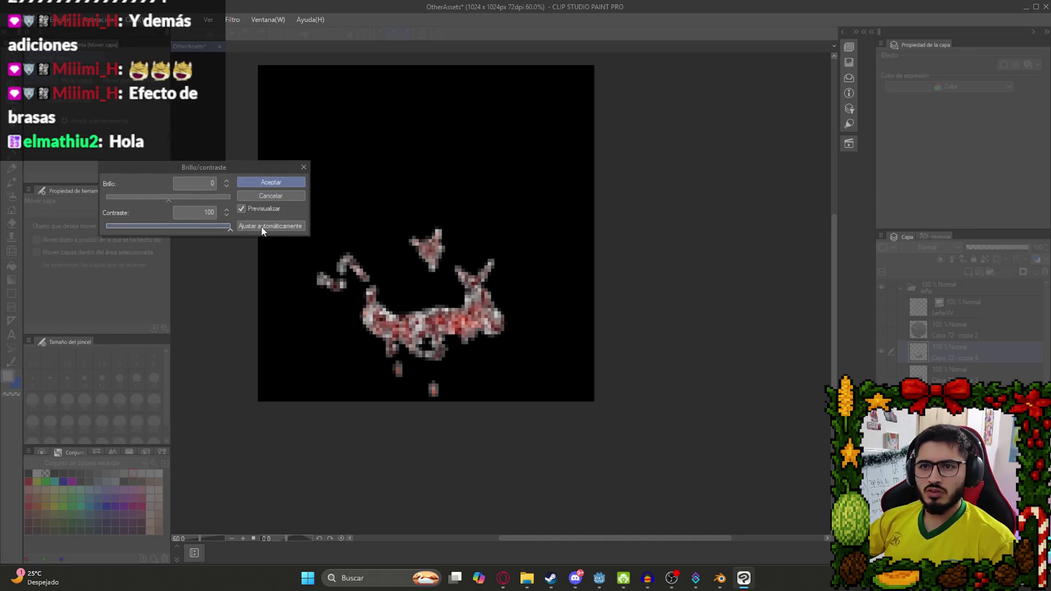
drag(170, 232, 169, 232)
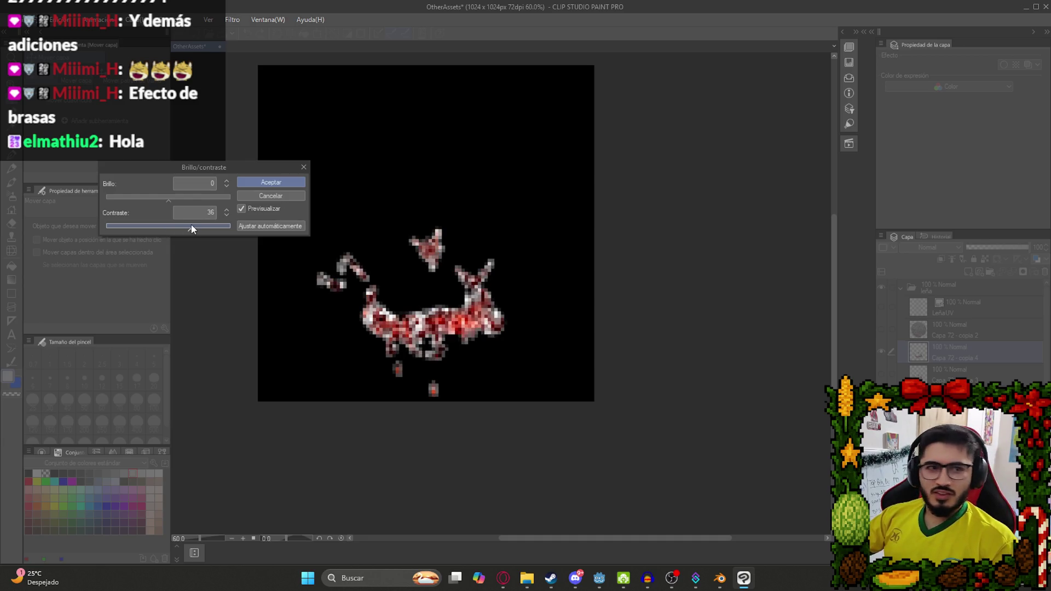
drag(197, 225, 216, 231)
click(277, 182)
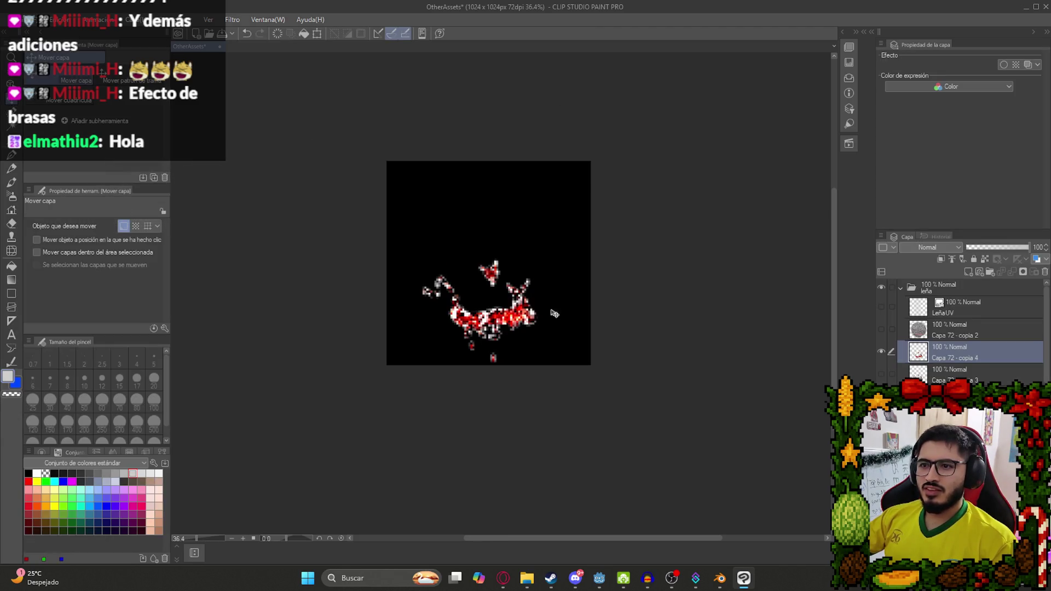
scroll(582, 304, down, 2)
scroll(505, 300, up, 3)
Export the ember layer as PNG named LeñaCenizasGB, then return to Blender.
click(13, 19)
mouse_move(164, 171)
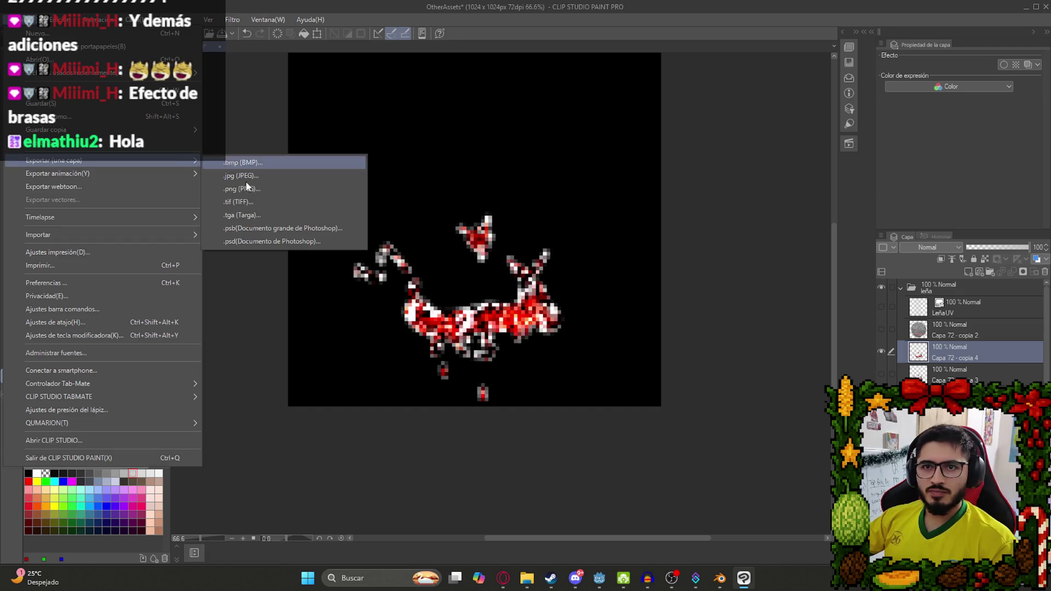
click(284, 185)
text(Leñ)
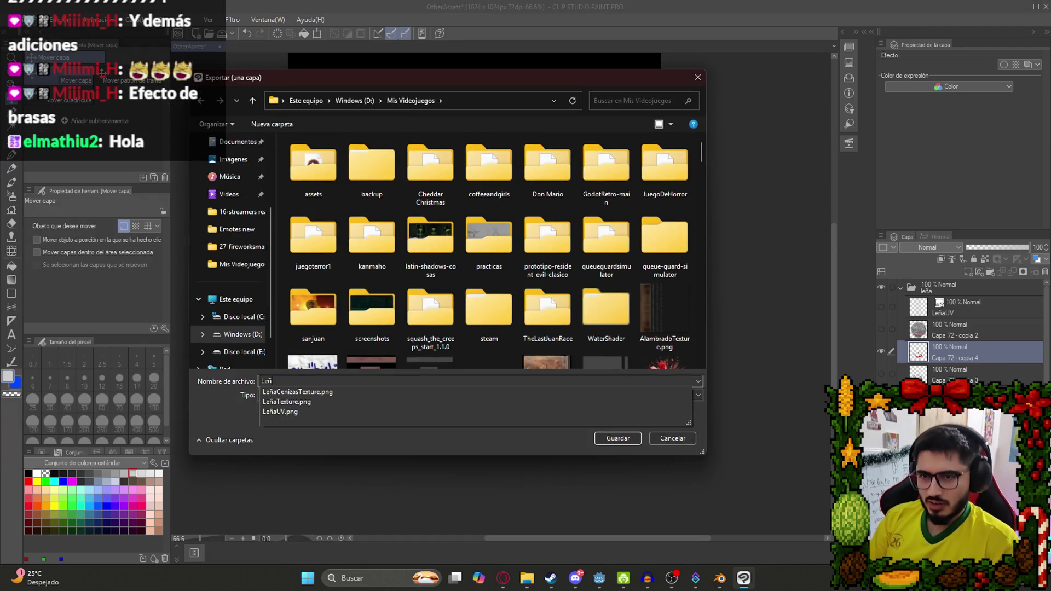
text(aCenizasGB)
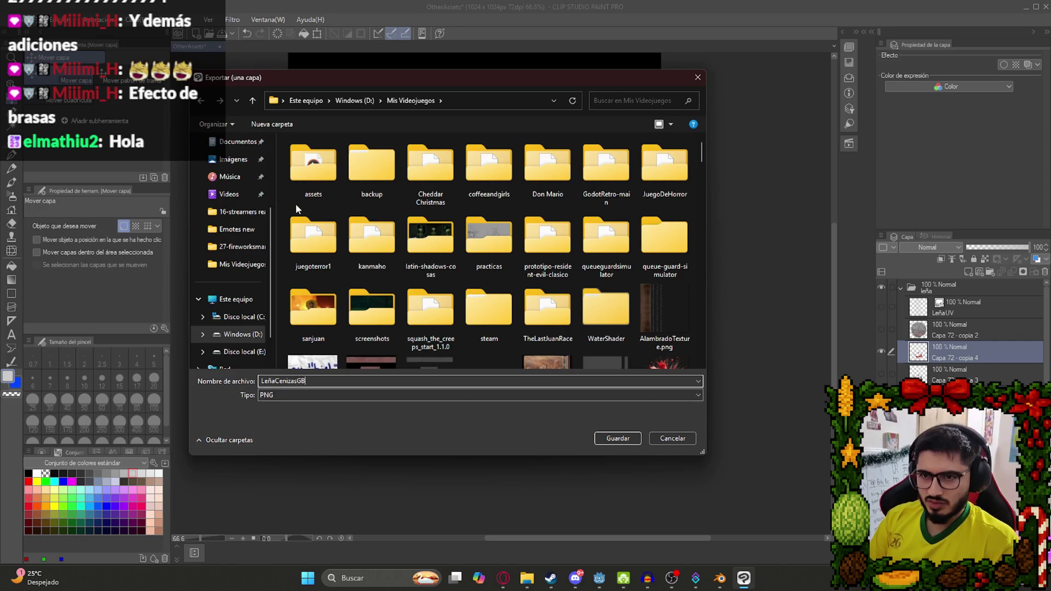
key(Return)
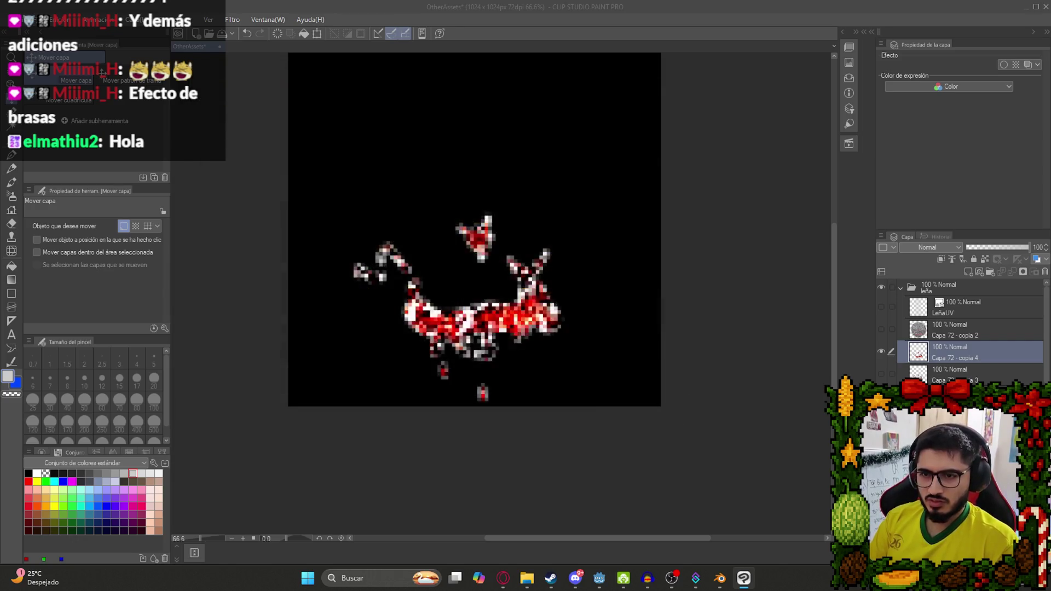
key(Return)
scroll(370, 277, up, 2)
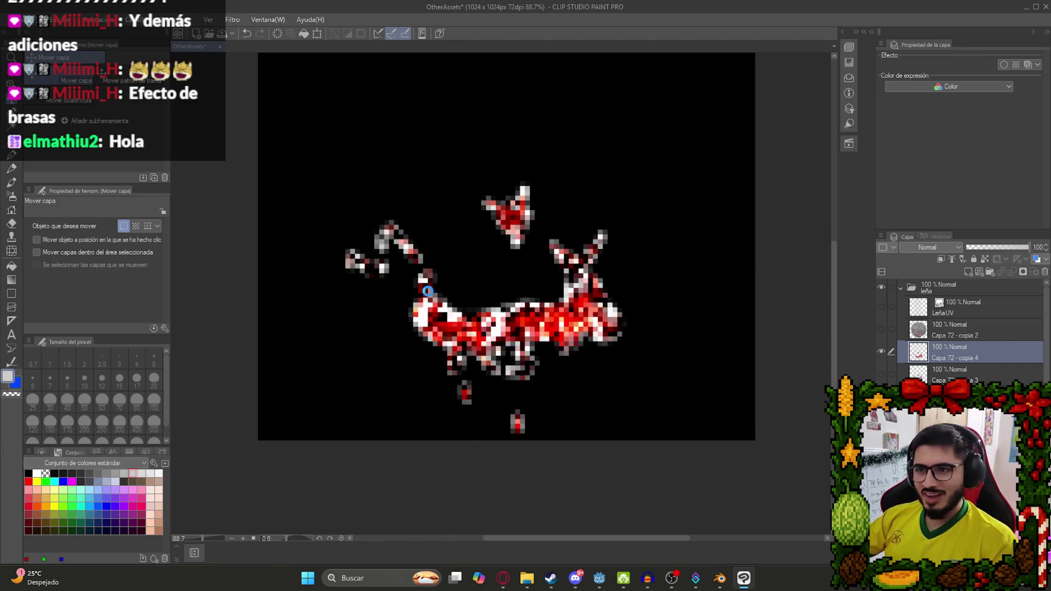
click(720, 578)
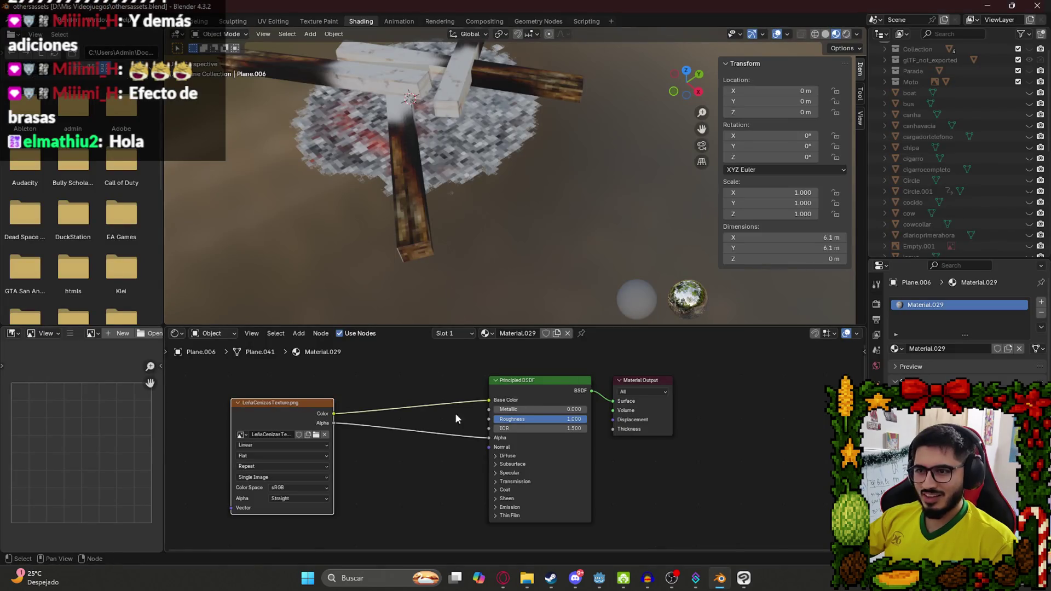
Feed an Image Texture with LeñaCenizasBrasas.png into the ash shader's Emission Color.
drag(445, 470, 436, 414)
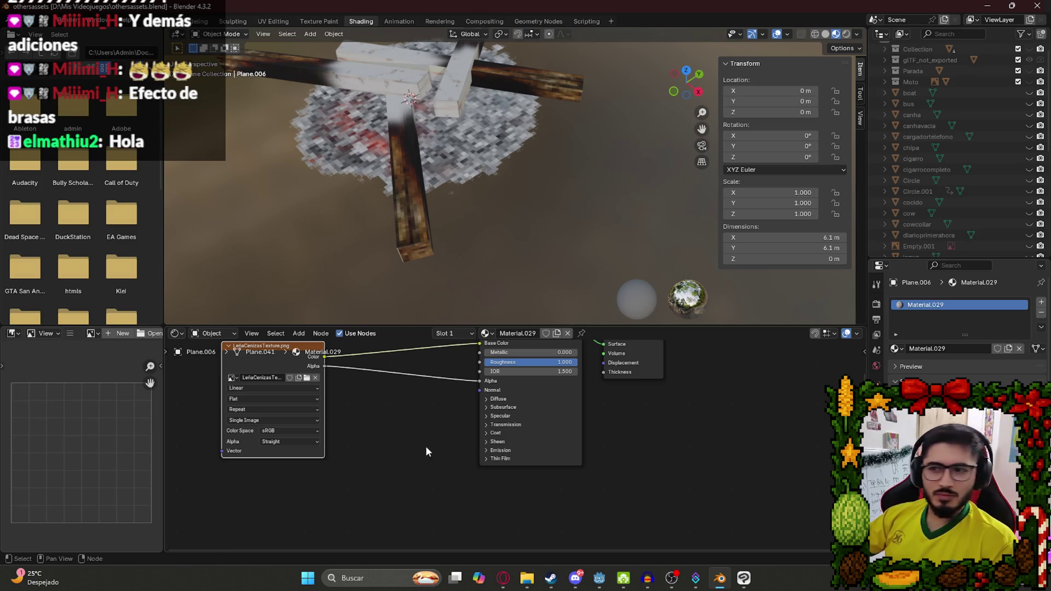
scroll(418, 426, up, 2)
scroll(465, 409, down, 3)
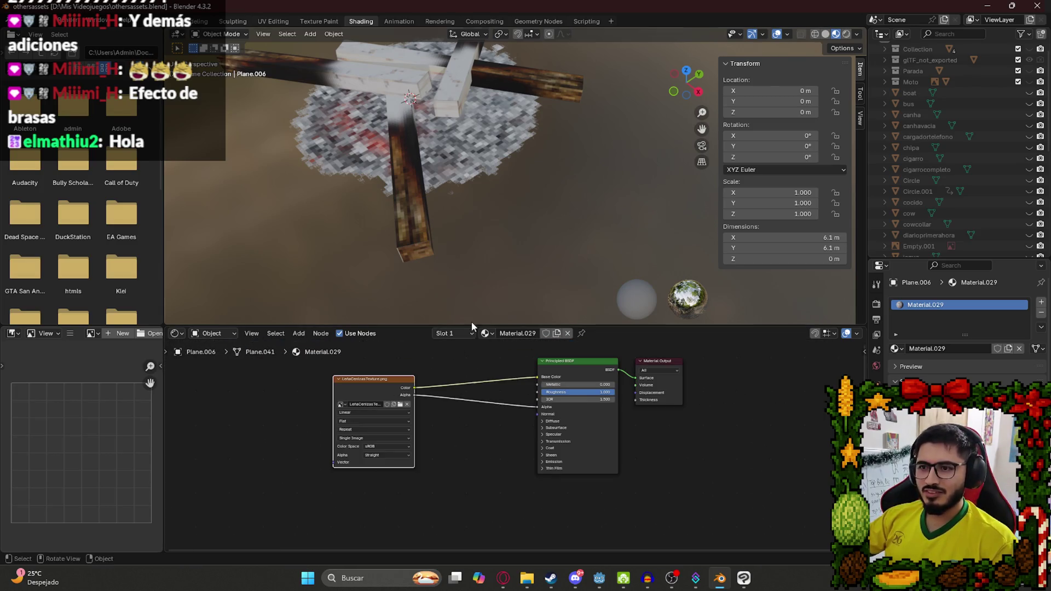
drag(471, 326, 471, 292)
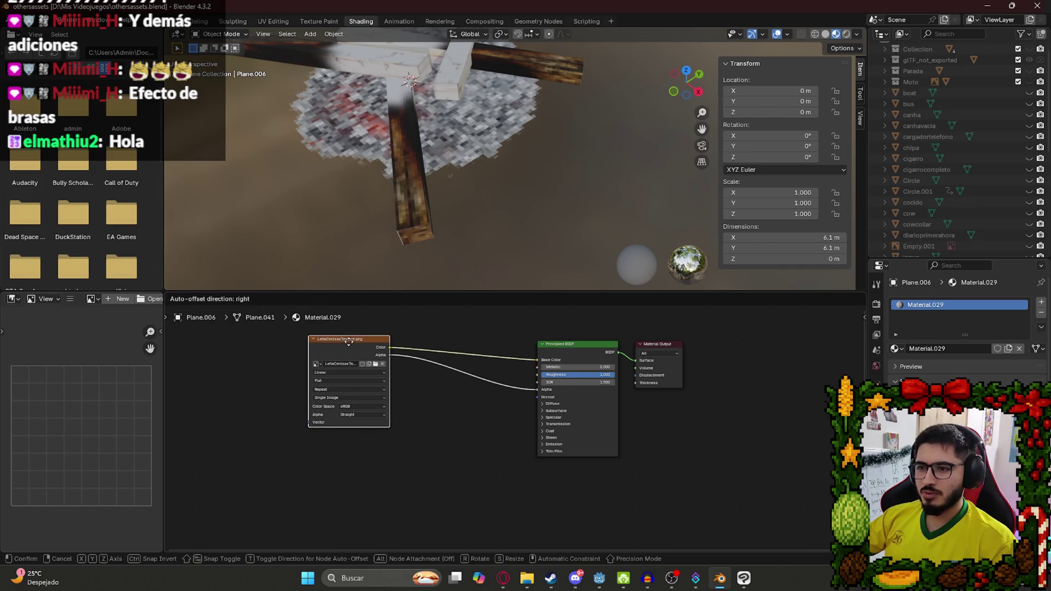
scroll(605, 425, up, 3)
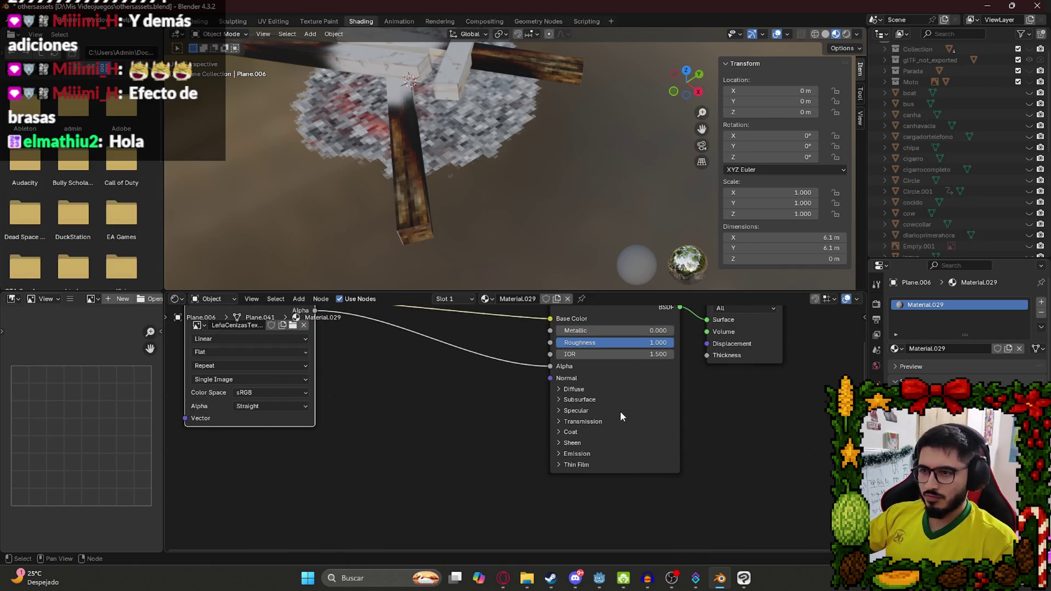
click(557, 453)
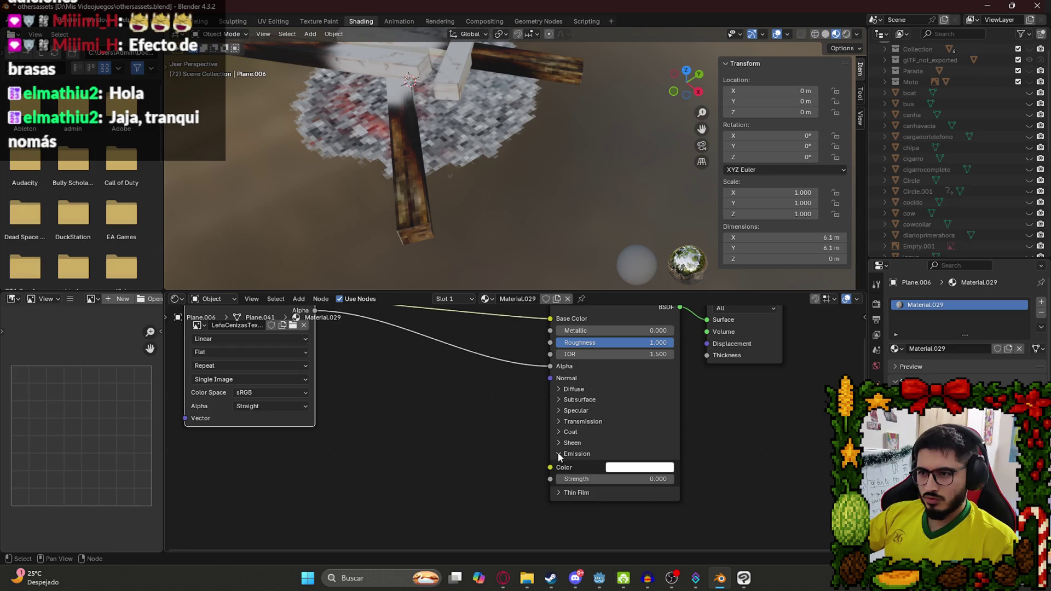
drag(551, 468, 378, 476)
text(image)
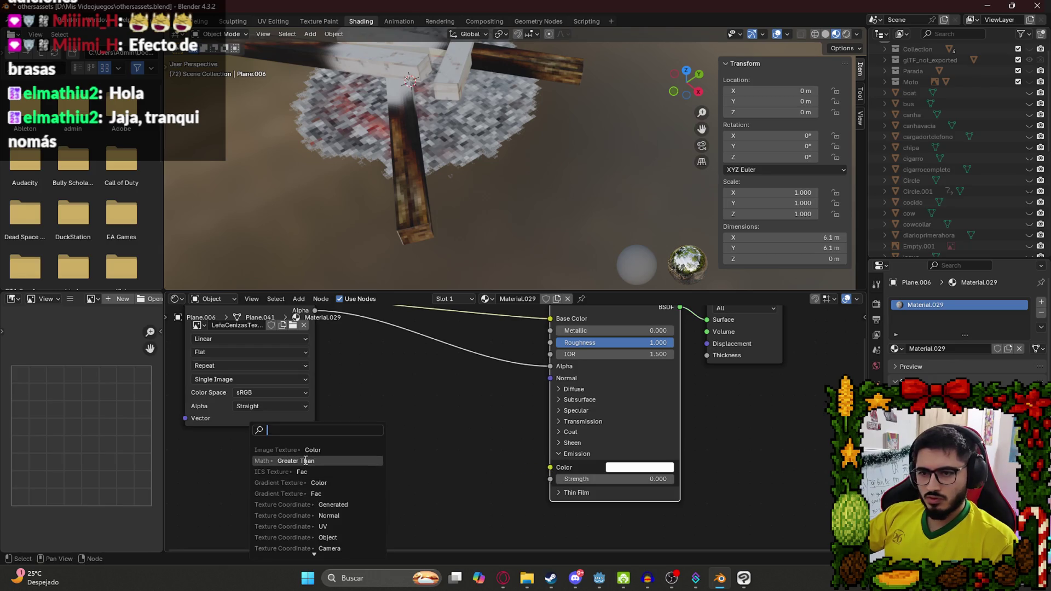
key(Return)
click(378, 516)
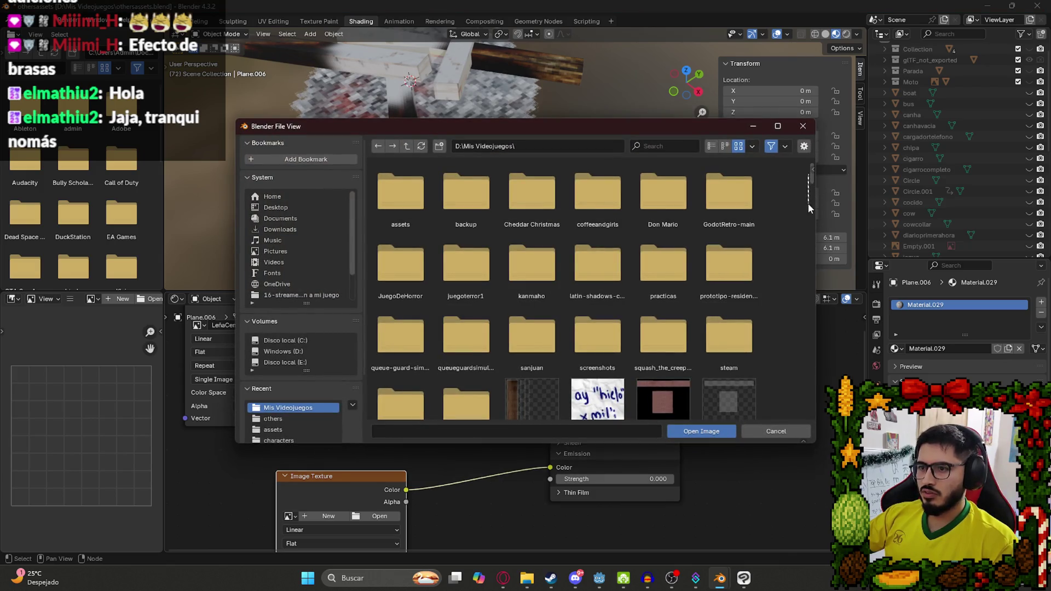
drag(811, 179, 812, 303)
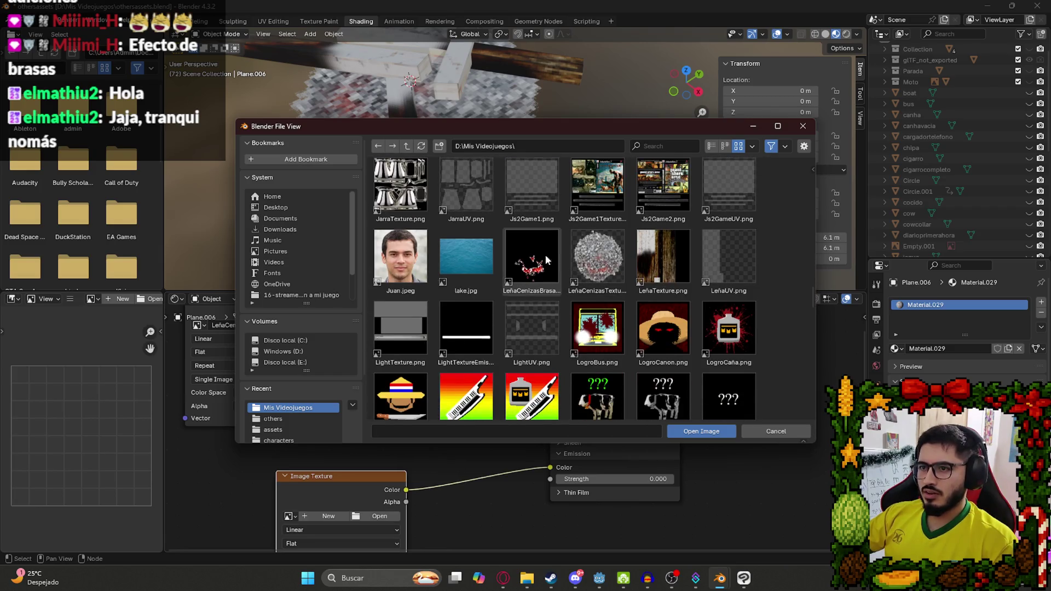
double_click(548, 254)
Set the emission strength to 1.000 and save othersassets.blend.
scroll(442, 454, down, 1)
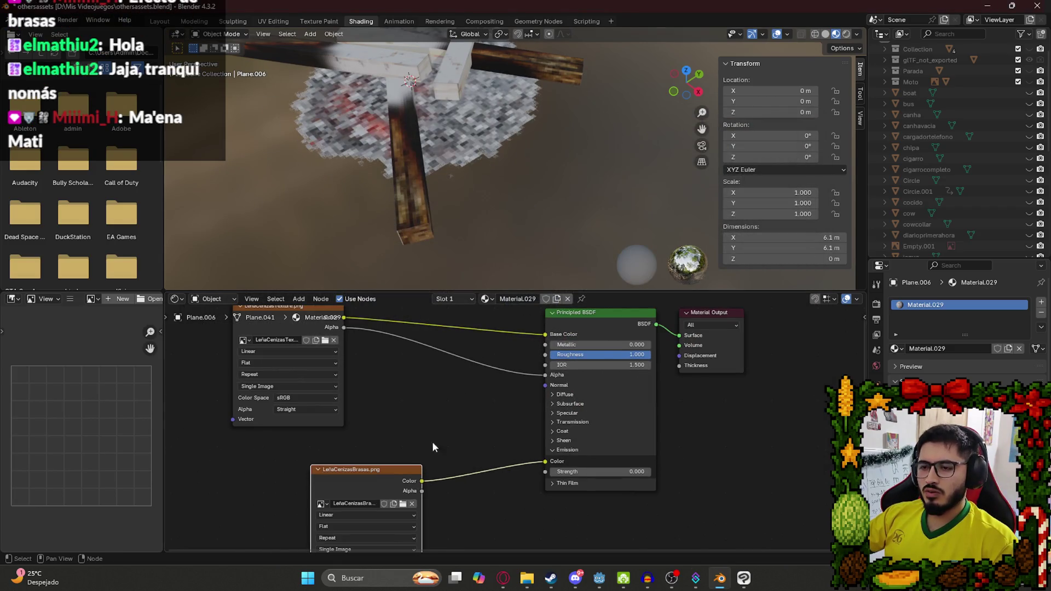
drag(405, 470, 412, 466)
mouse_move(580, 471)
mouse_down()
mouse_move(627, 472)
mouse_move(585, 472)
mouse_up()
double_click(602, 472)
text(1)
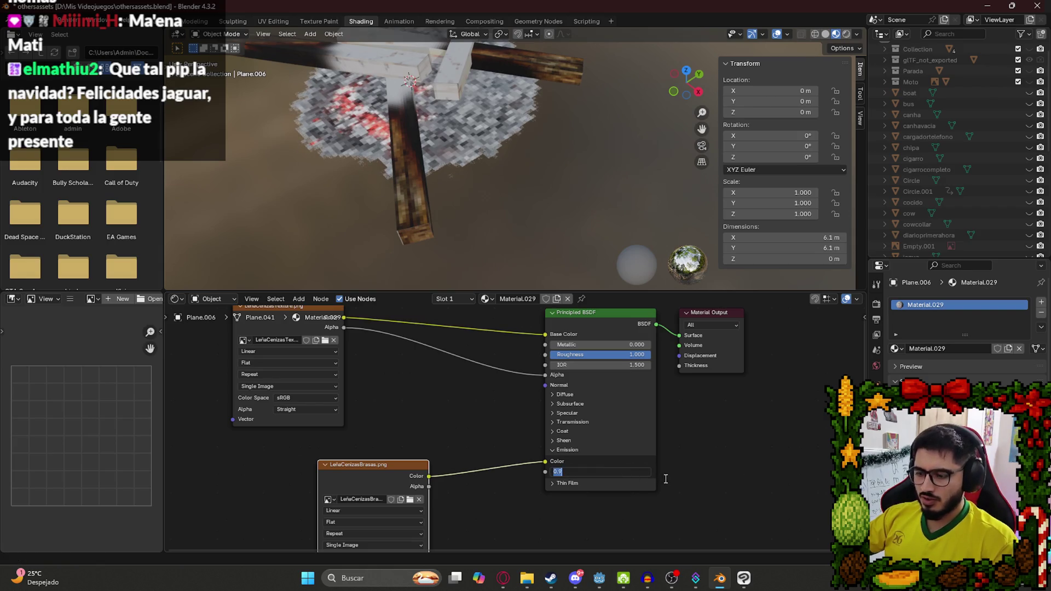
key(Return)
scroll(432, 117, down, 5)
key(ctrl+s)
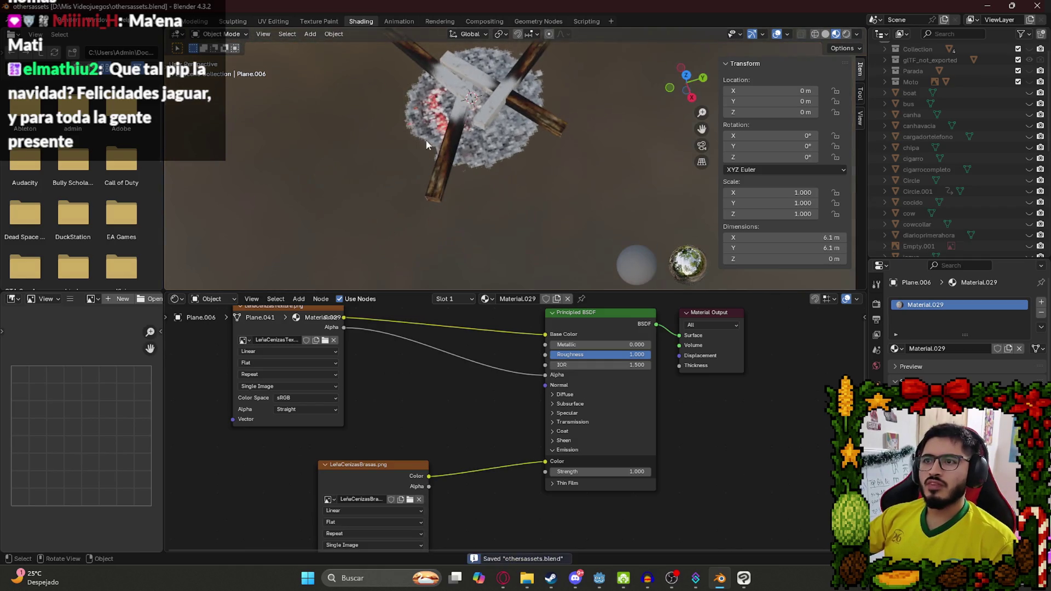
Orbit the fire, return to the Layout workspace and zoom out.
mouse_move(467, 145)
mouse_down()
mouse_move(457, 182)
mouse_move(383, 153)
mouse_up()
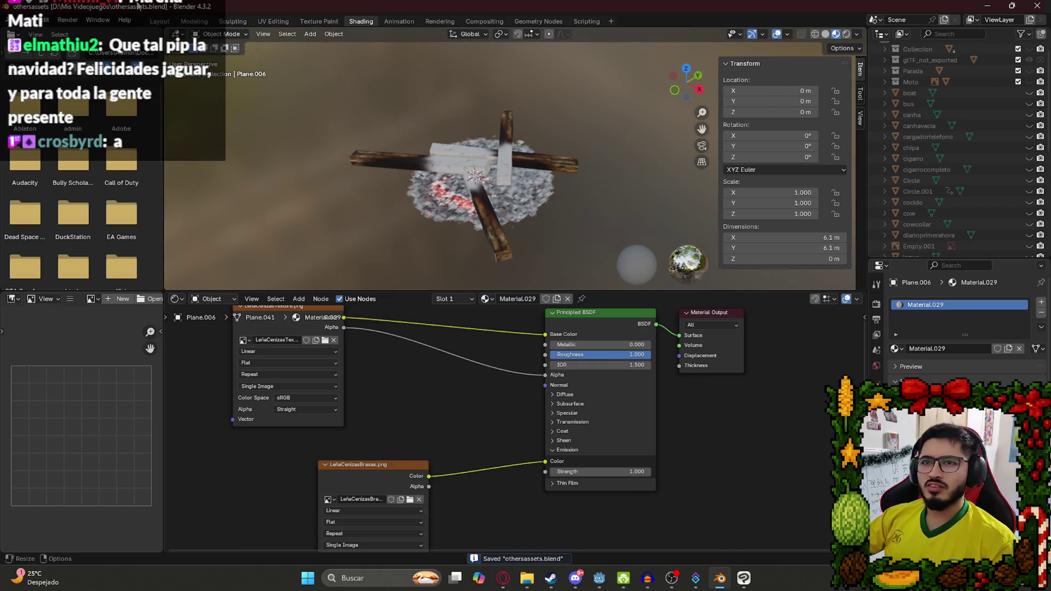
click(153, 21)
scroll(611, 312, down, 3)
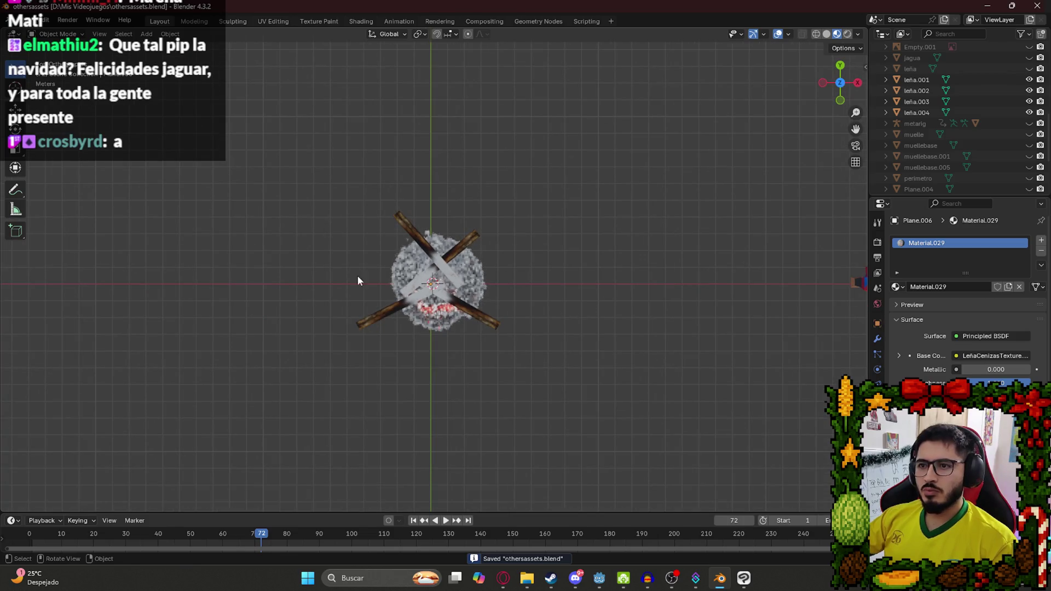
Duplicate leña.001–.004 and Plane.006 in place and join the copies into one object.
scroll(496, 313, up, 3)
click(416, 293)
shift+click(456, 329)
shift+click(418, 321)
shift+click(482, 285)
shift+click(518, 284)
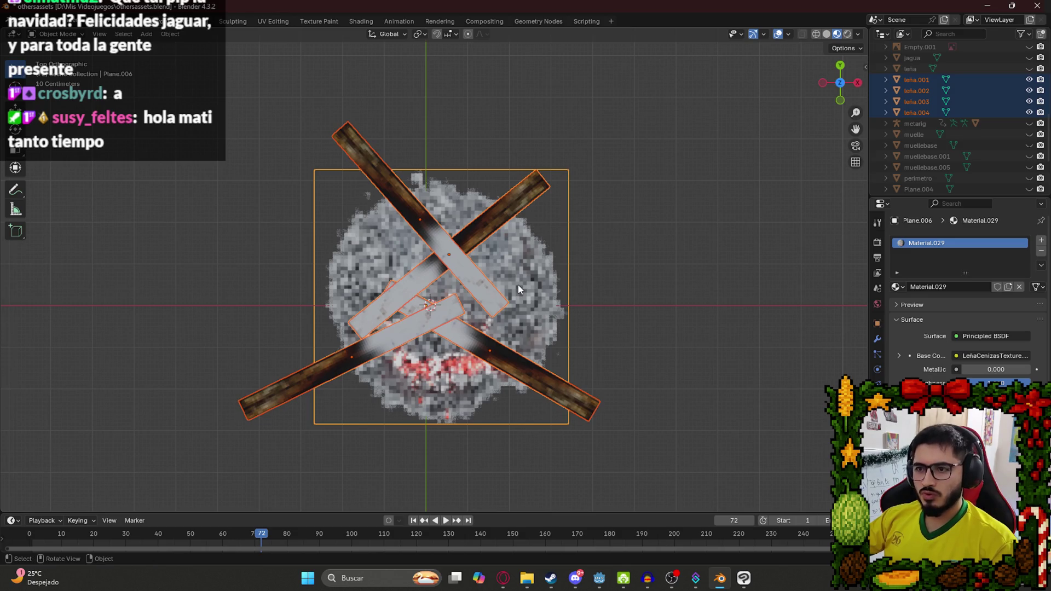
key(shift+d)
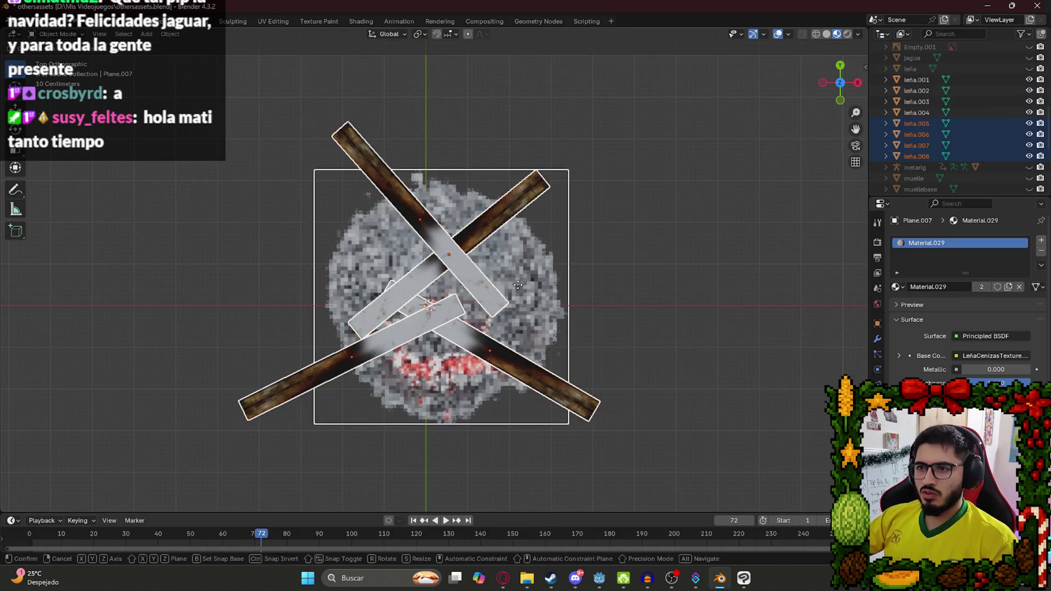
right_click(517, 284)
key(ctrl+j)
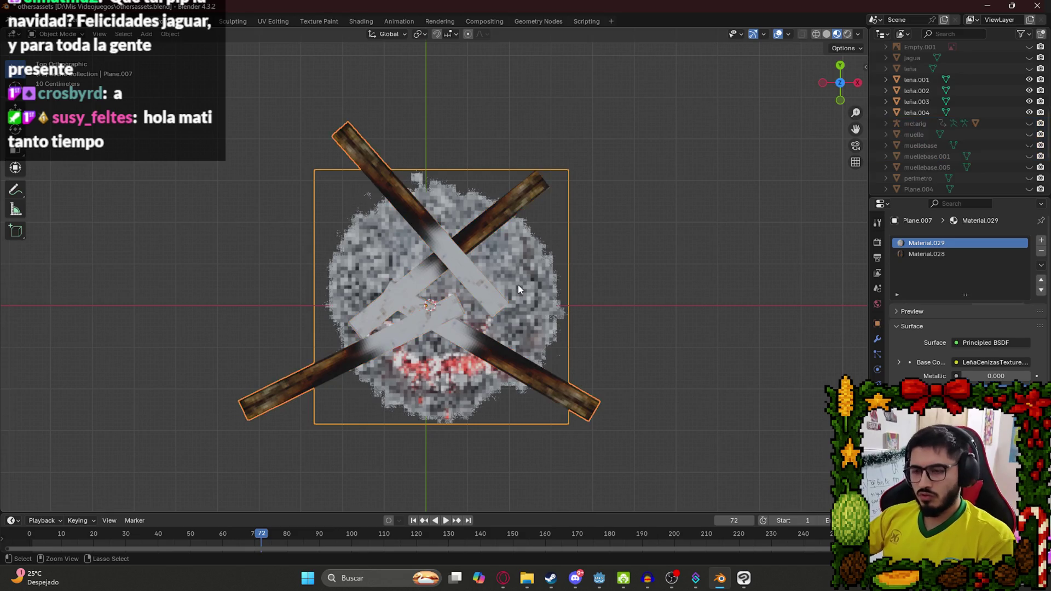
key(g)
click(725, 224)
key(ctrl+z)
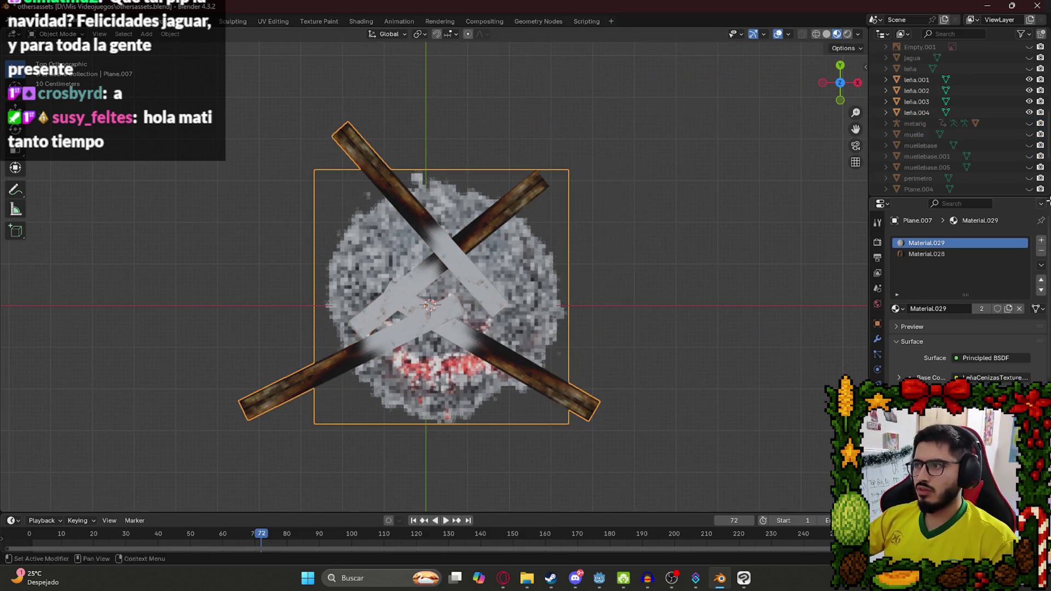
Rename the joined object to 'brasas' and save the blend file.
scroll(996, 127, down, 4)
double_click(917, 130)
text(brasas)
key(Return)
scroll(964, 100, up, 5)
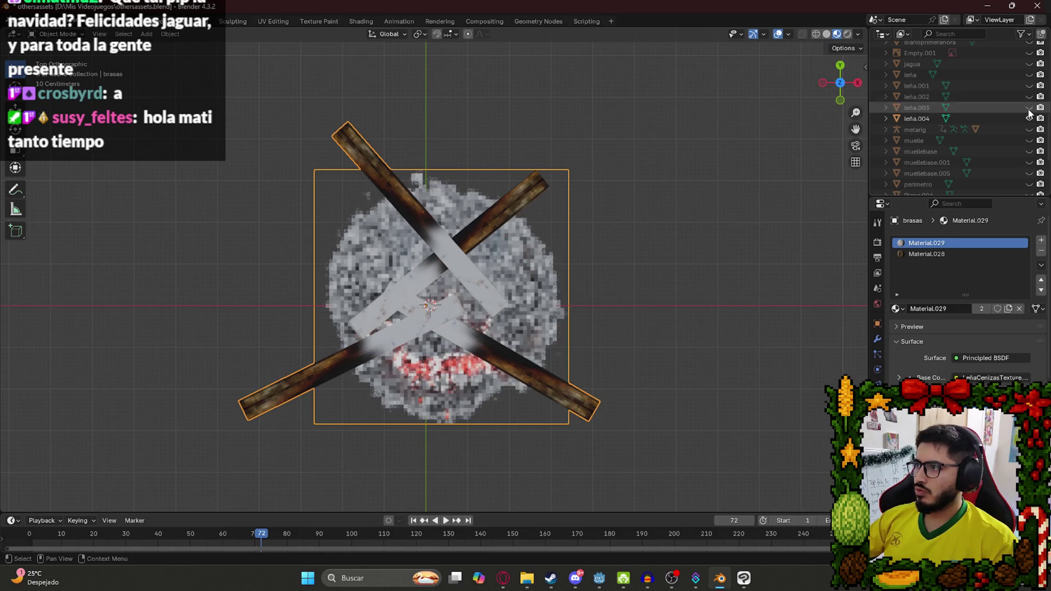
scroll(1013, 115, down, 4)
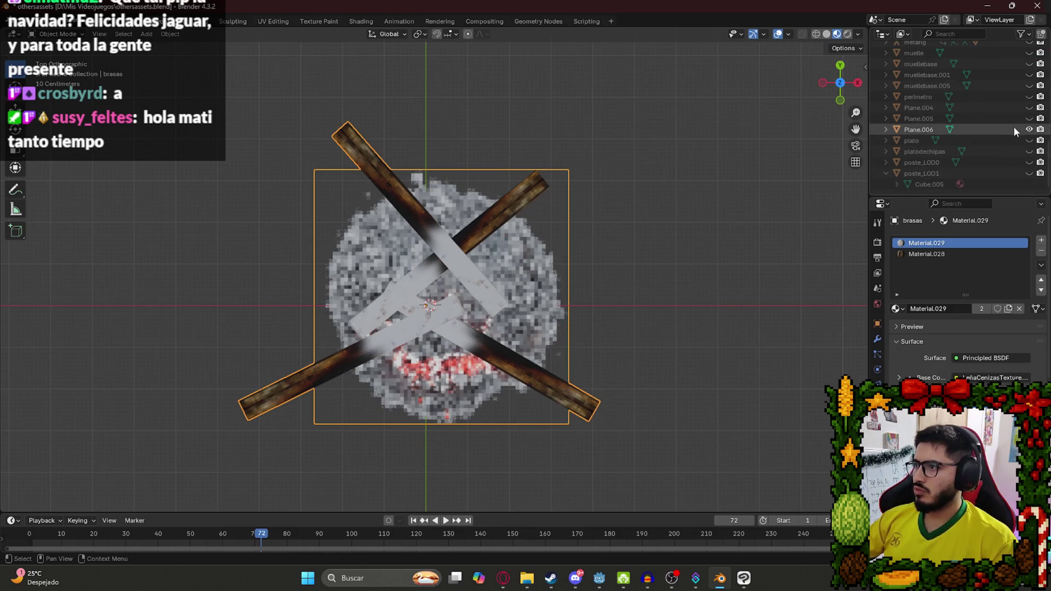
scroll(956, 117, up, 10)
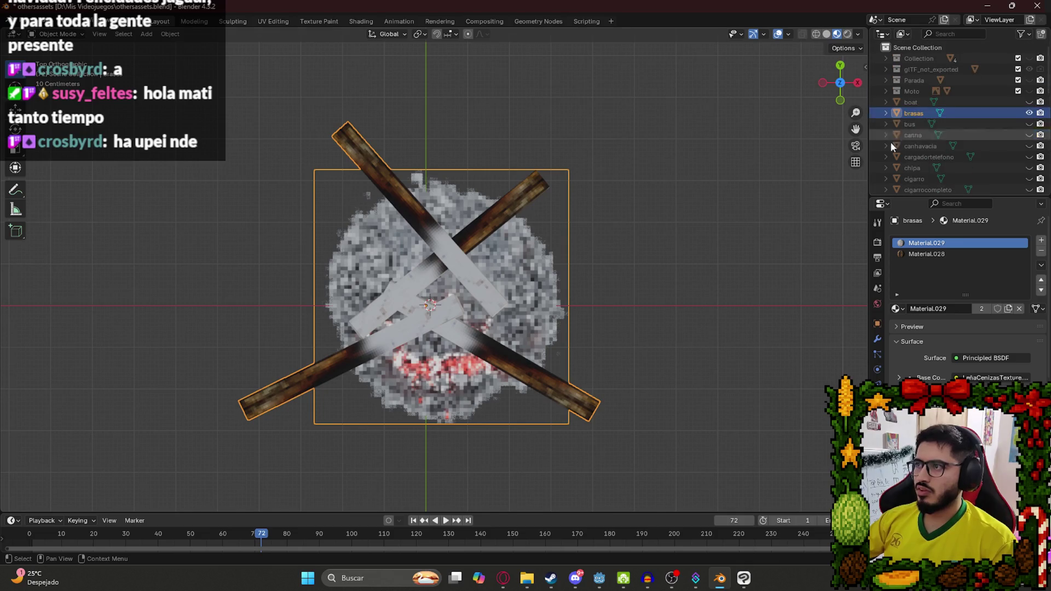
drag(619, 350, 566, 242)
key(ctrl+s)
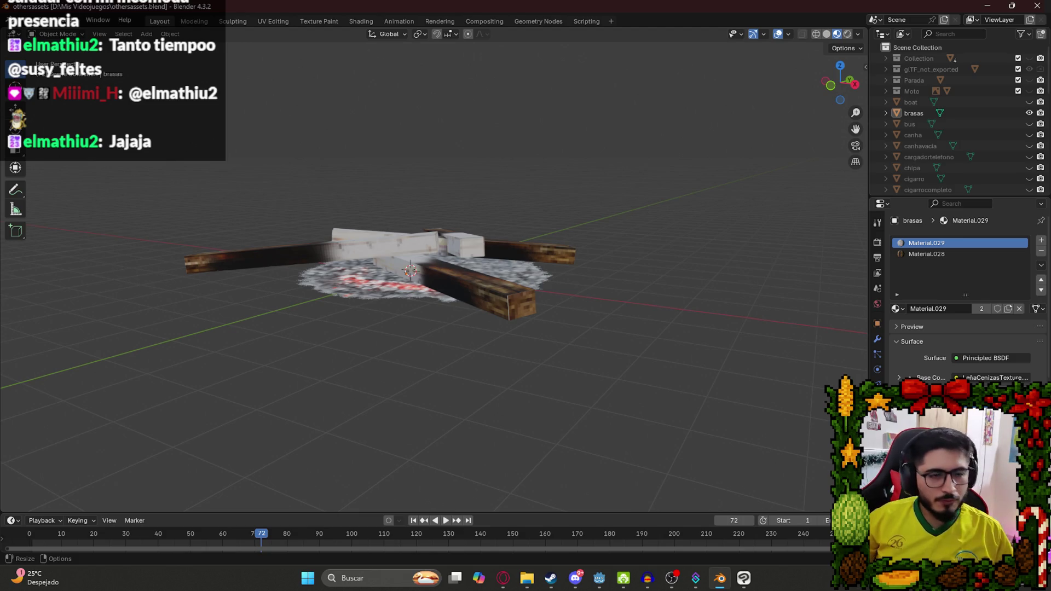
Apply all transforms to brasas and save the file again.
key(KP_7)
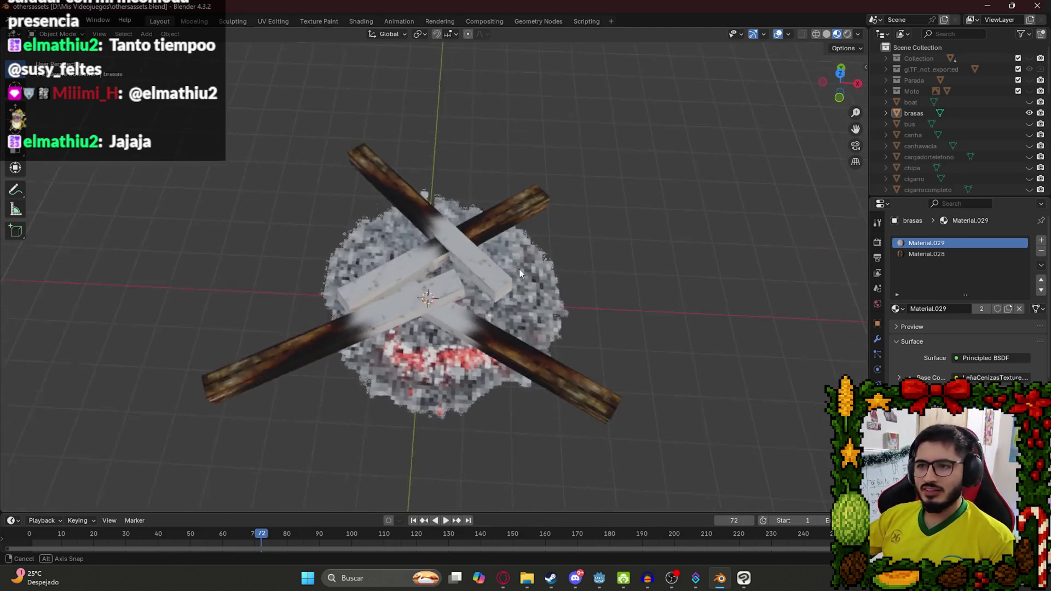
click(454, 301)
key(g)
key(Escape)
key(ctrl+s)
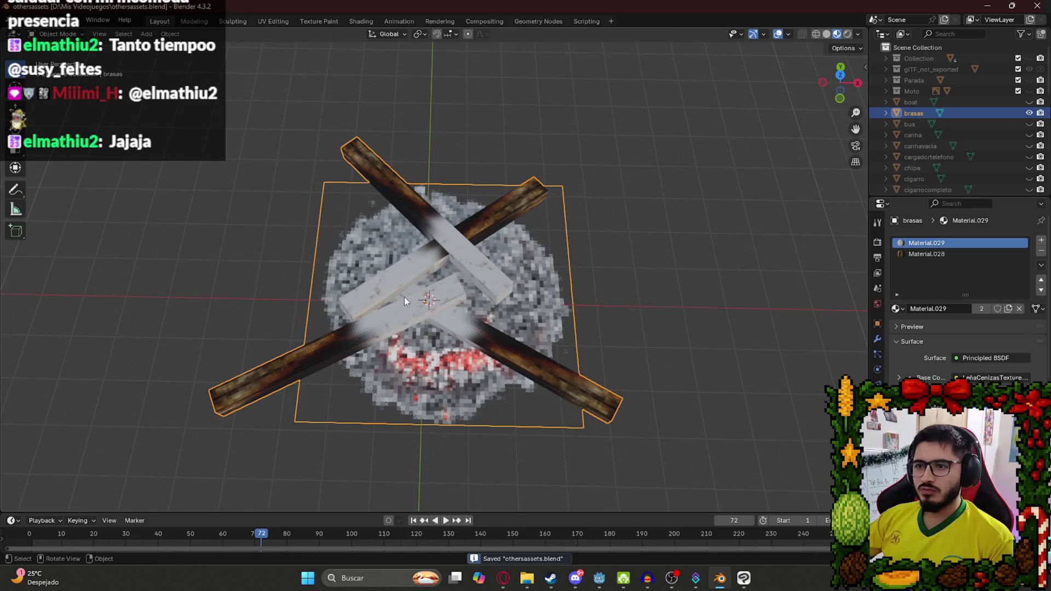
key(ctrl+a)
click(404, 296)
mouse_move(412, 272)
mouse_down()
mouse_move(356, 284)
mouse_move(392, 269)
mouse_up()
scroll(392, 269, up, 6)
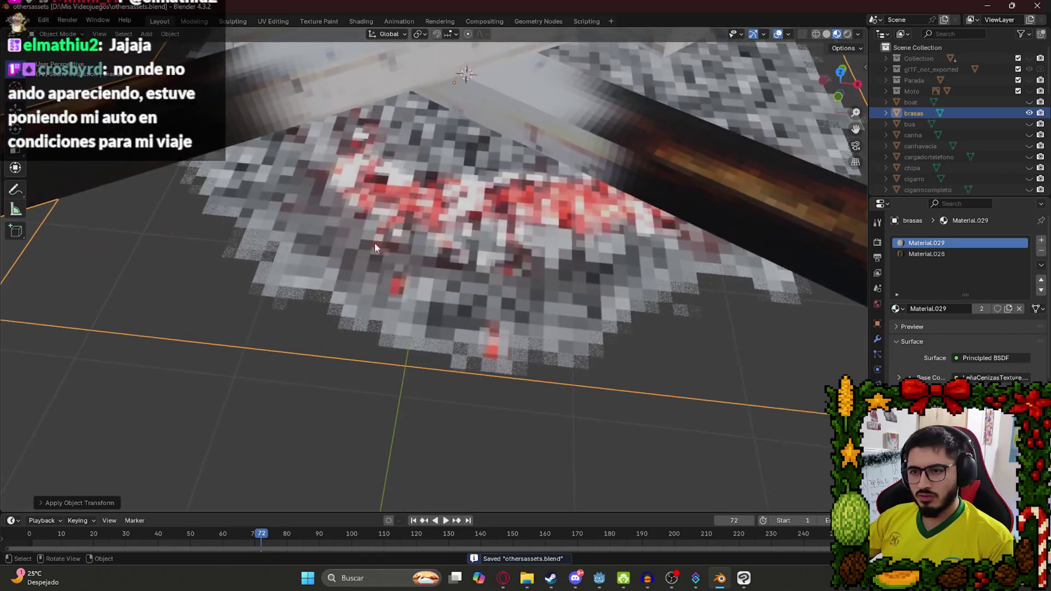
scroll(340, 287, down, 10)
click(24, 20)
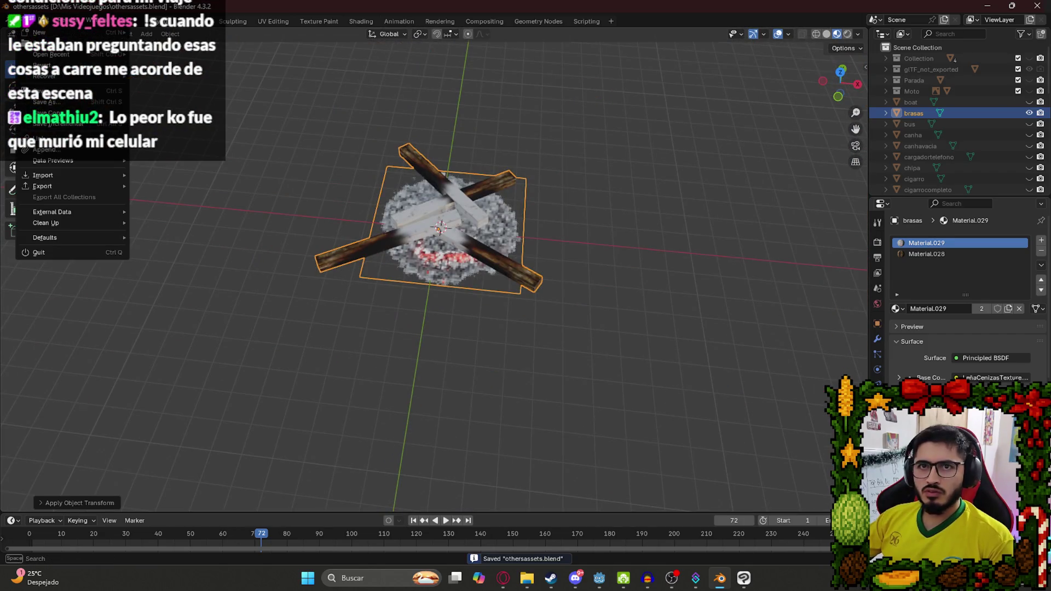
Open the glTF 2.0 export dialog, then search the web for 'trad' in Opera.
mouse_move(94, 189)
click(183, 295)
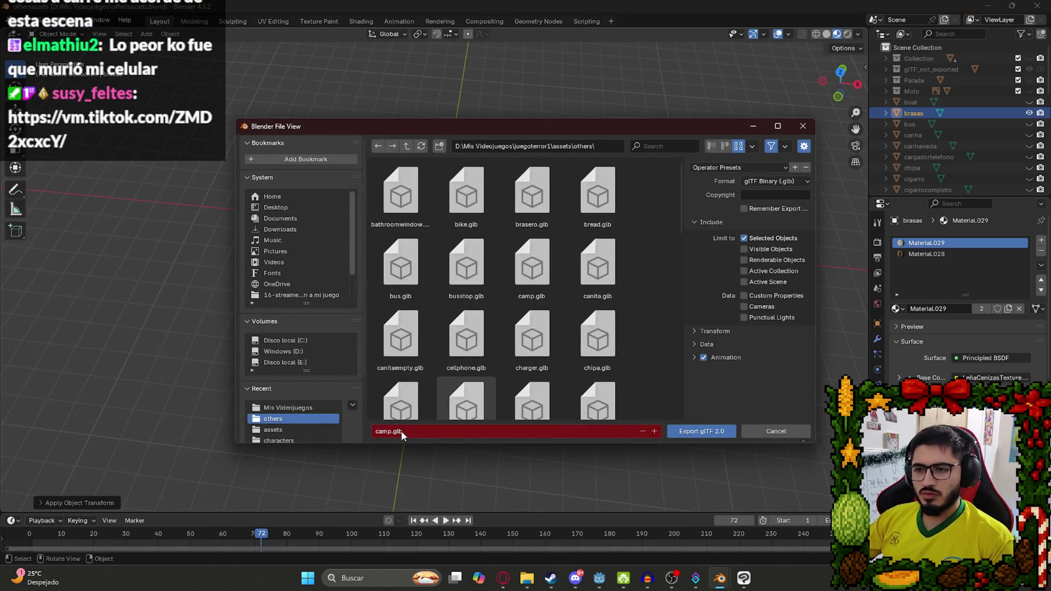
click(503, 578)
click(410, 12)
click(383, 30)
text(trad)
key(Return)
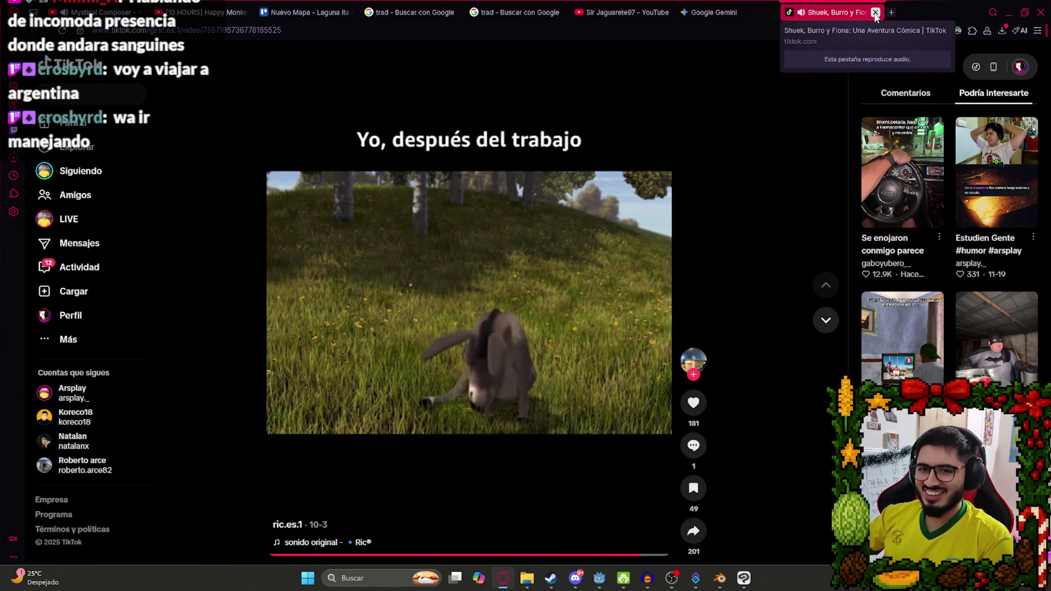
Close the TikTok tab and go back to the 'trad' Google search results.
click(875, 12)
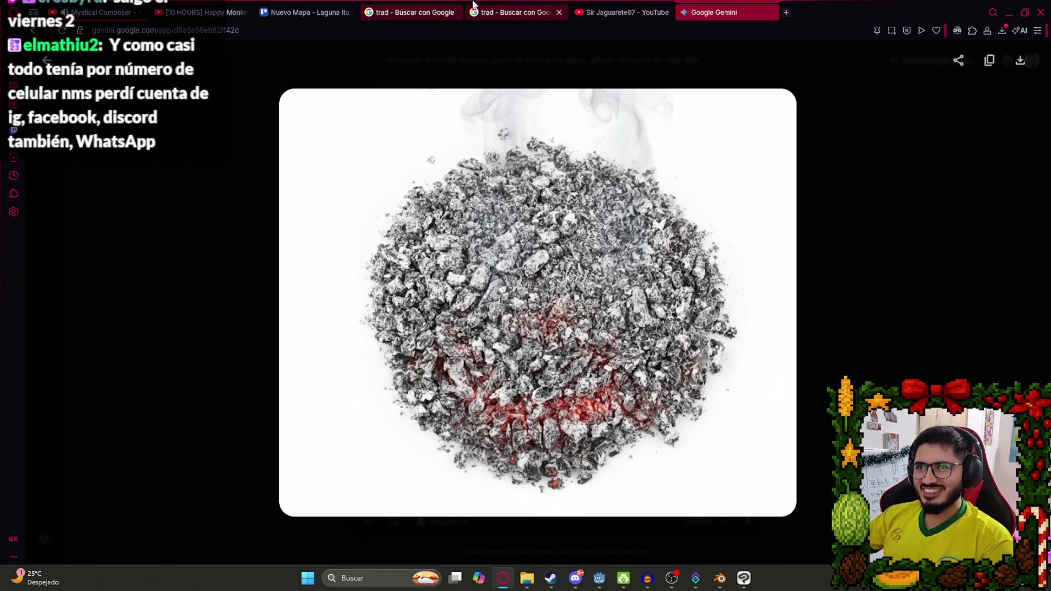
click(444, 10)
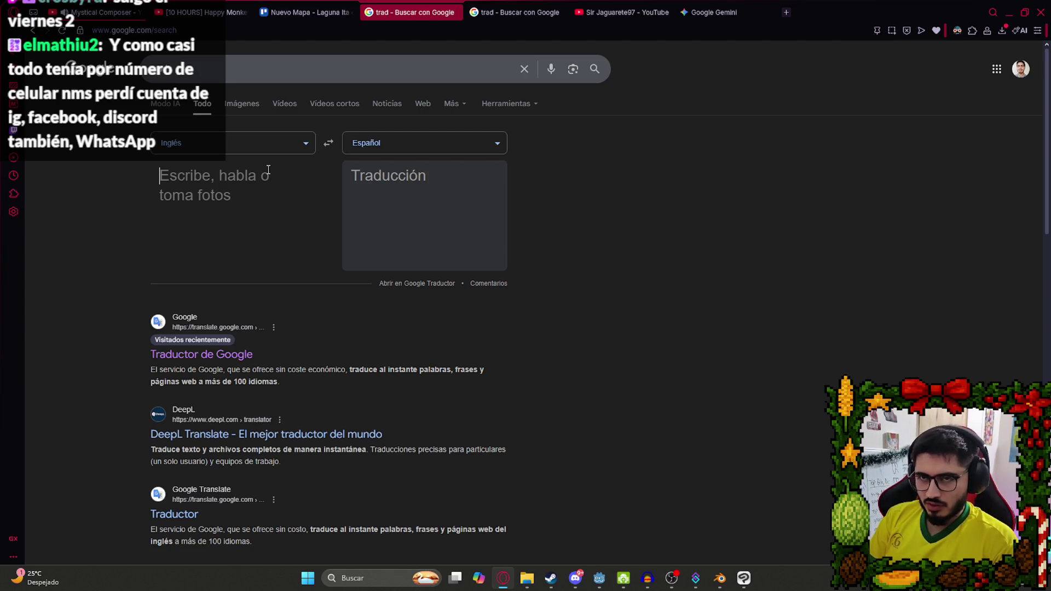
Translate 'brasas', 'fuego de brasas' and 'fogata' from Spanish to English, arriving at 'bonfire'.
text(brasas)
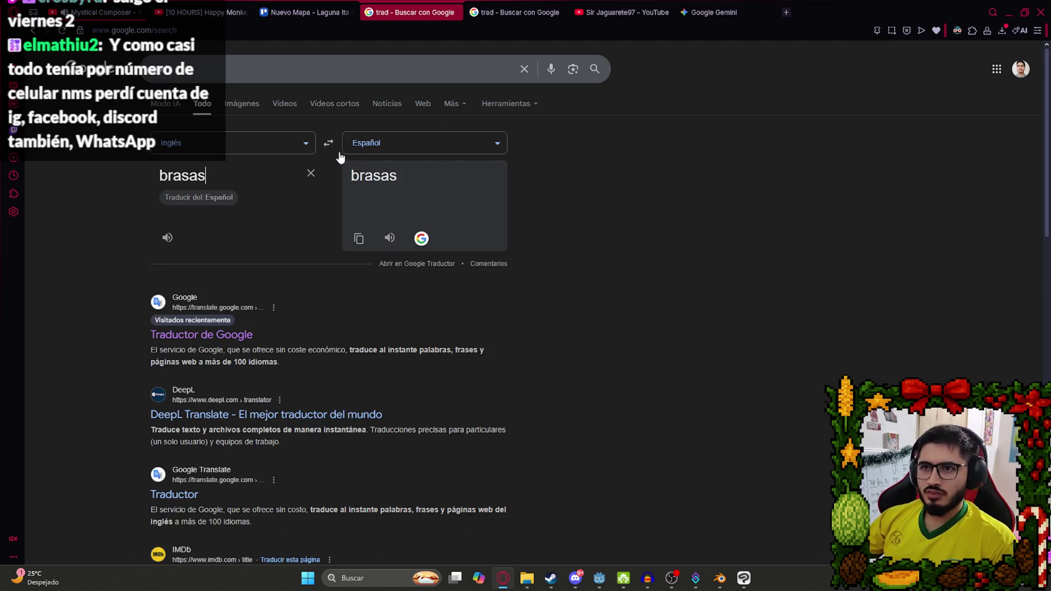
click(329, 145)
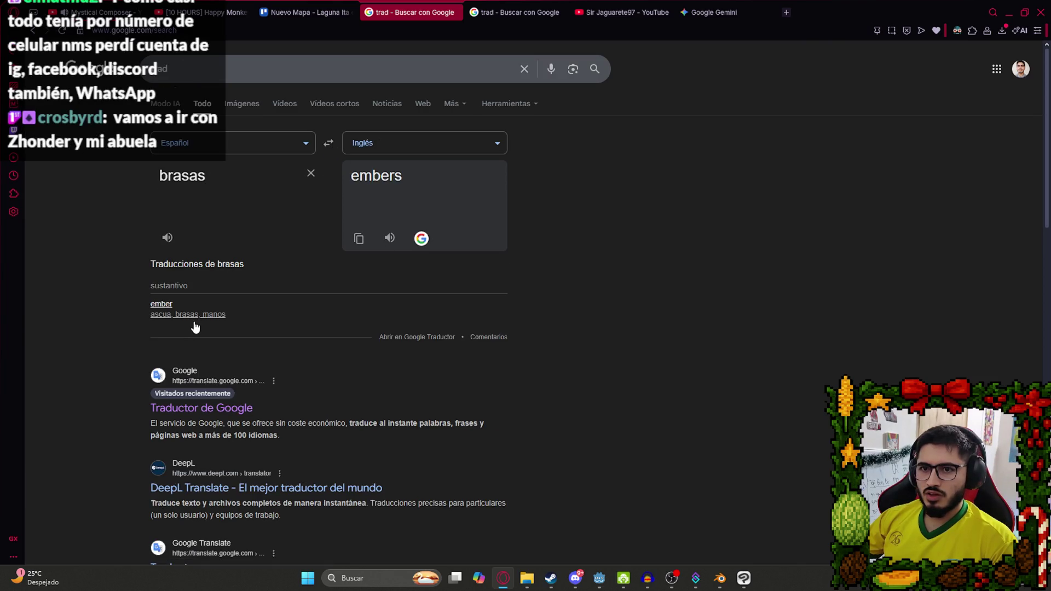
double_click(232, 170)
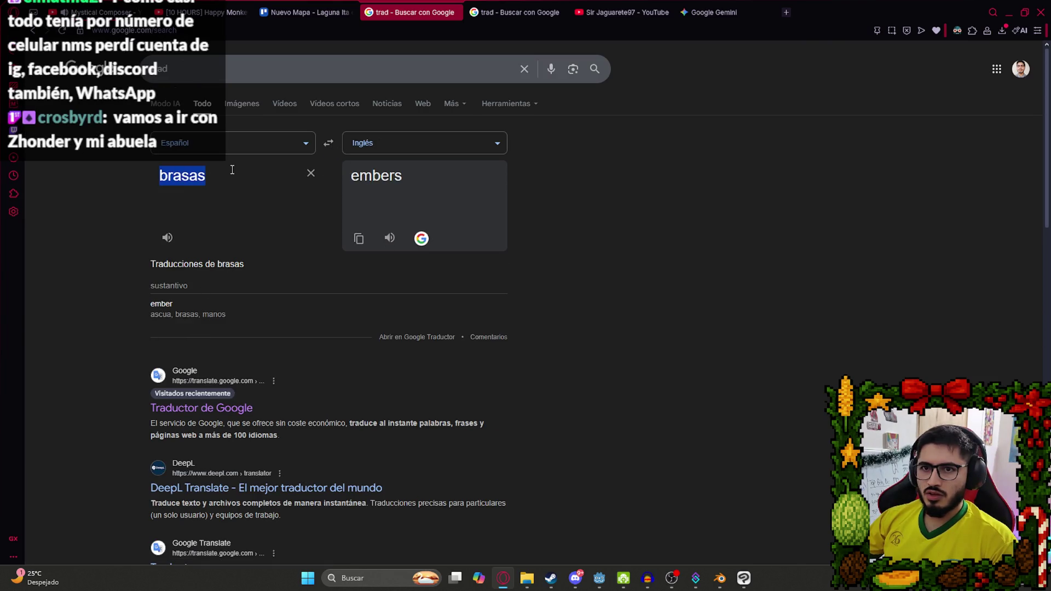
text(fuego de brasas)
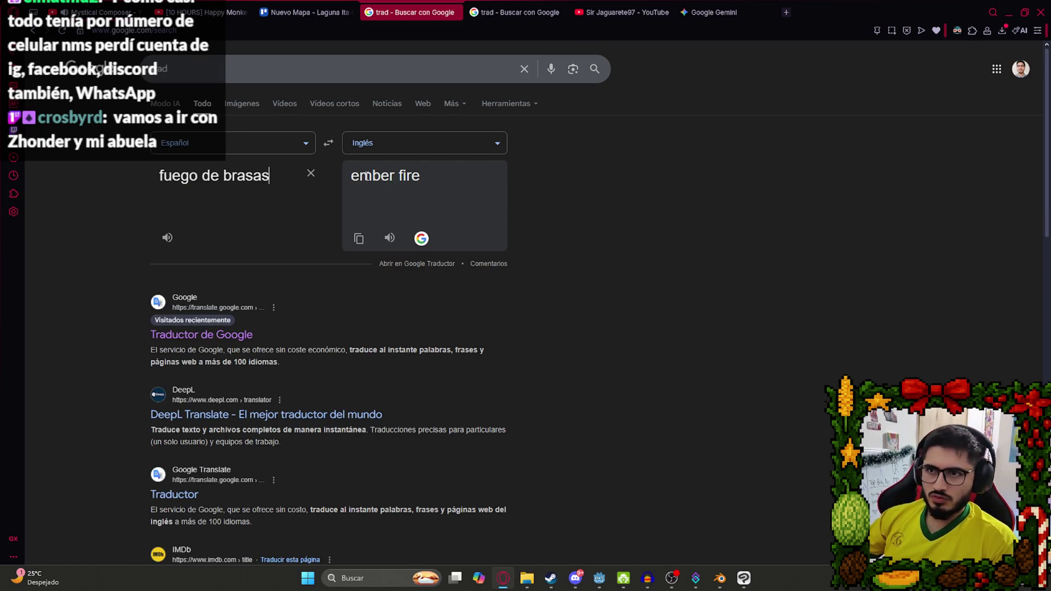
key(ctrl+a)
text(fogat)
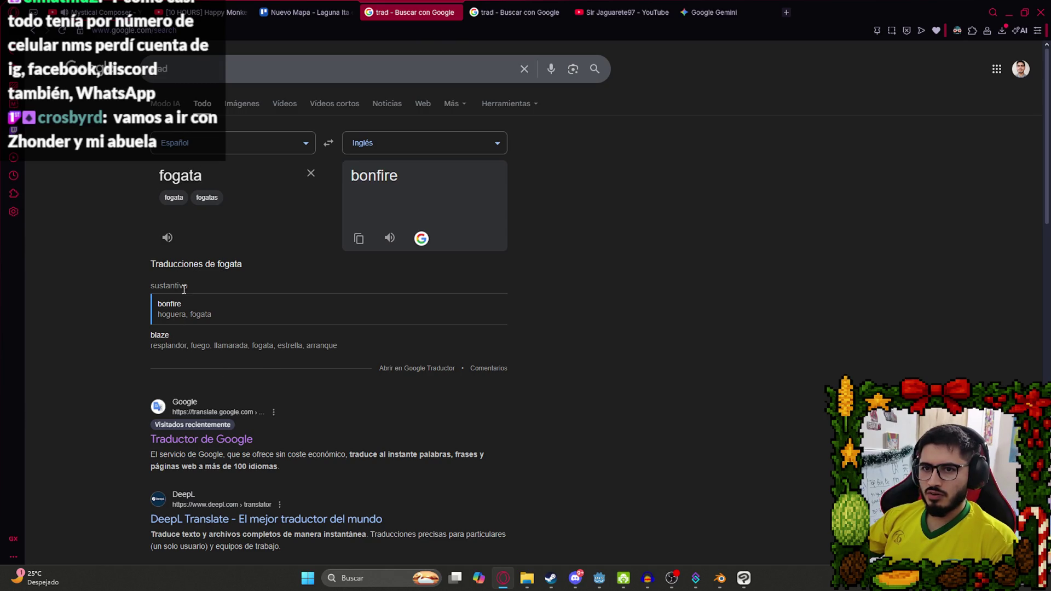
mouse_move(716, 586)
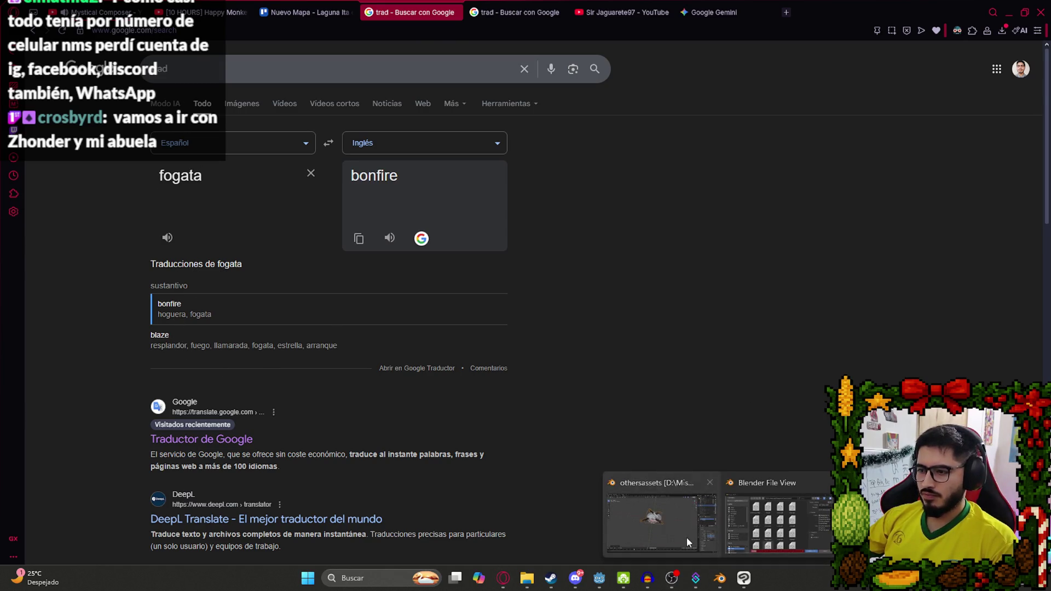
click(688, 540)
Set the export file name to 'bonfire' and export bonfire.glb.
text(nfire)
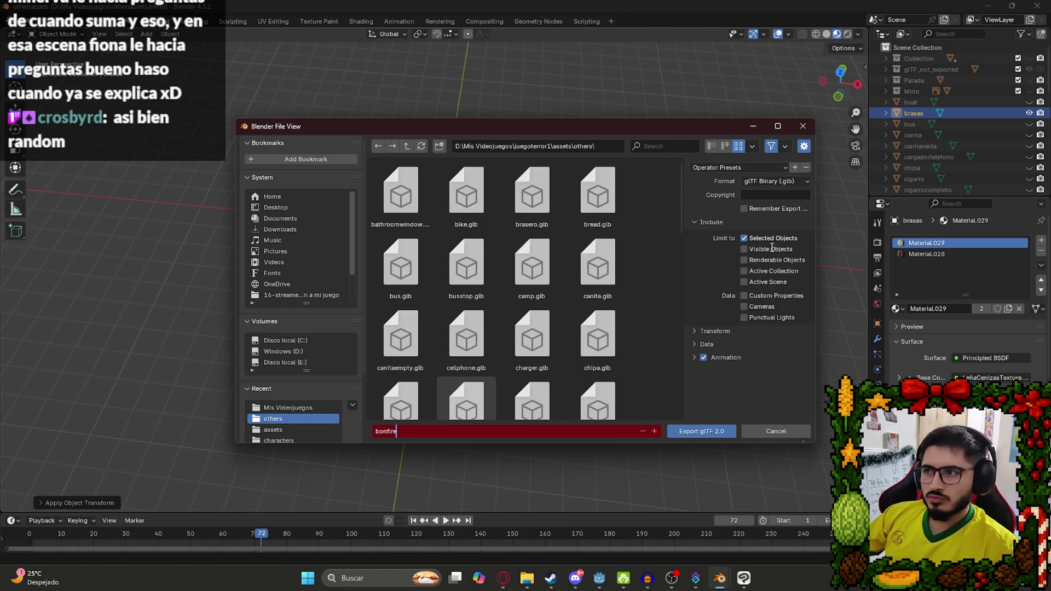
click(679, 432)
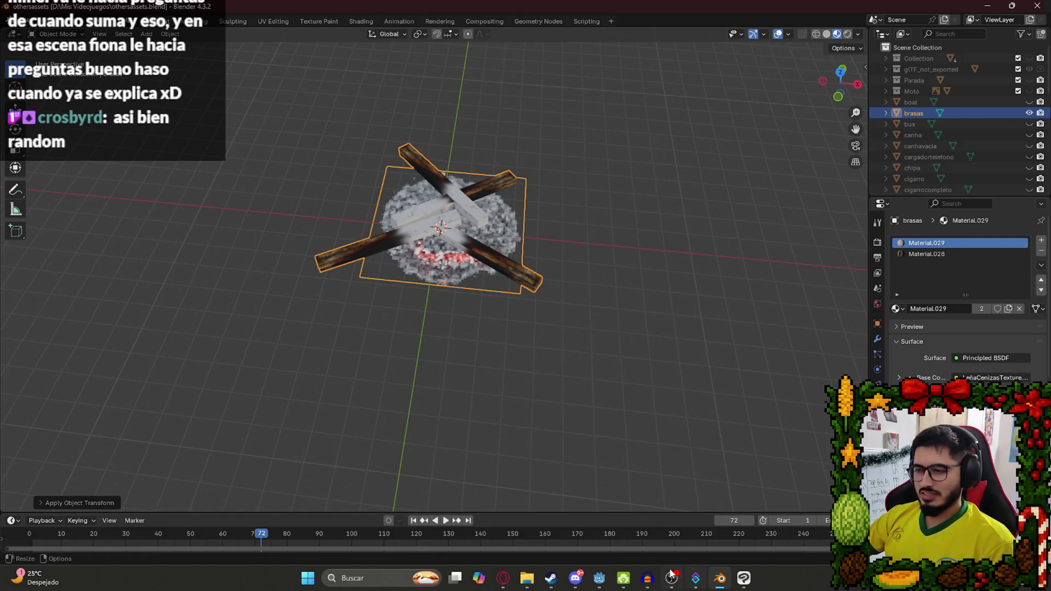
Delete the old Brasero node from the Lake scene.
mouse_move(599, 578)
click(584, 425)
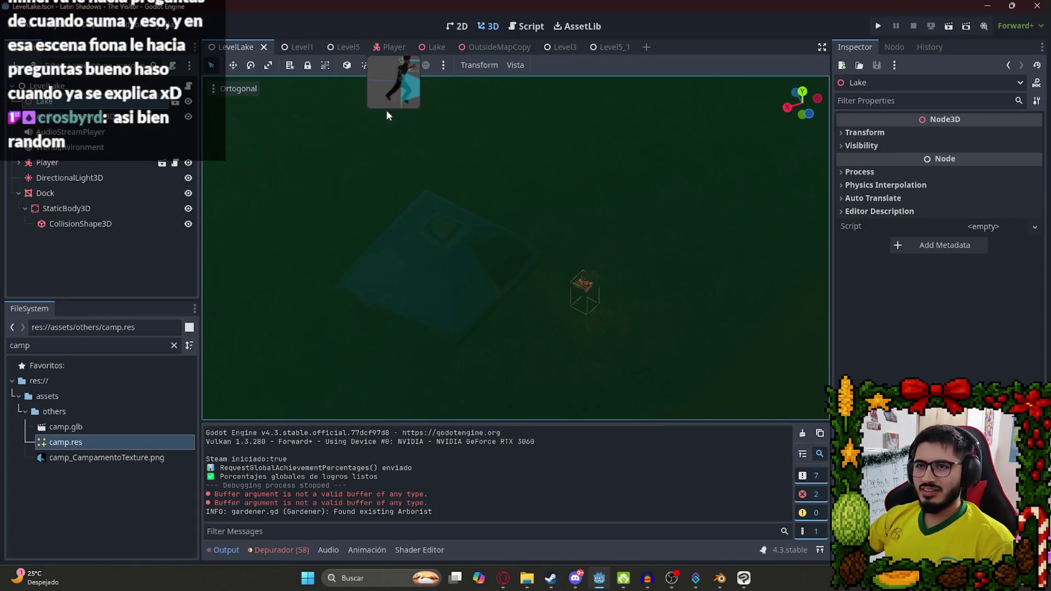
click(432, 47)
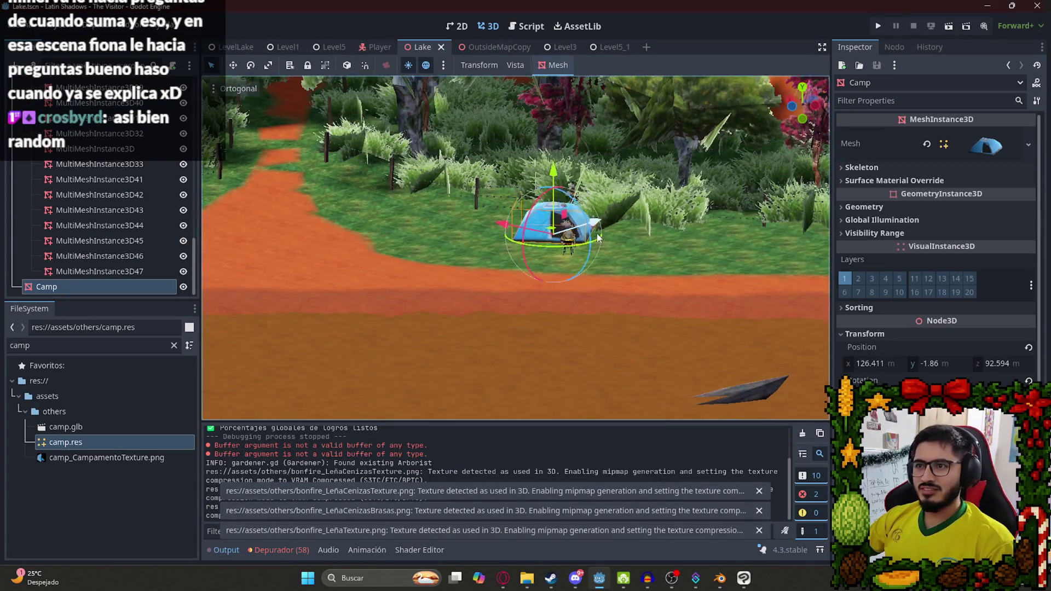
key(KP_7)
scroll(544, 251, up, 2)
click(544, 252)
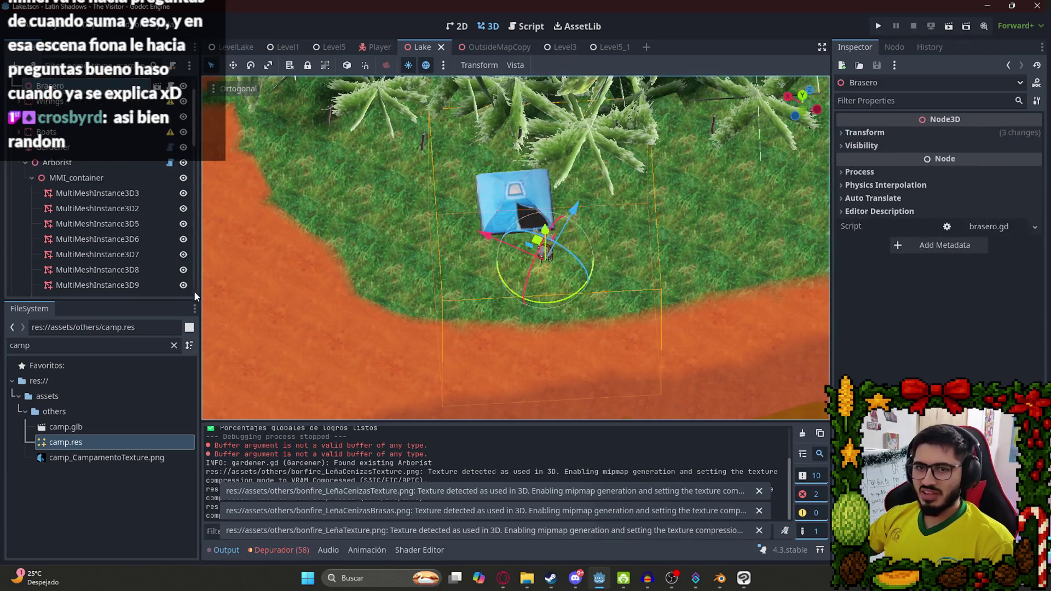
right_click(78, 132)
click(172, 555)
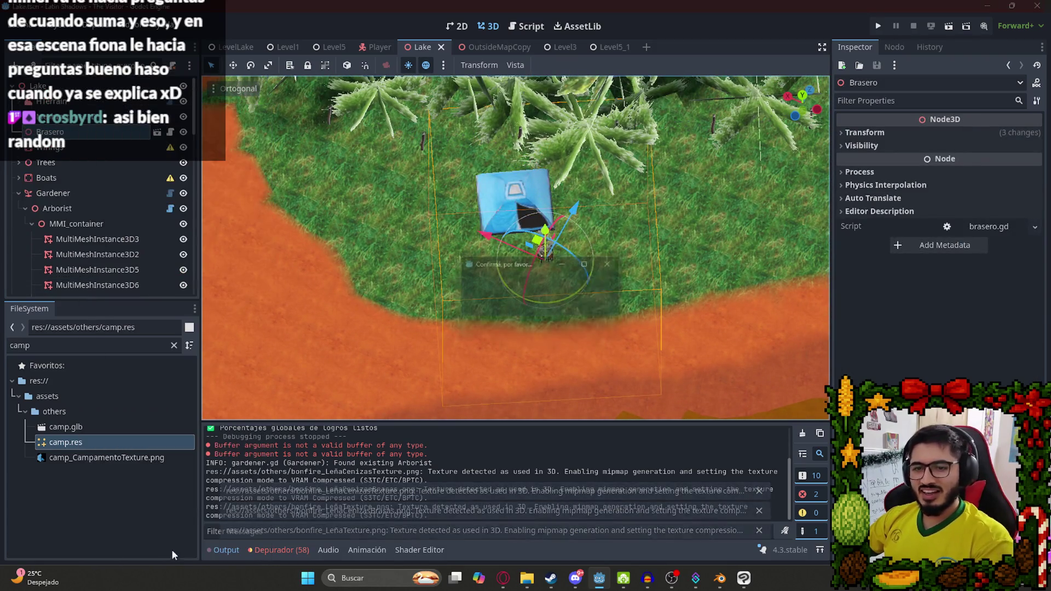
key(Return)
Filter the FileSystem for 'bonfire' and open bonfire.glb's advanced import settings.
double_click(68, 343)
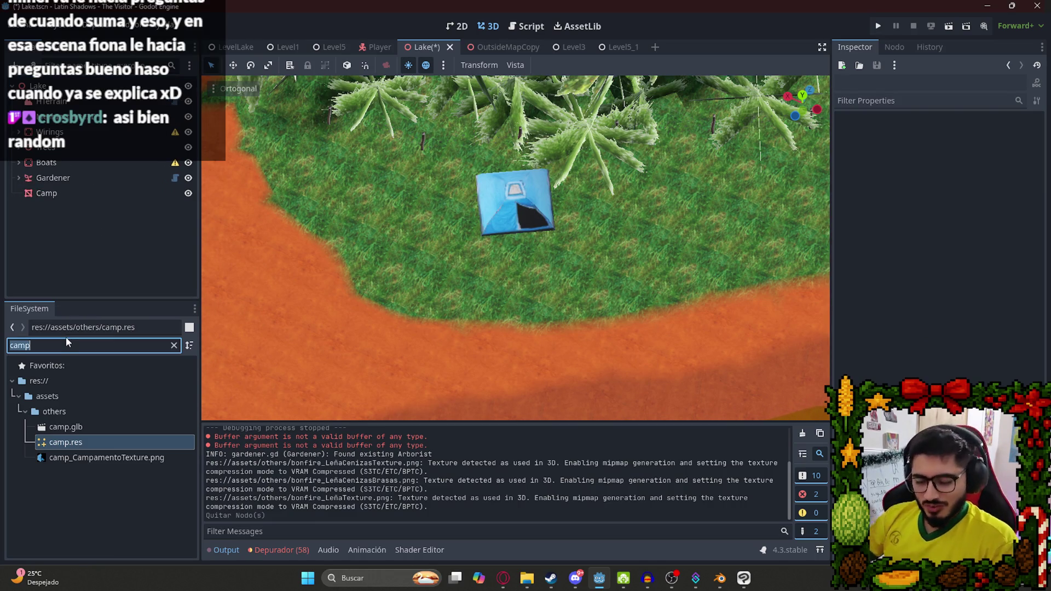
text(bonfire)
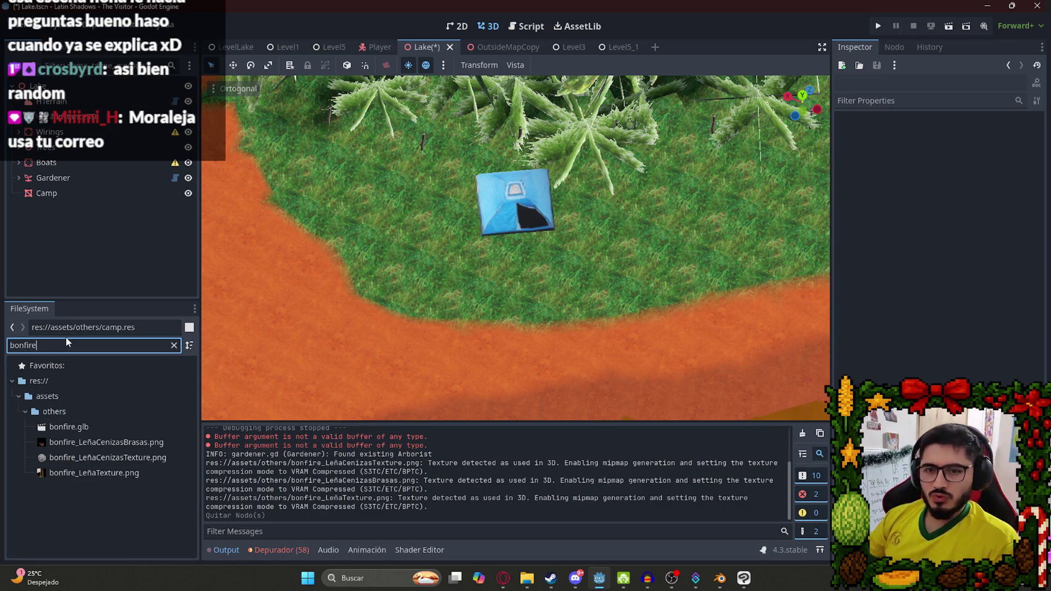
double_click(126, 426)
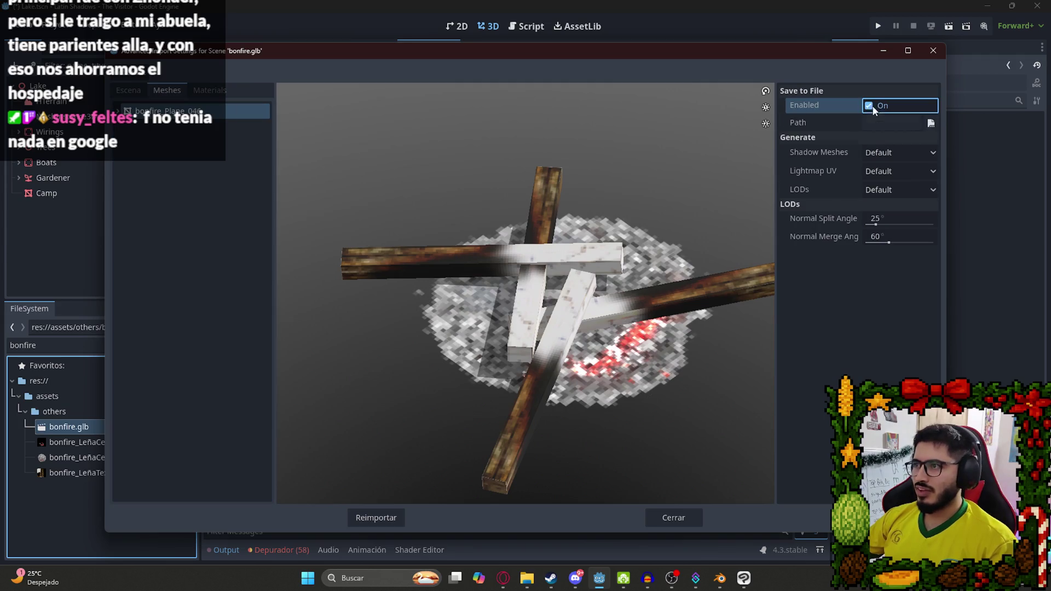
Enable mesh Save to File with the path res://assets/others/bonfire.
click(869, 106)
click(930, 124)
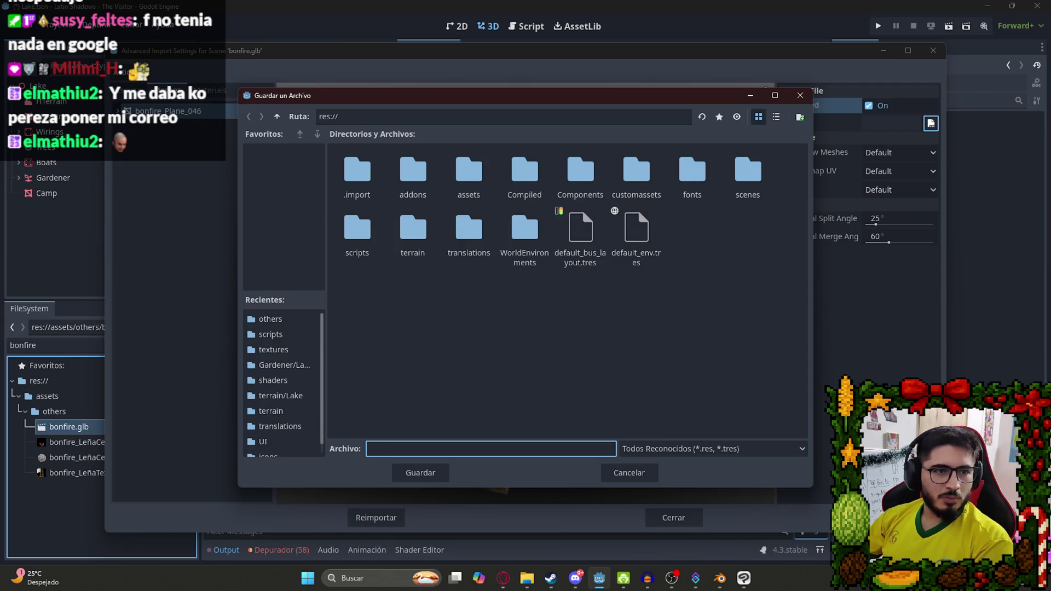
click(521, 331)
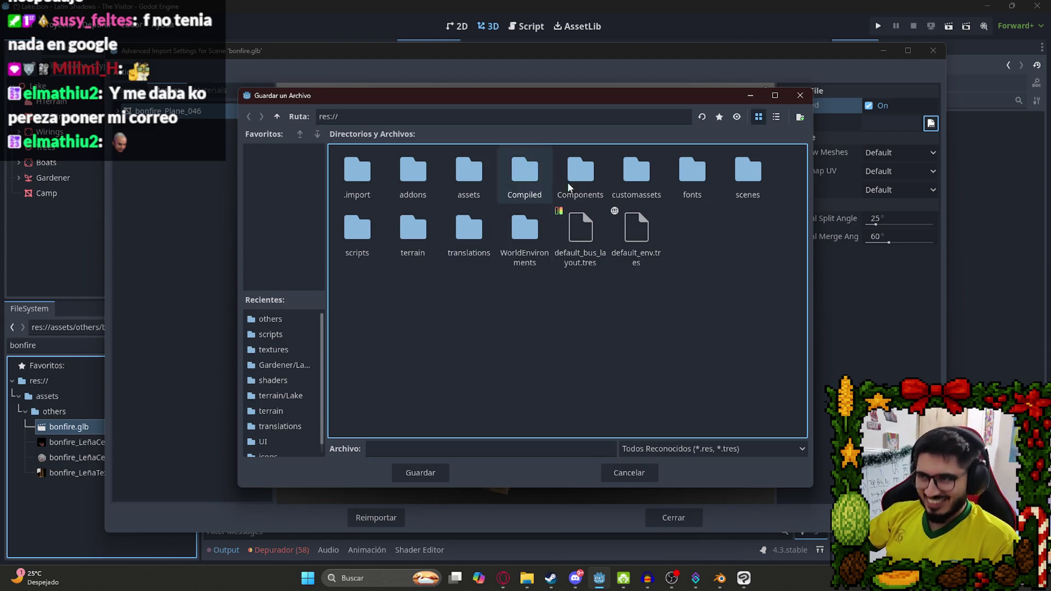
double_click(469, 174)
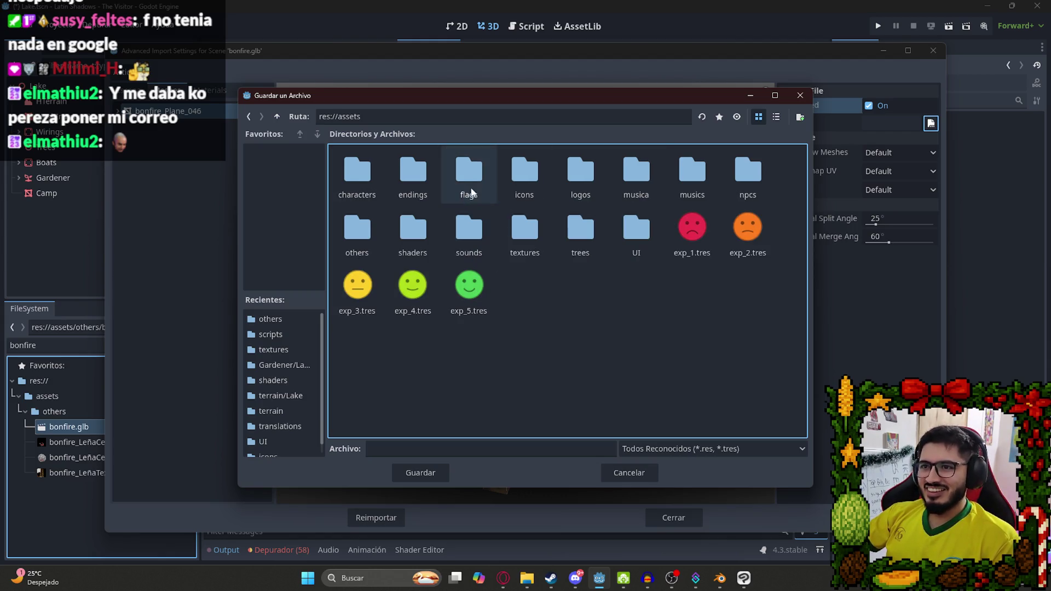
double_click(359, 249)
click(418, 449)
text(b)
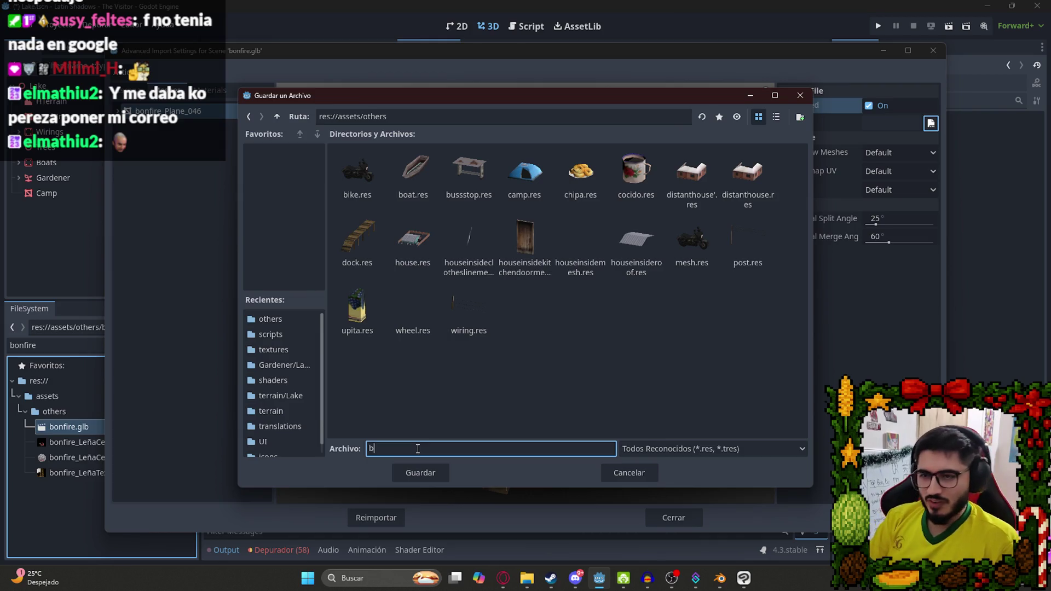
text(onfire)
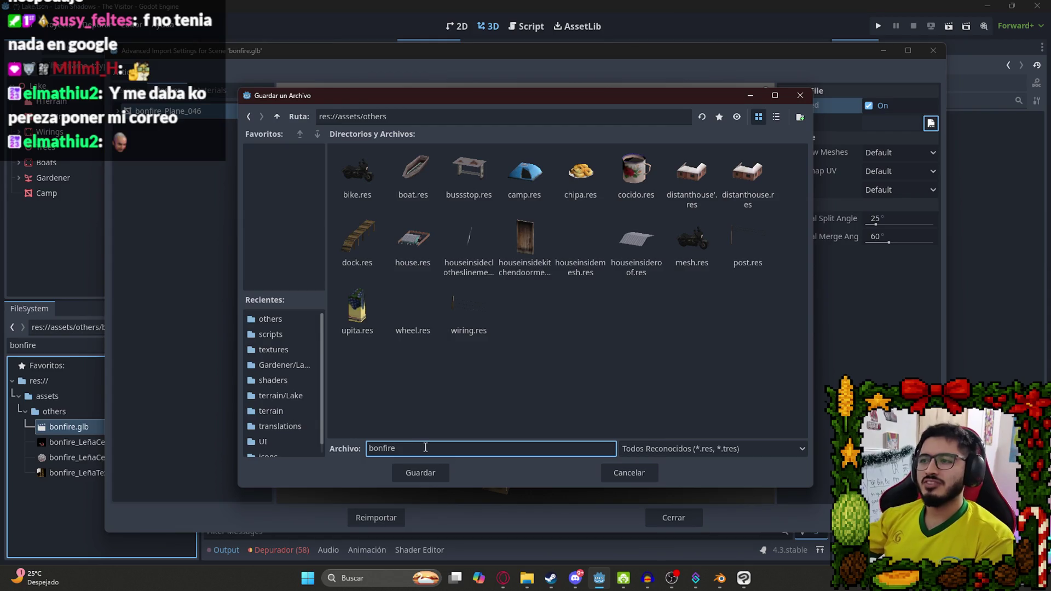
key(Return)
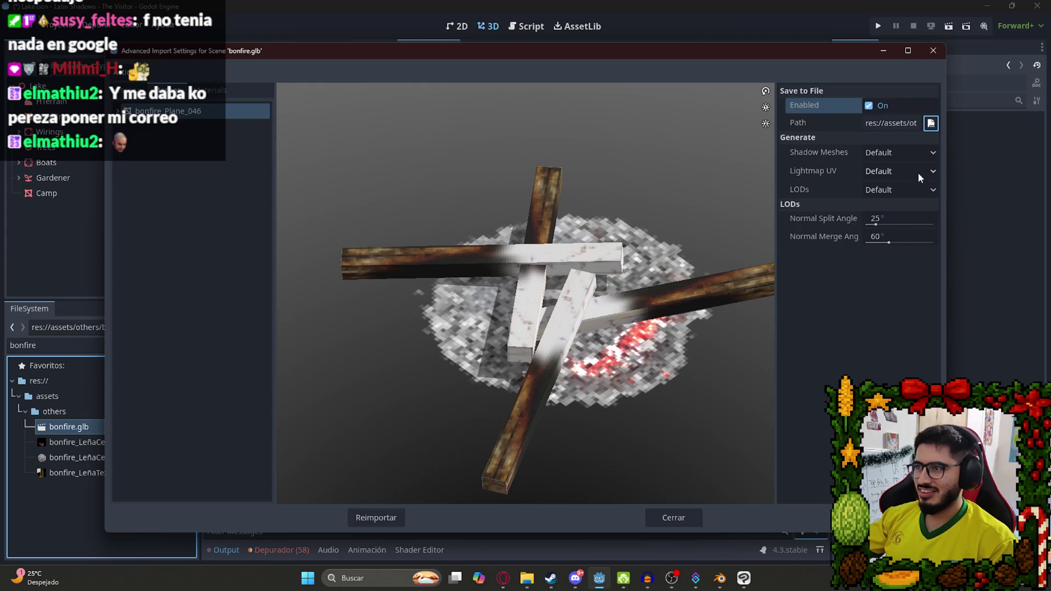
Set LODs to Enable and reimport bonfire.glb.
click(913, 190)
click(881, 217)
click(376, 517)
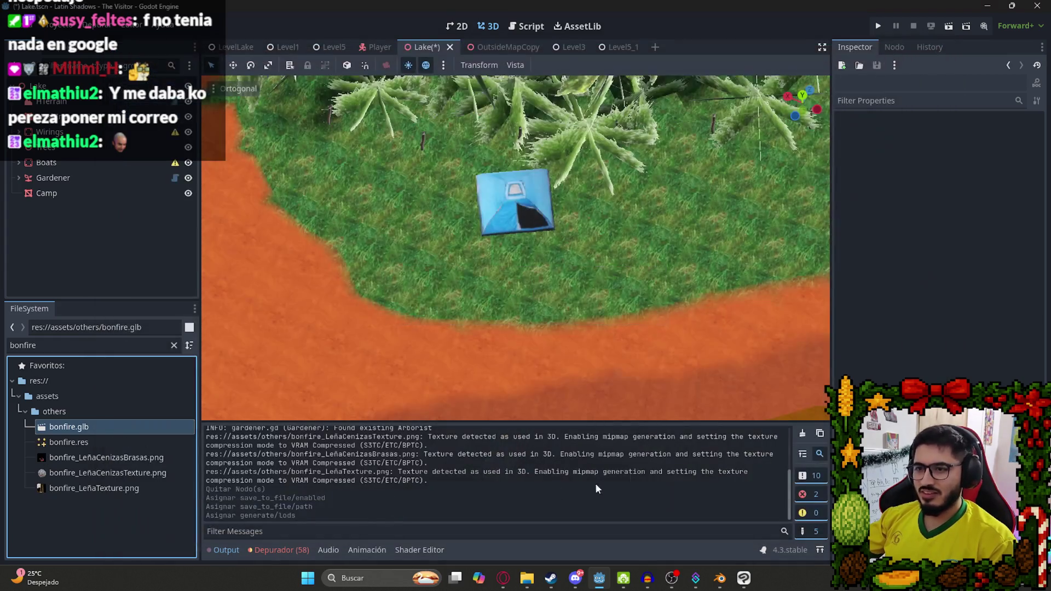
Drop bonfire.res into the Lake scene, scale it down and set it on the orange path.
mouse_move(77, 443)
mouse_down()
mouse_move(551, 268)
mouse_move(567, 292)
mouse_up()
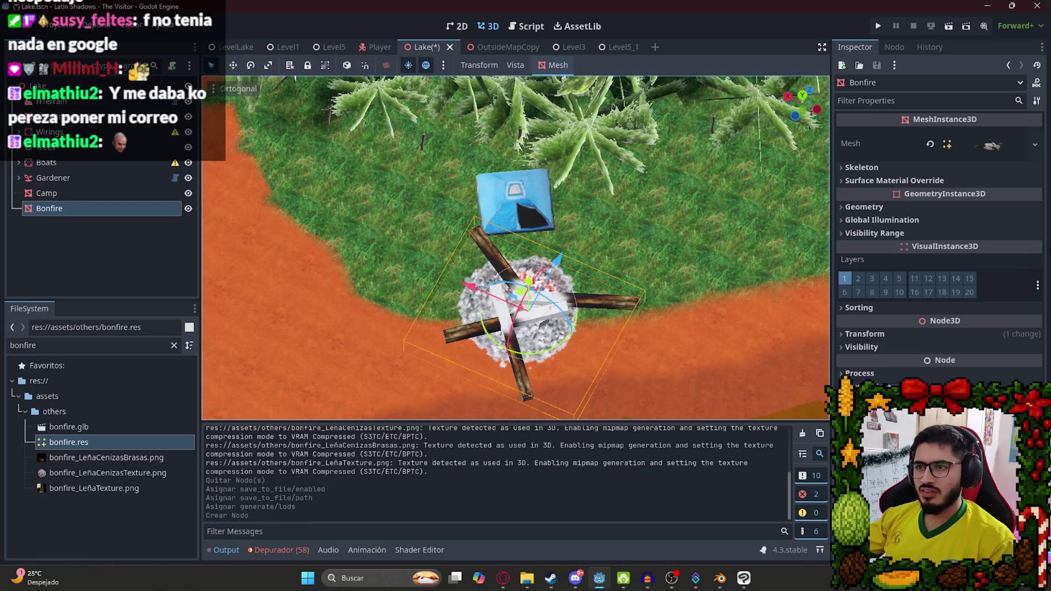
click(865, 333)
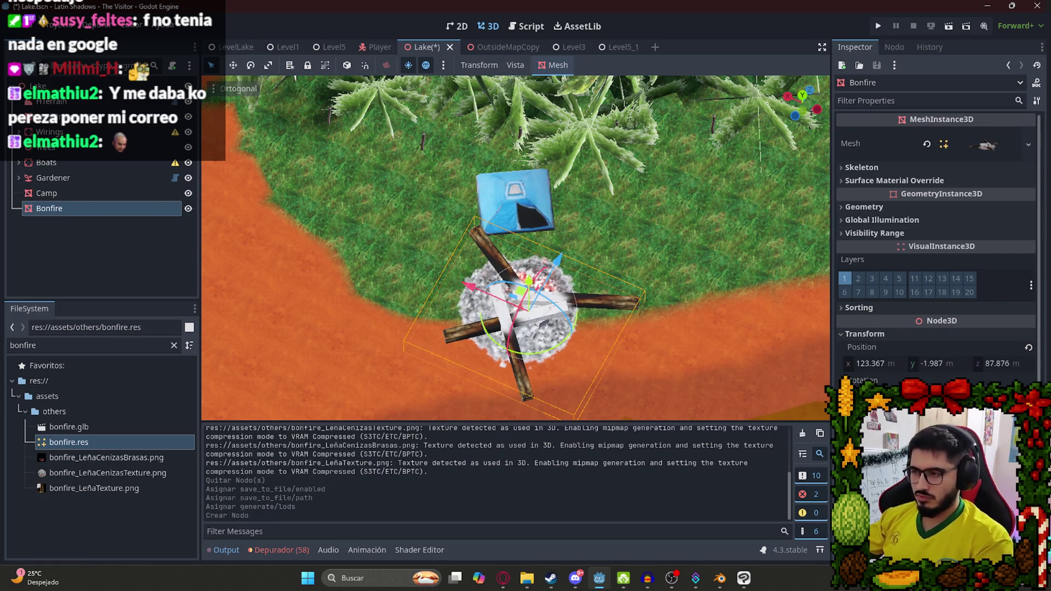
drag(517, 288, 520, 300)
scroll(533, 362, up, 5)
mouse_move(538, 369)
mouse_down()
mouse_move(547, 296)
mouse_move(641, 210)
mouse_up()
scroll(600, 227, up, 5)
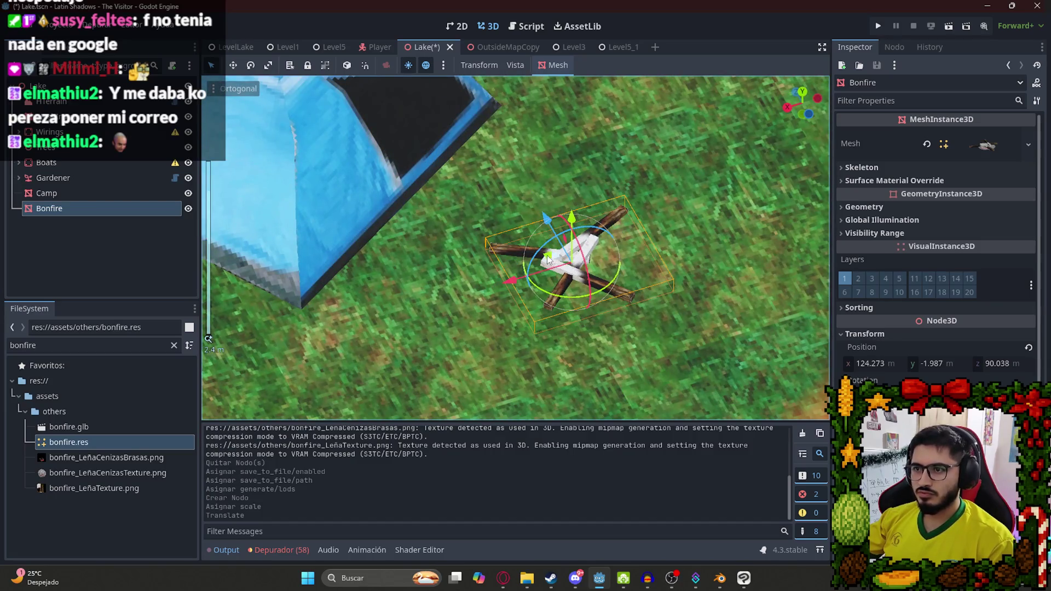
scroll(549, 260, down, 5)
mouse_move(514, 251)
mouse_down()
mouse_move(644, 277)
mouse_move(667, 312)
mouse_up()
scroll(621, 330, up, 3)
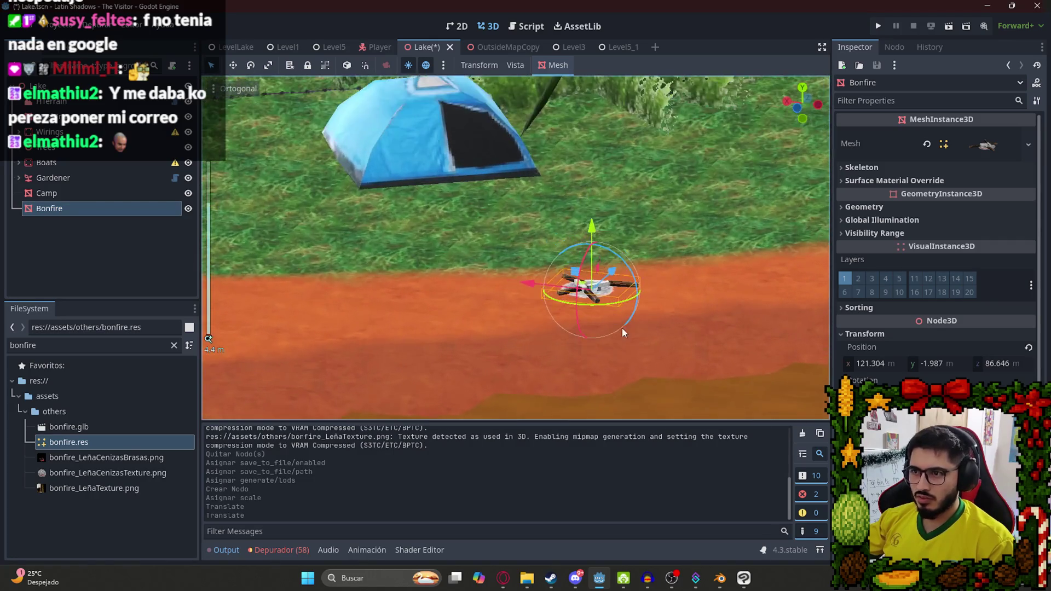
scroll(621, 330, up, 2)
drag(636, 251, 637, 253)
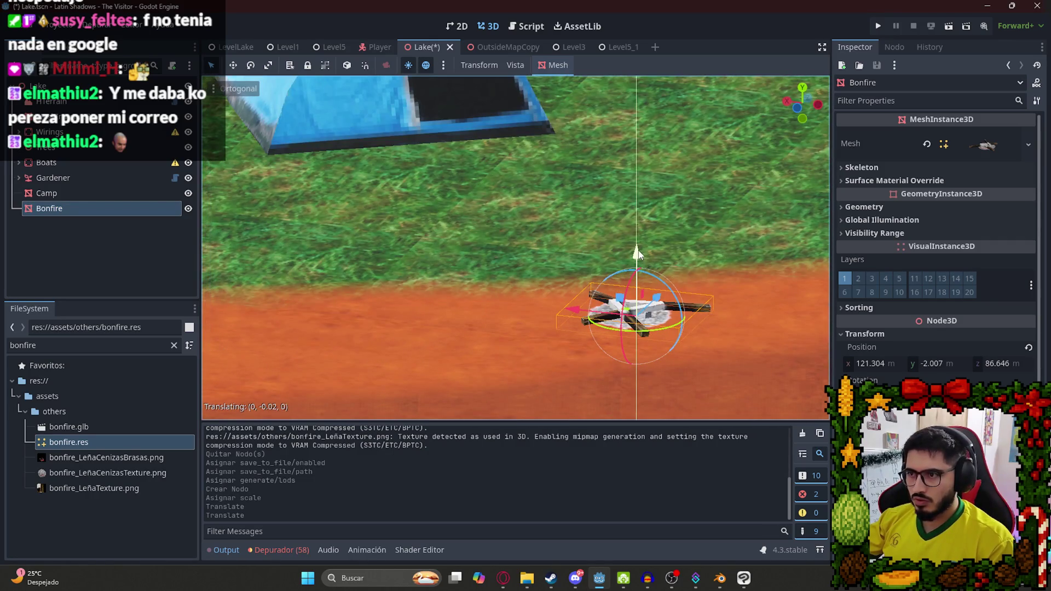
click(534, 231)
Move and slightly rotate the Camp tent beside the bonfire, adjust its height, and save.
scroll(533, 232, down, 2)
scroll(606, 286, up, 3)
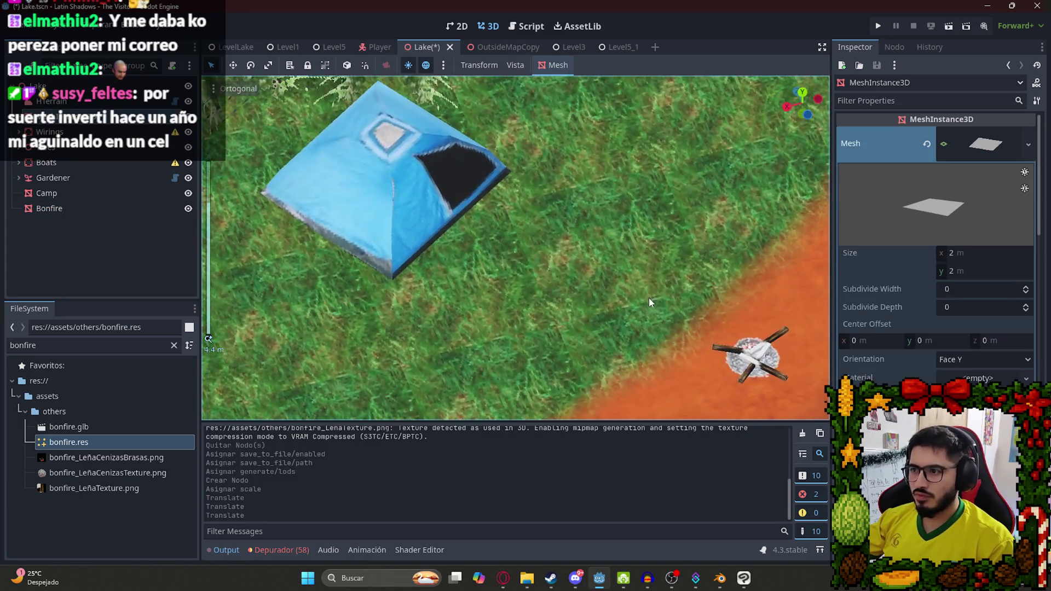
scroll(657, 312, down, 3)
scroll(654, 320, up, 3)
click(427, 224)
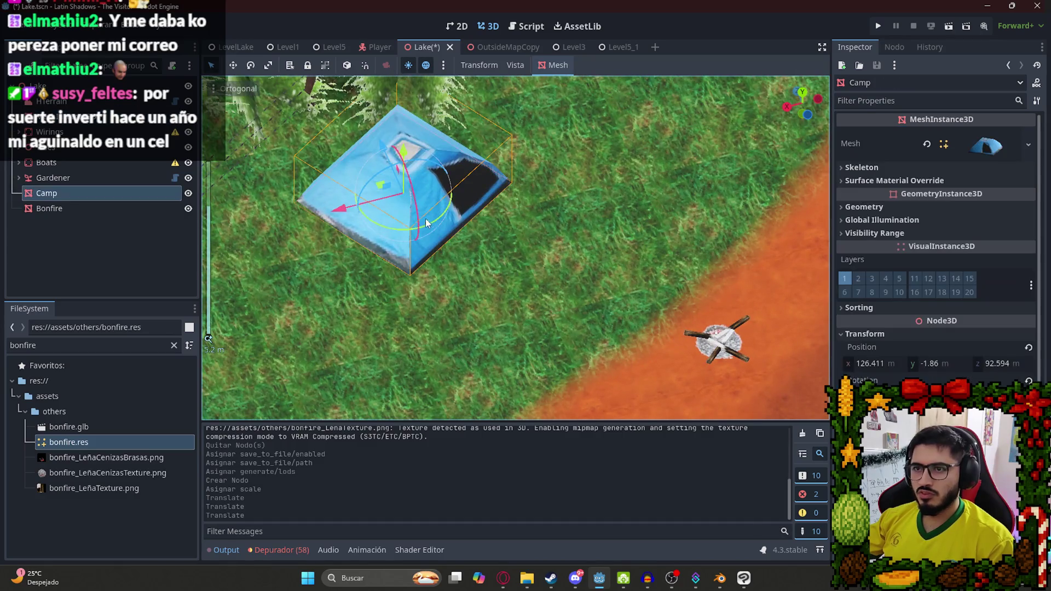
mouse_move(378, 186)
mouse_down()
mouse_move(524, 191)
mouse_move(515, 230)
mouse_move(529, 233)
mouse_up()
drag(574, 279, 569, 274)
mouse_move(528, 229)
mouse_down()
mouse_move(523, 205)
mouse_move(579, 165)
mouse_move(551, 137)
mouse_move(551, 186)
mouse_up()
key(ctrl+s)
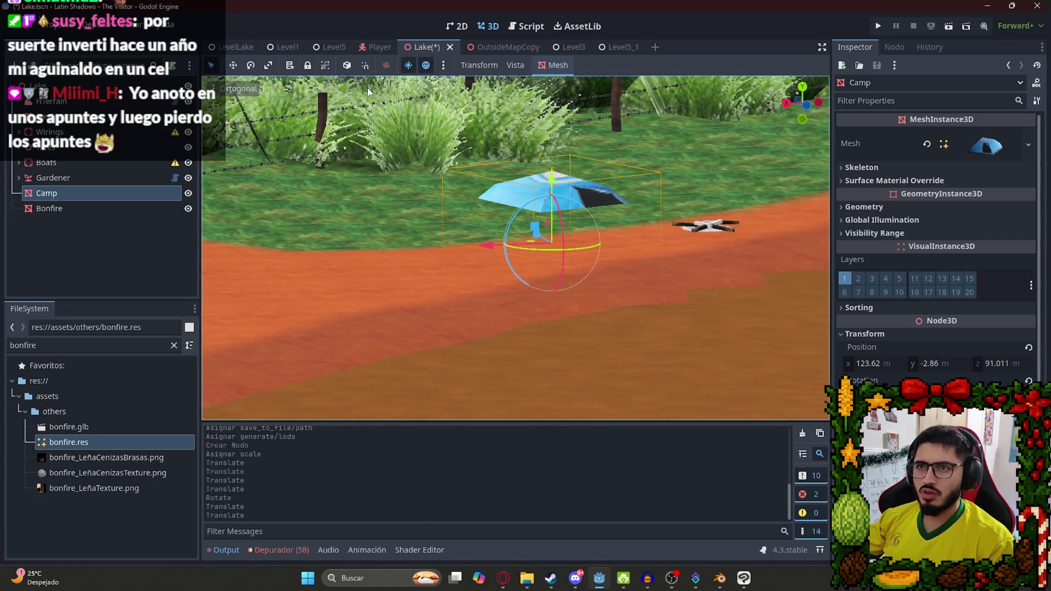
key(ctrl+z)
drag(545, 146, 555, 138)
scroll(616, 236, down, 3)
click(617, 237)
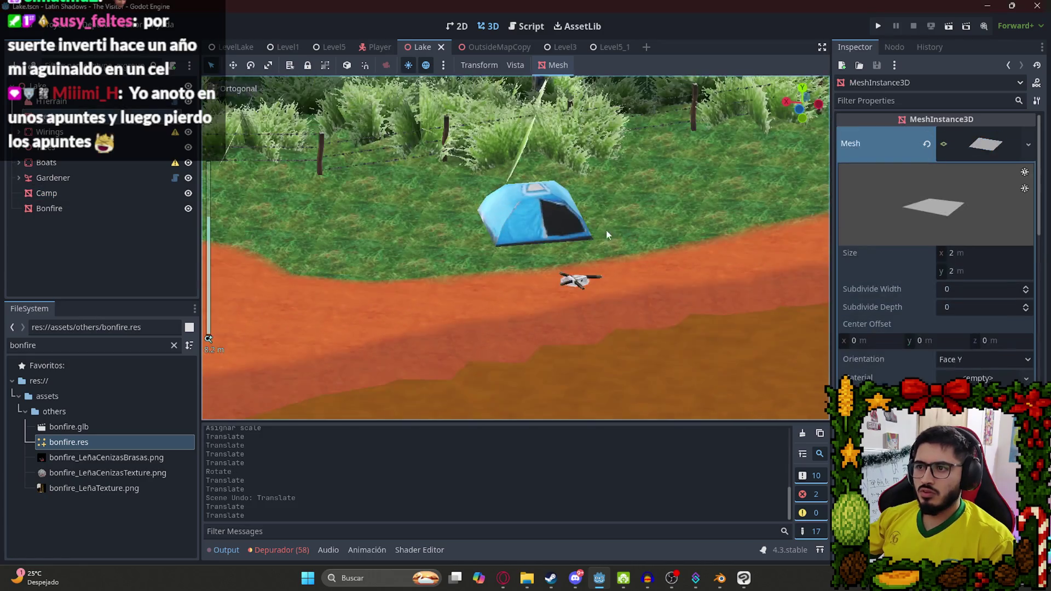
Switch to the LevelLake scene and run it with Reproducir Esta Escena.
key(KP_7)
click(239, 49)
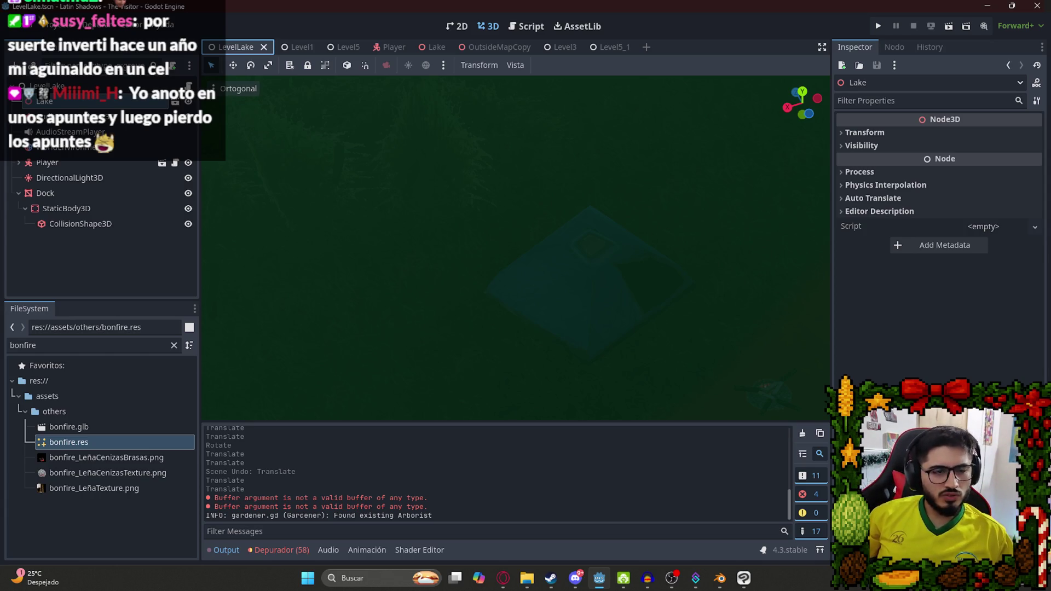
click(351, 166)
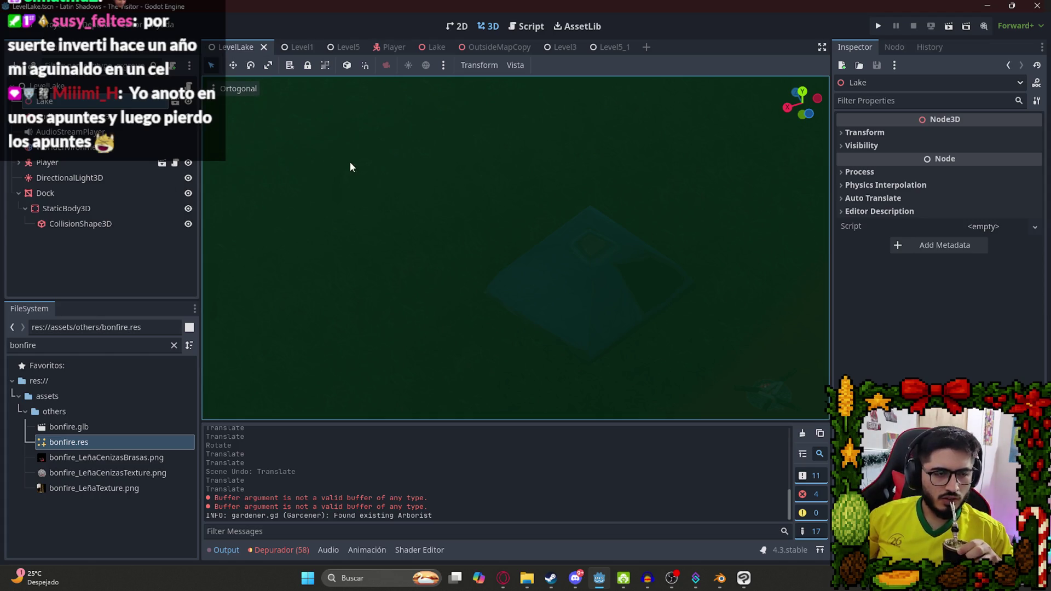
right_click(226, 49)
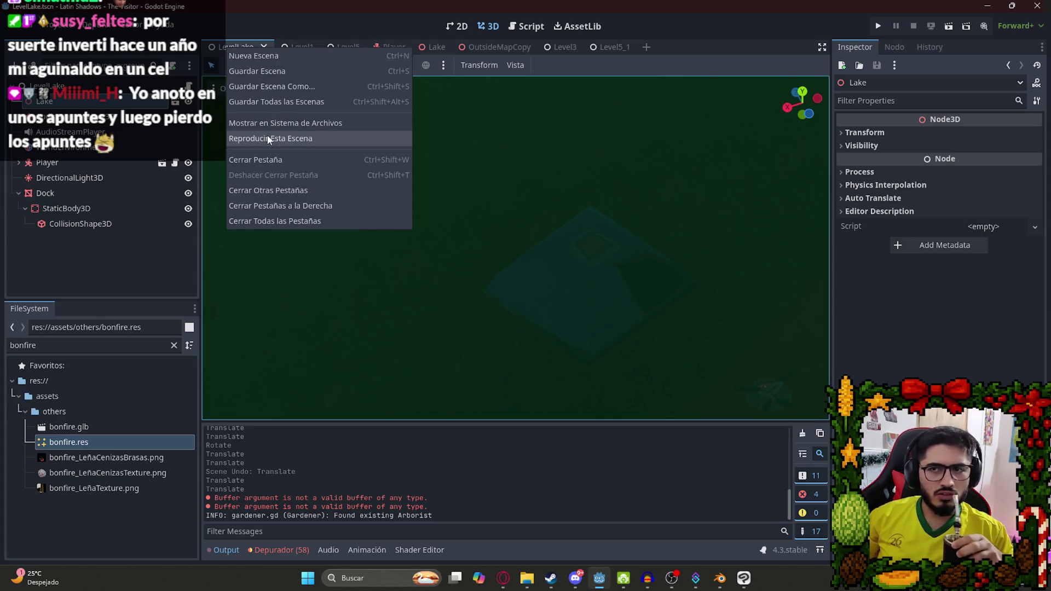
click(266, 138)
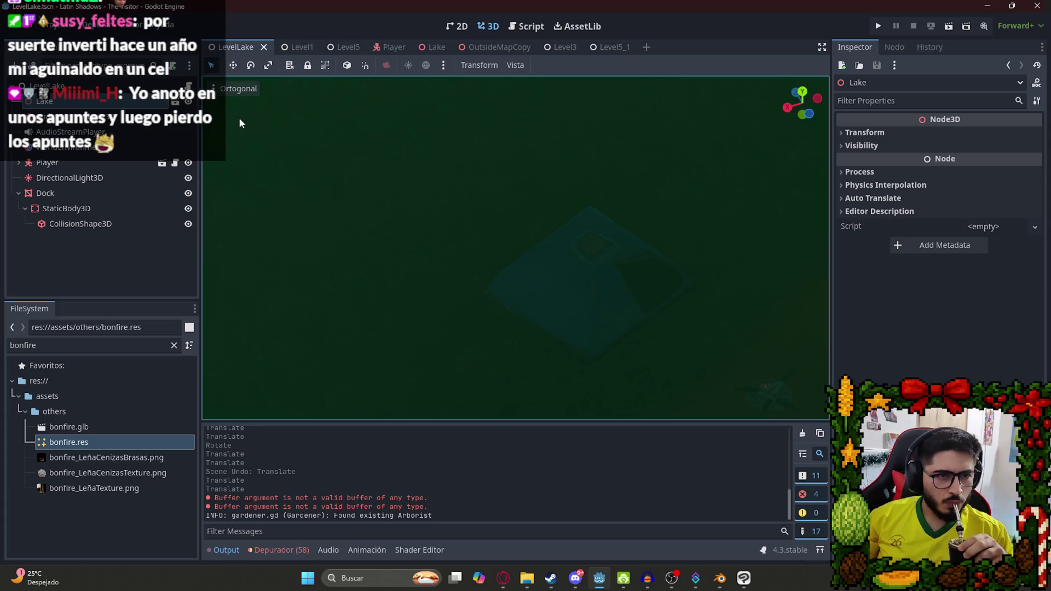
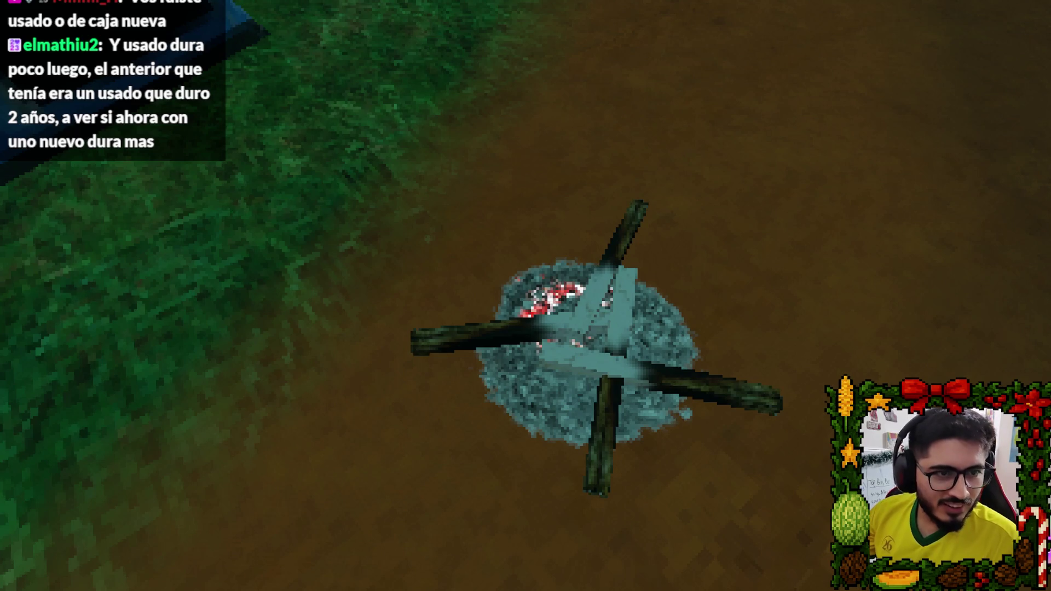
Quit the bonfire test run back to the editor and bring up the YouTube channel tab.
key(Escape)
click(635, 421)
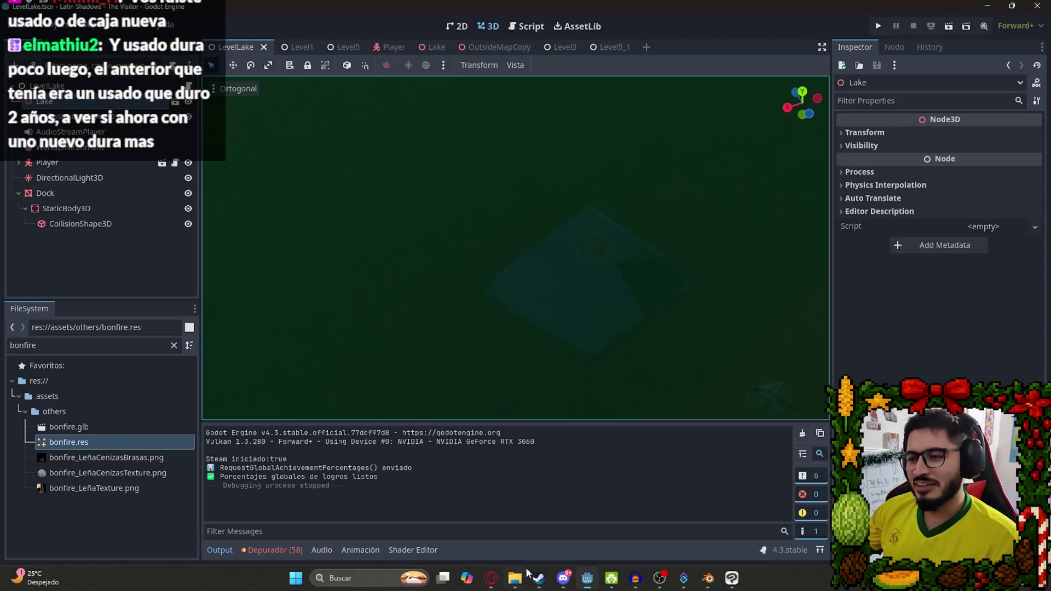
key(alt+Tab)
click(621, 12)
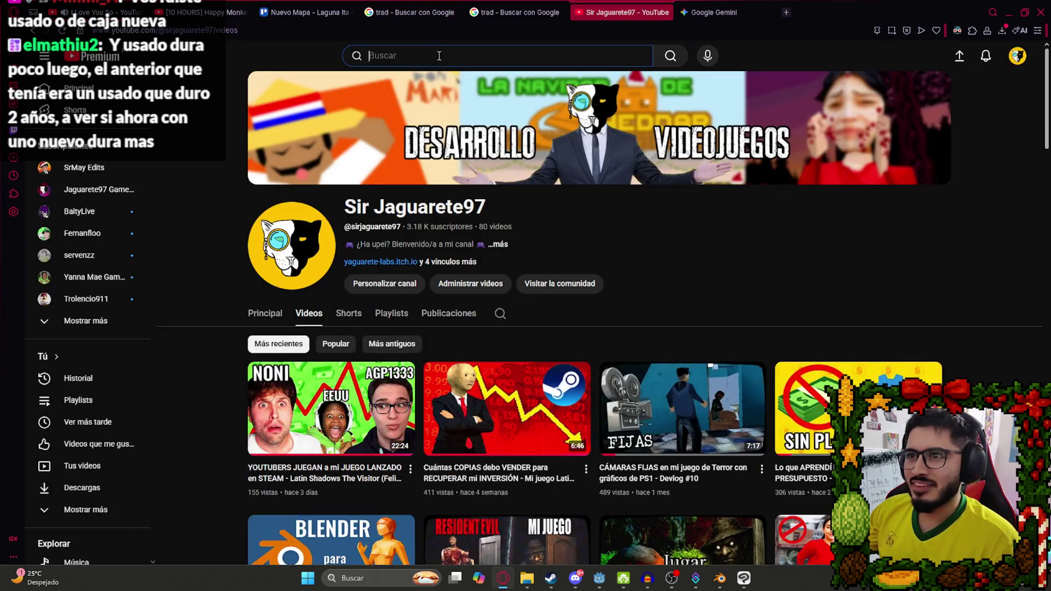
Search 'bananero esa pregunta es muy personal', open the Wolverine no responde clip and rewind it.
text(bananer)
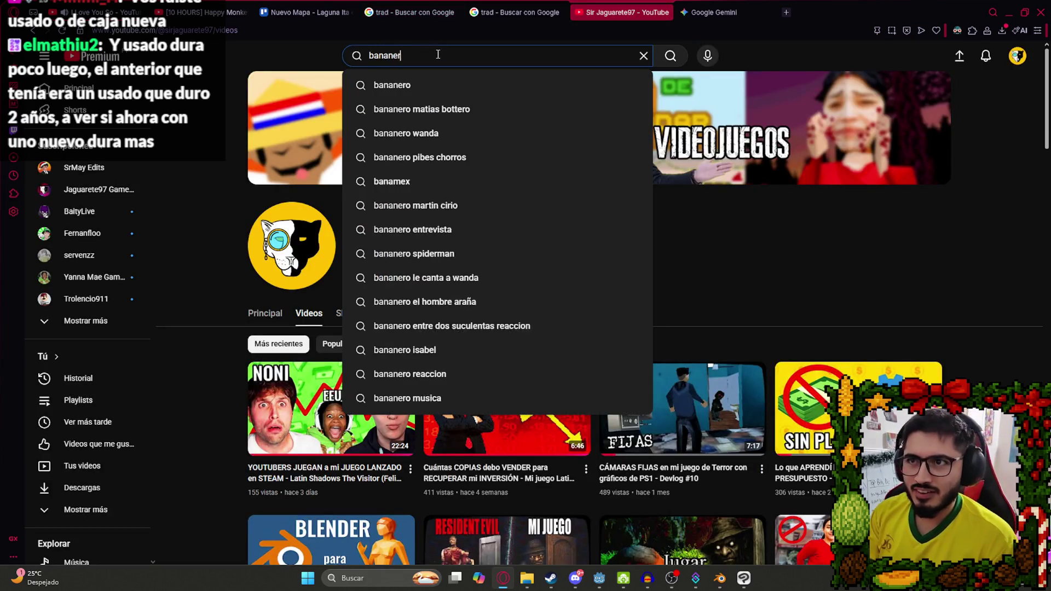
text(o esa pregunt)
click(443, 85)
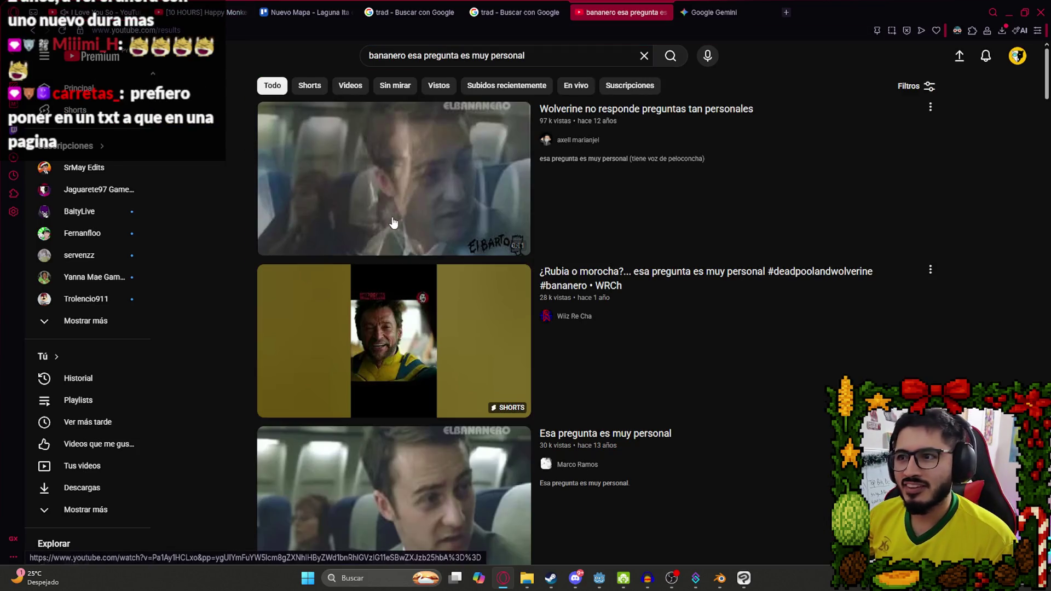
click(418, 206)
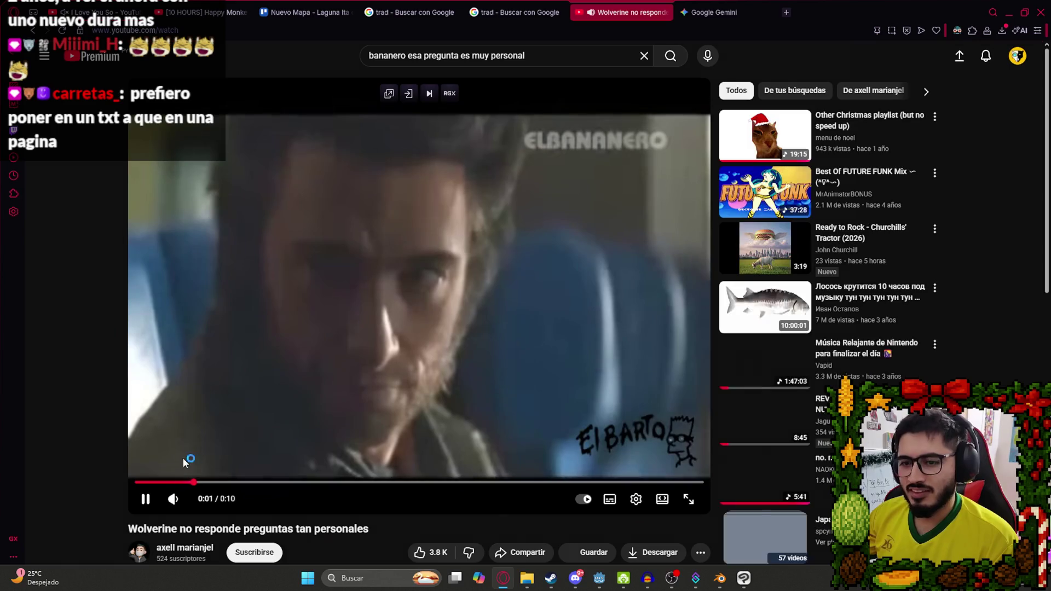
click(146, 497)
click(147, 484)
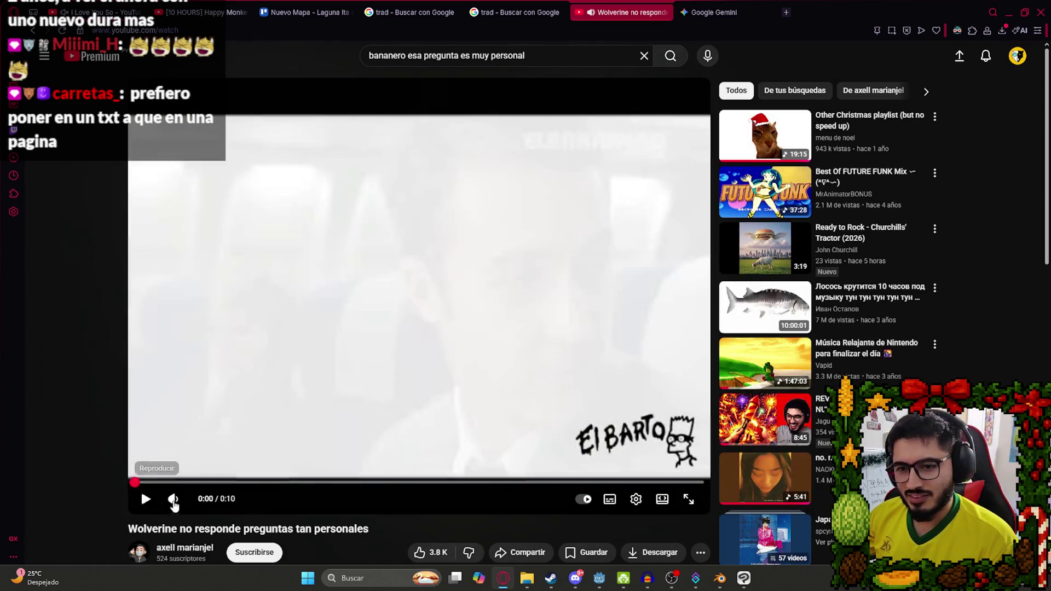
Watch the Wolverine clip fullscreen, then replay it windowed and pause it.
double_click(380, 386)
click(413, 311)
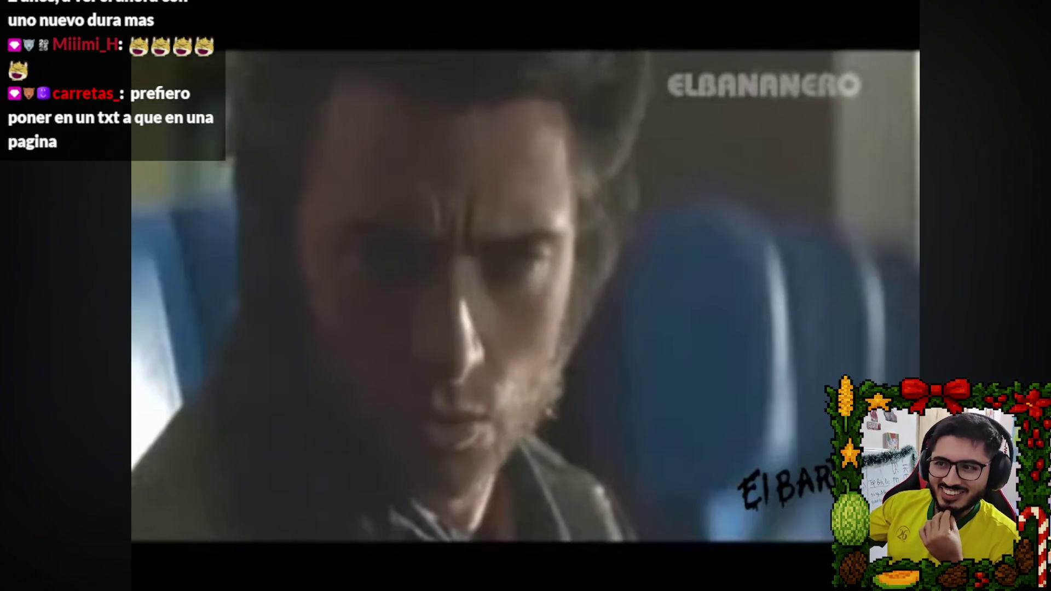
key(Escape)
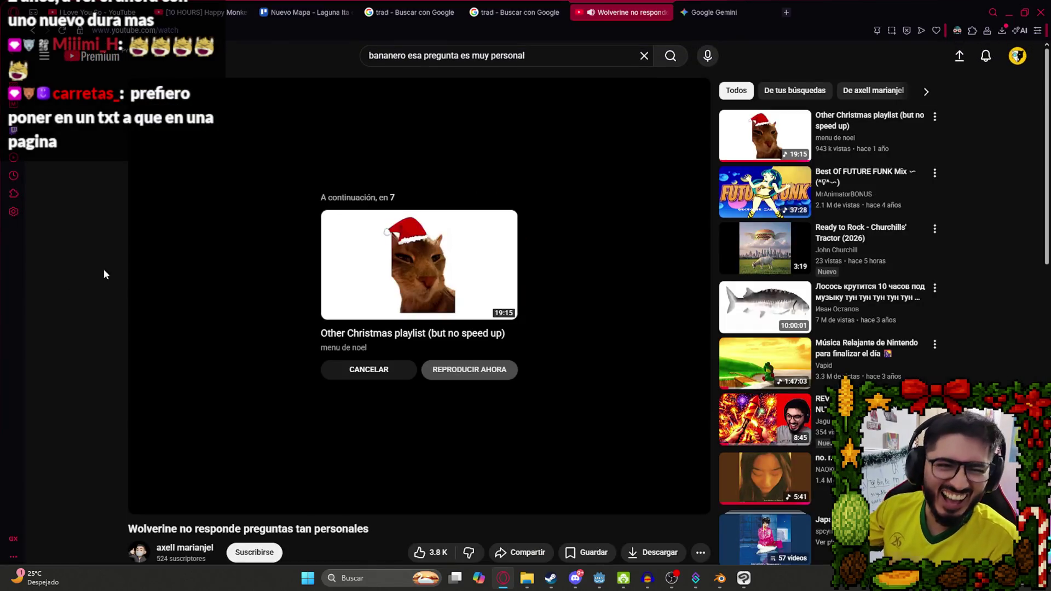
click(140, 501)
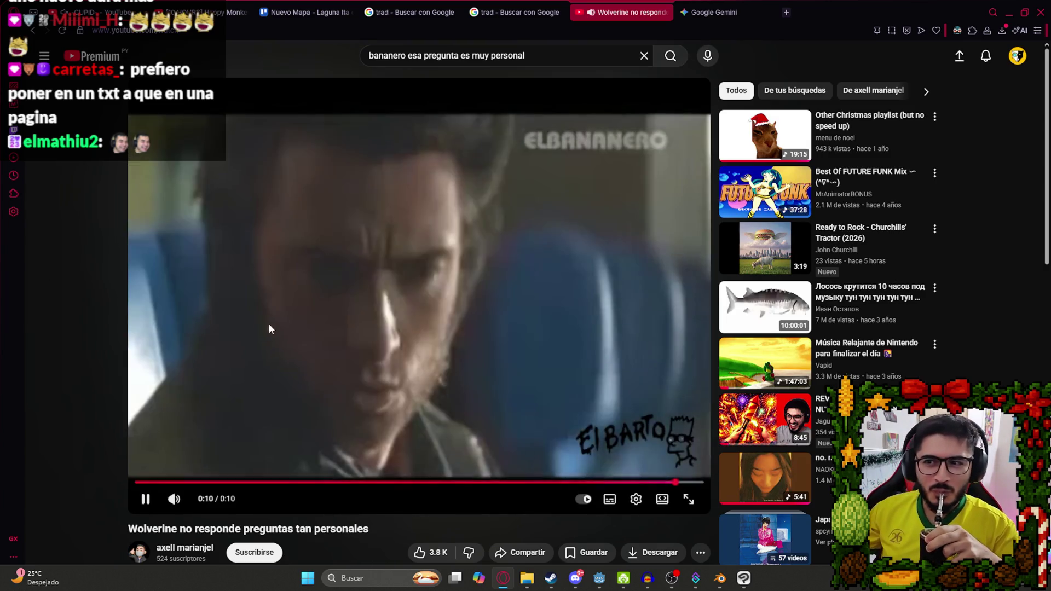
click(274, 322)
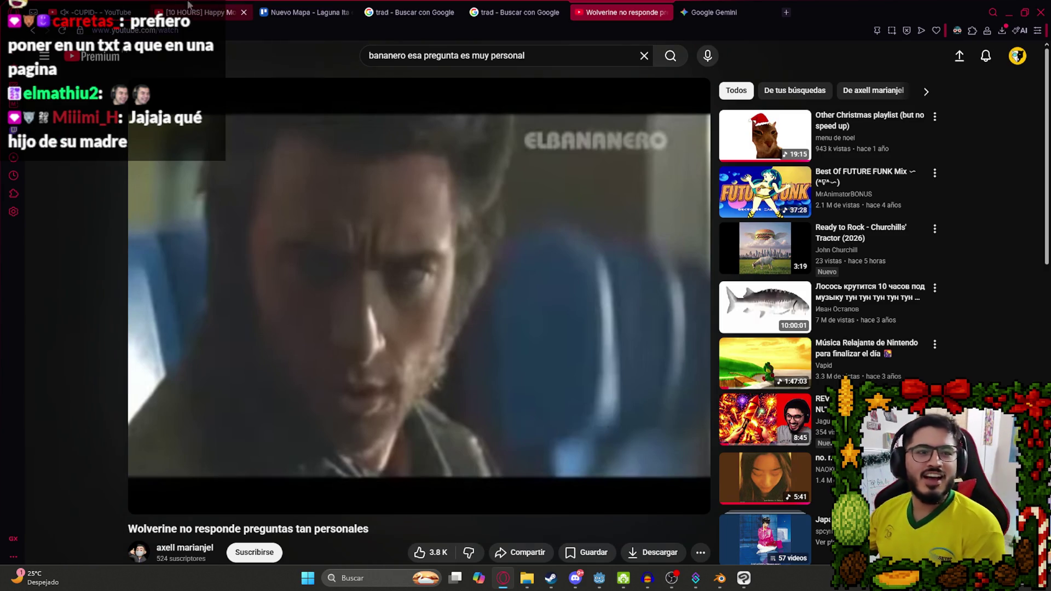
Switch to the city pop music tab, then return to Godot and Clip Studio Paint.
click(109, 11)
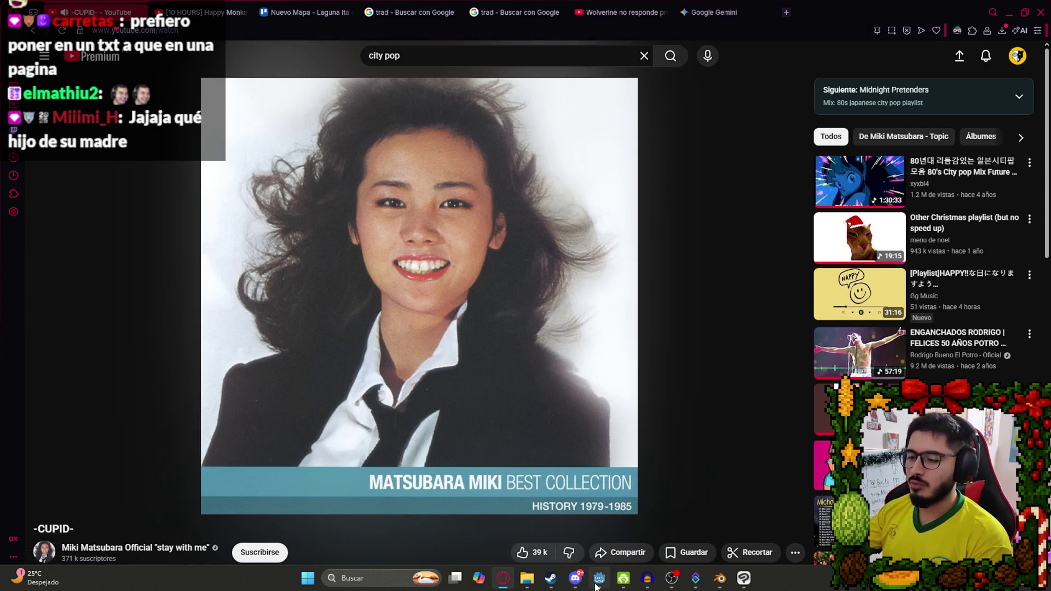
mouse_move(598, 586)
click(599, 525)
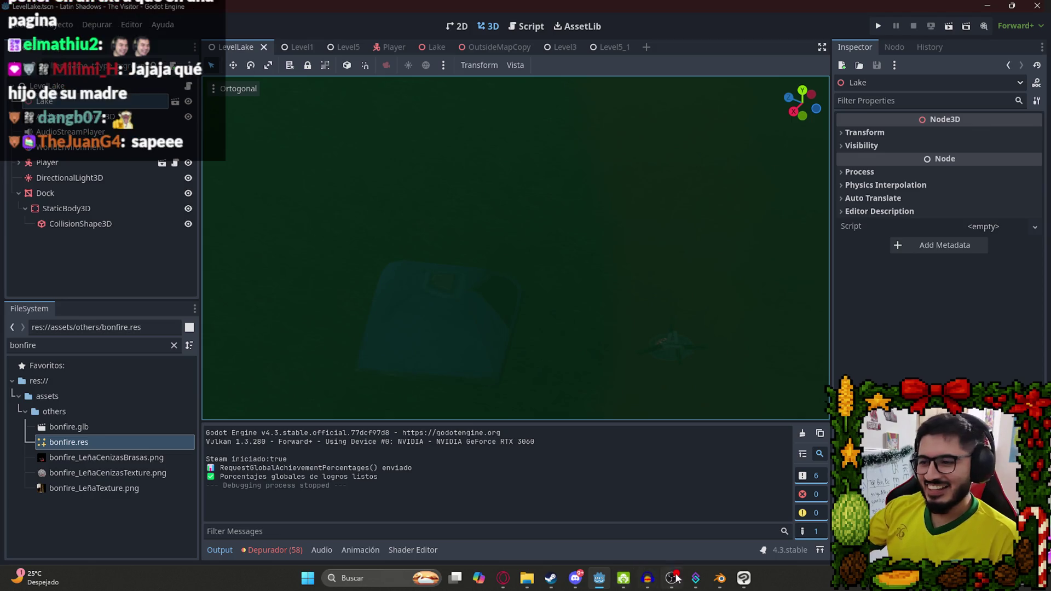
click(743, 580)
Duplicate the red embers layer, move the copy up, rotate it about 25° and shift it right.
scroll(621, 310, down, 2)
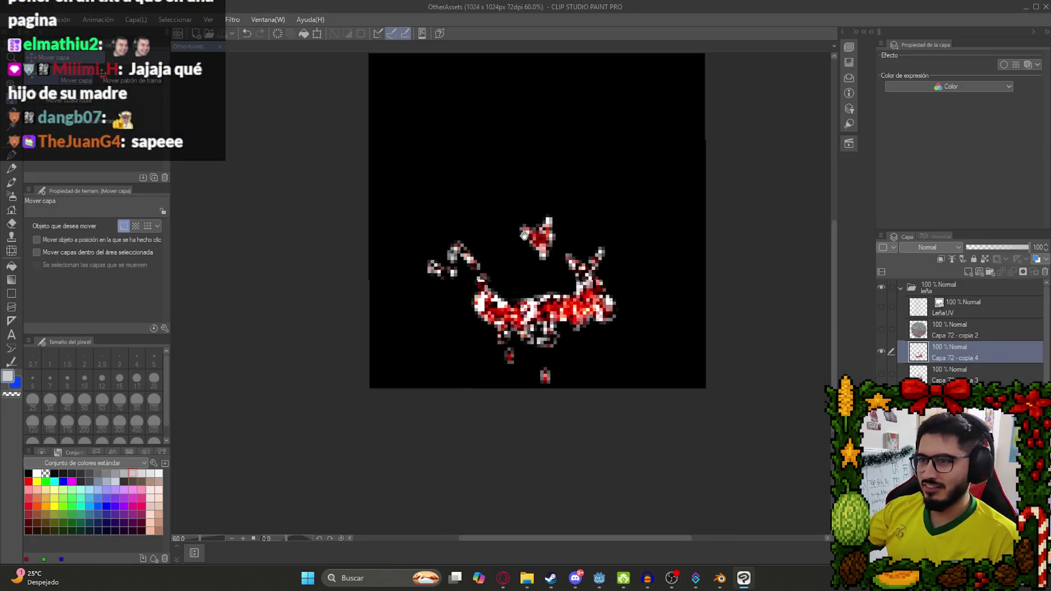
key(ctrl+c)
key(ctrl+v)
drag(507, 356, 512, 203)
key(ctrl+t)
mouse_move(615, 251)
mouse_down()
mouse_move(499, 86)
mouse_move(339, 89)
mouse_move(351, 85)
mouse_up()
drag(438, 181, 529, 196)
key(Return)
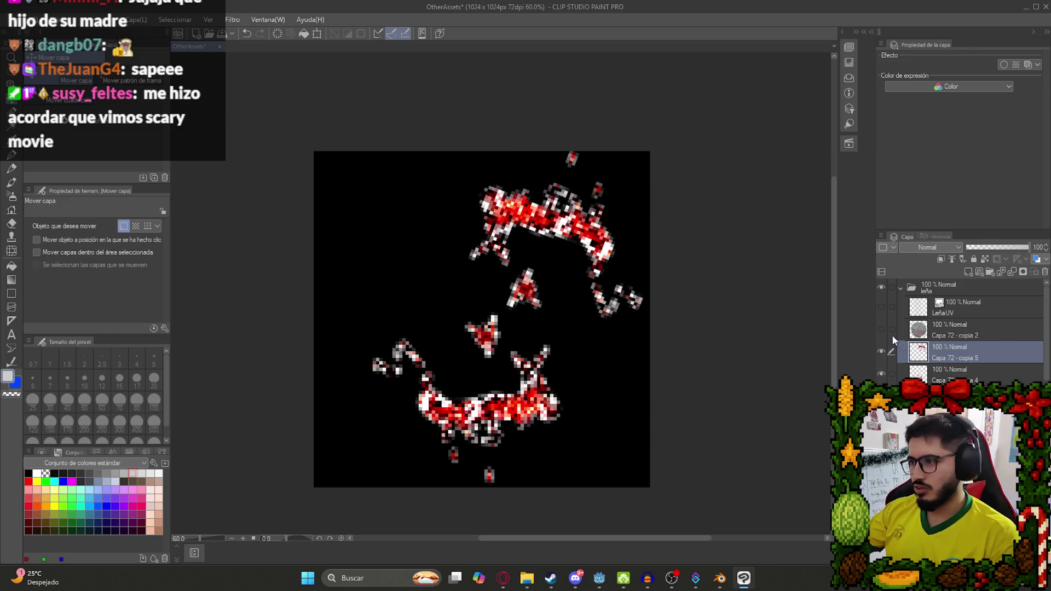
Move the original embers to the upper left and rotate them slightly counter-clockwise.
drag(592, 276, 487, 274)
key(ctrl+t)
drag(613, 307, 617, 263)
mouse_move(520, 282)
mouse_down()
mouse_move(534, 279)
mouse_move(508, 265)
mouse_up()
key(Return)
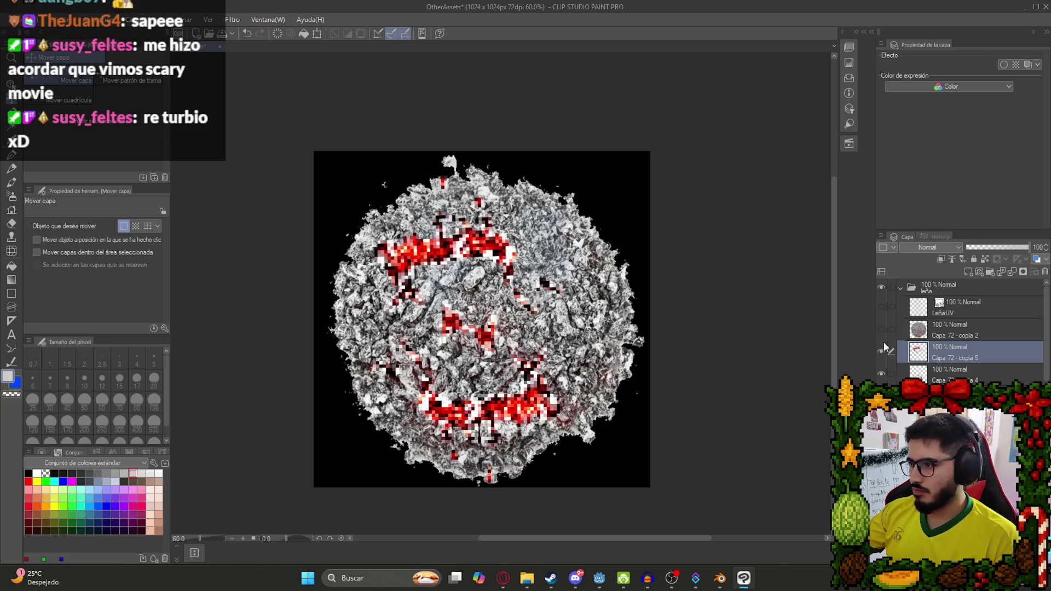
Hide the grey ash layer and export the ember layer as PNG over LeñaCenizasBrasas.png.
click(881, 397)
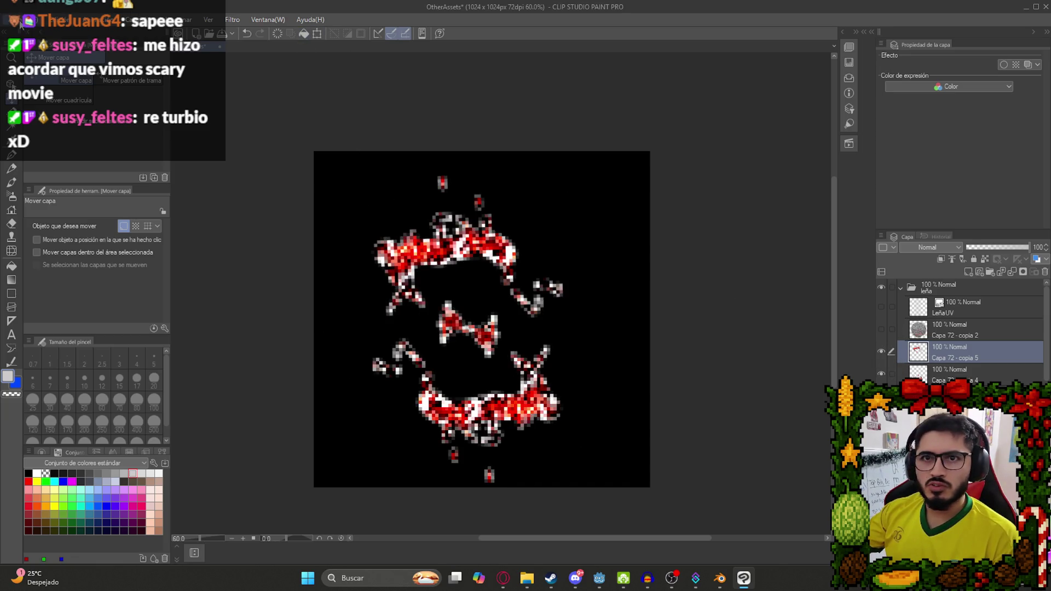
click(20, 20)
mouse_move(183, 164)
click(234, 186)
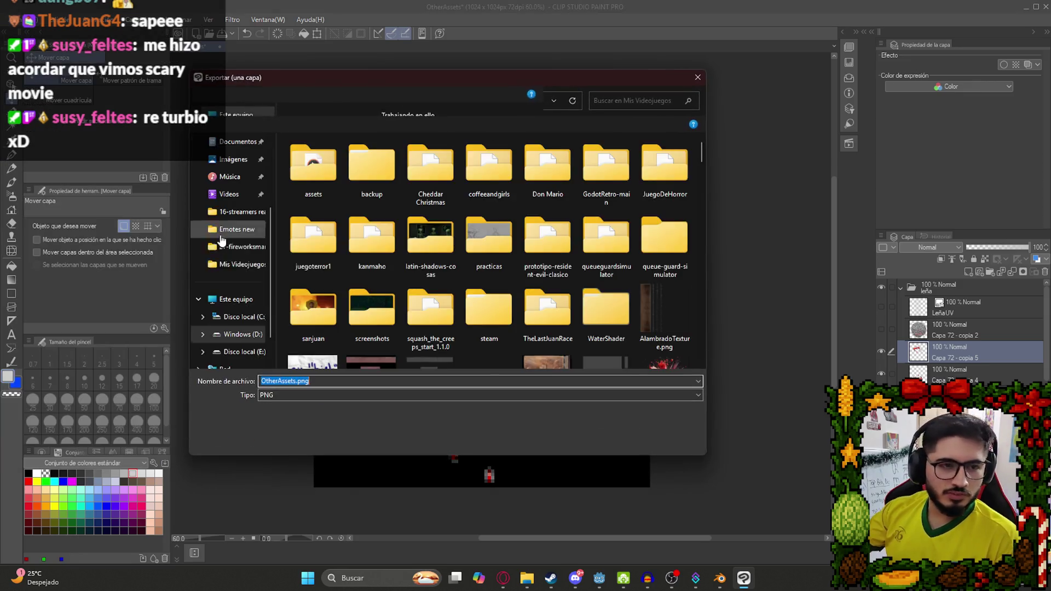
scroll(549, 308, down, 10)
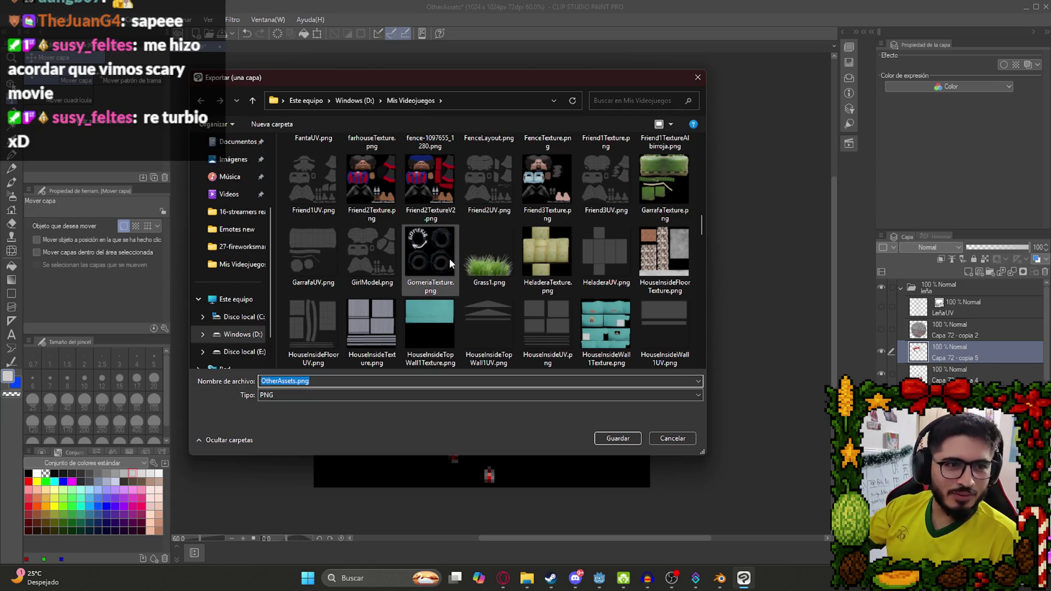
click(457, 279)
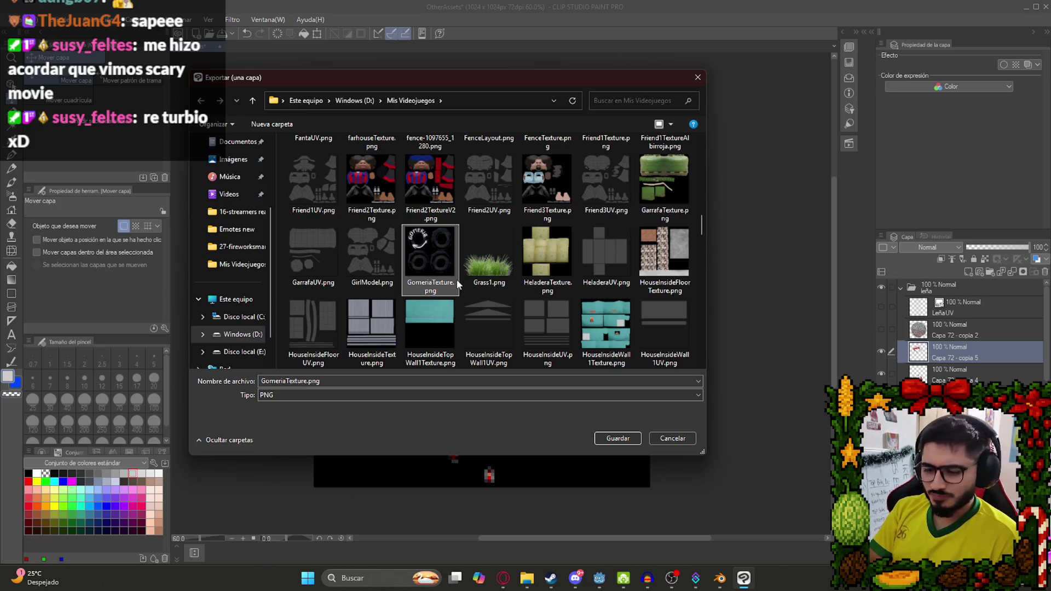
key(l)
key(Return)
key(Left)
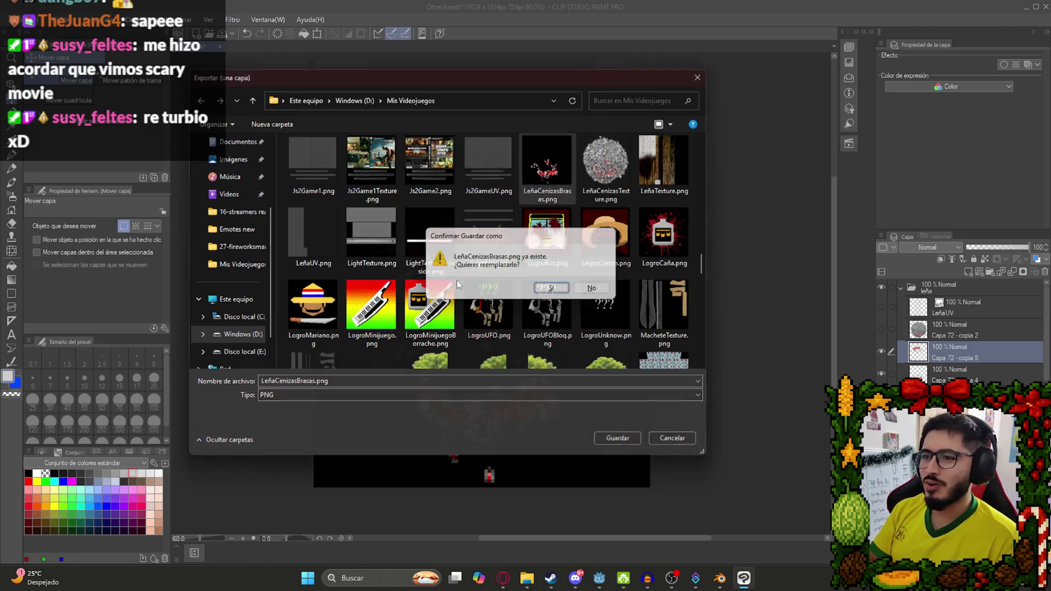
key(Return)
key(Return)
key(Return)
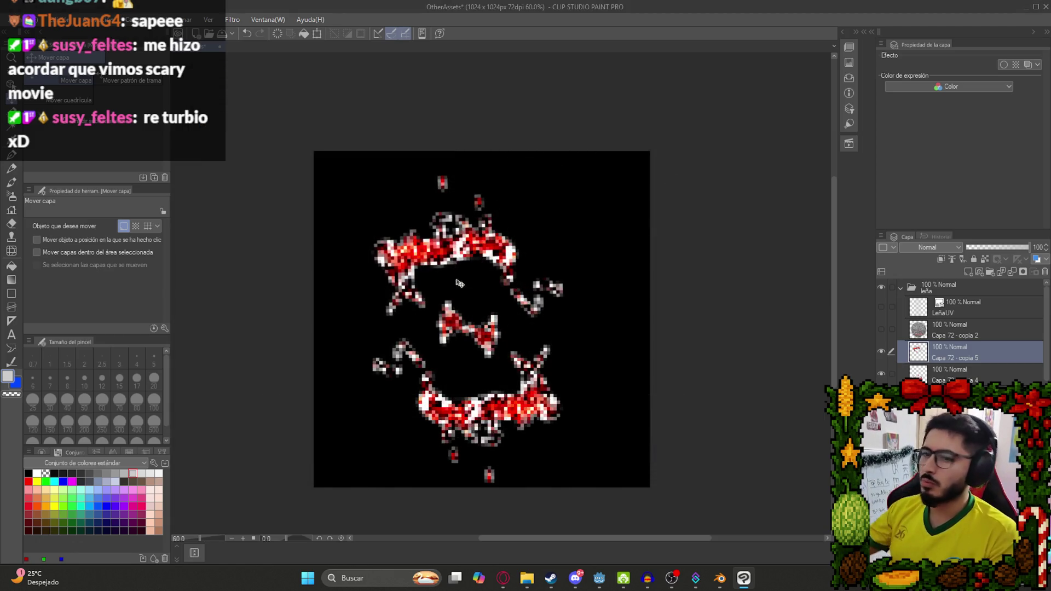
scroll(482, 337, up, 2)
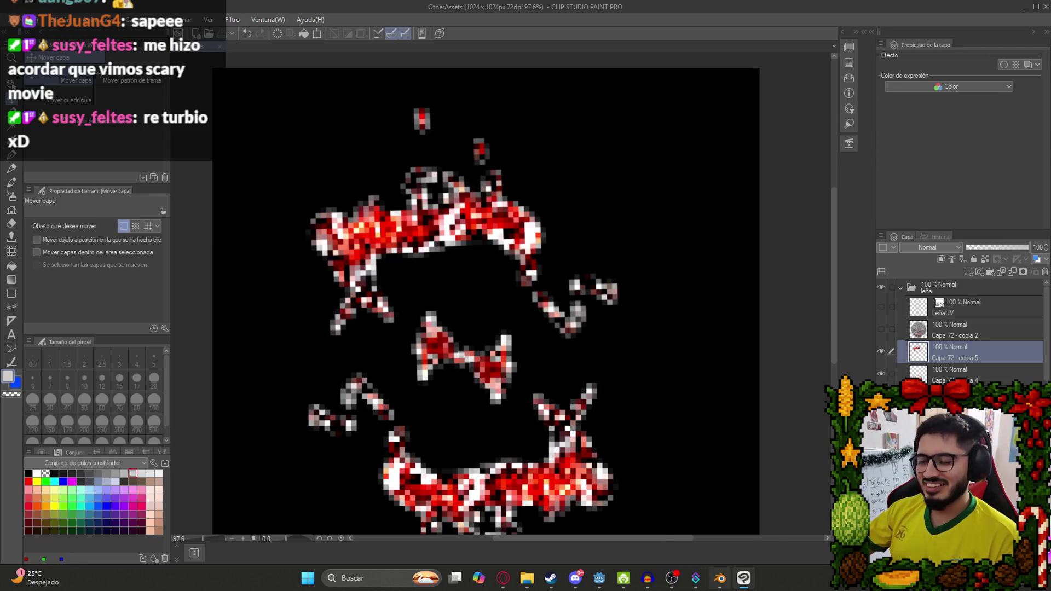
click(719, 577)
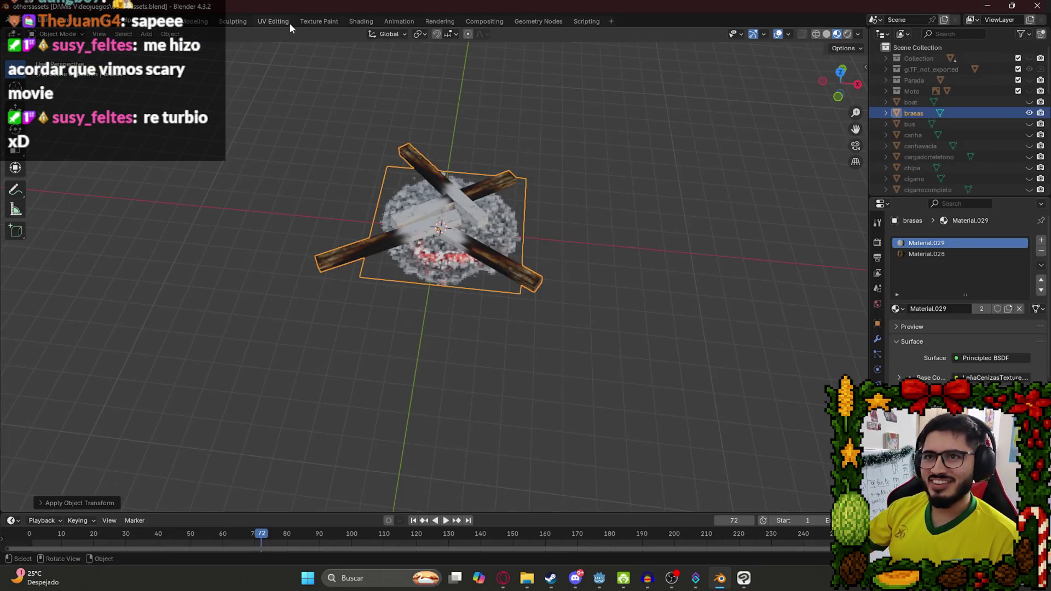
Deselect the embers plane's faces in UV Editing, then move to the Shading workspace.
click(272, 24)
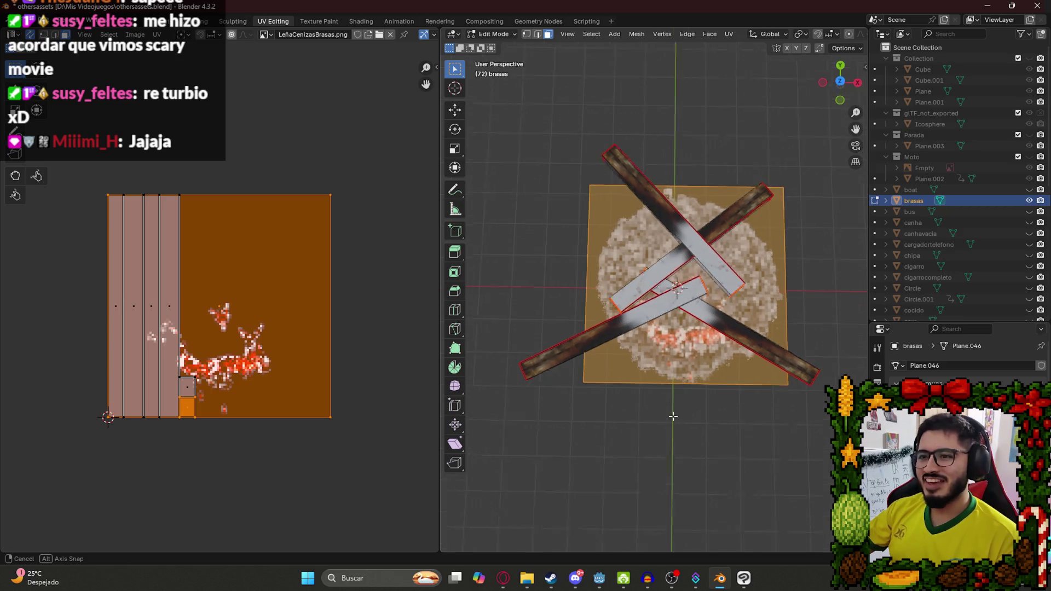
click(638, 376)
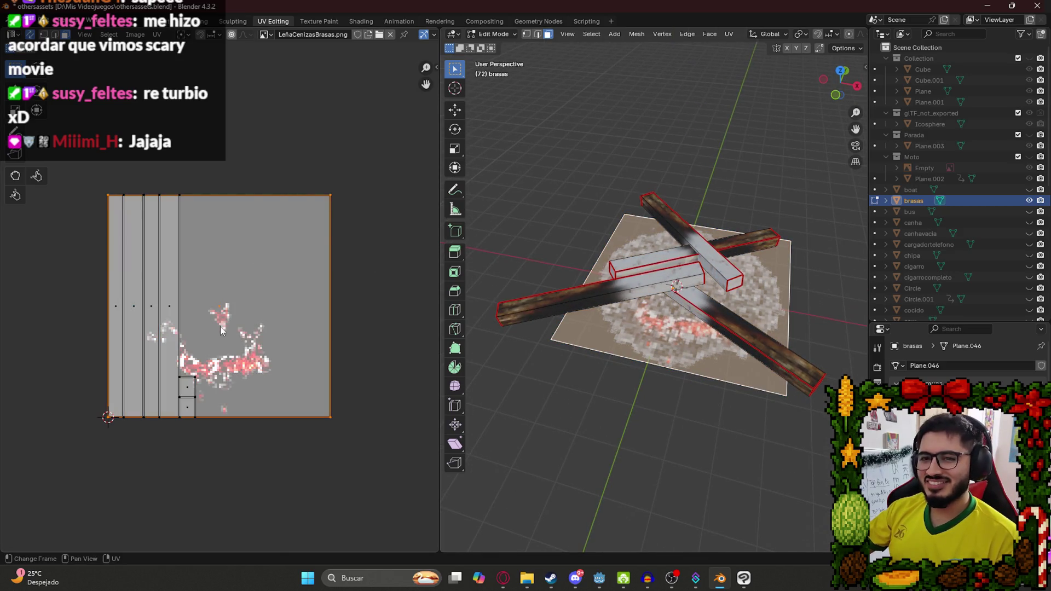
scroll(222, 329, up, 4)
scroll(164, 61, down, 5)
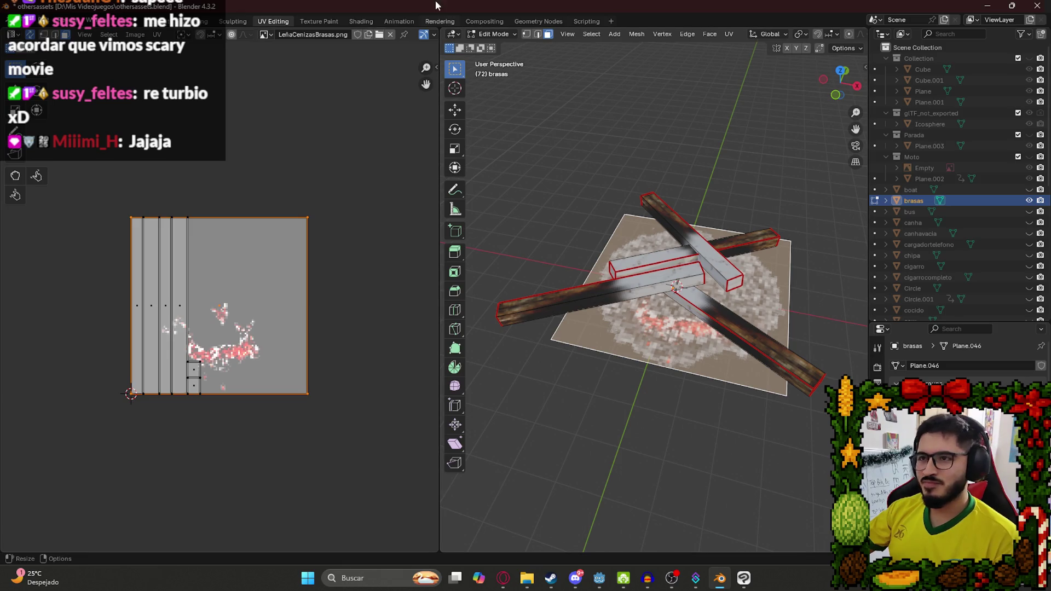
click(361, 21)
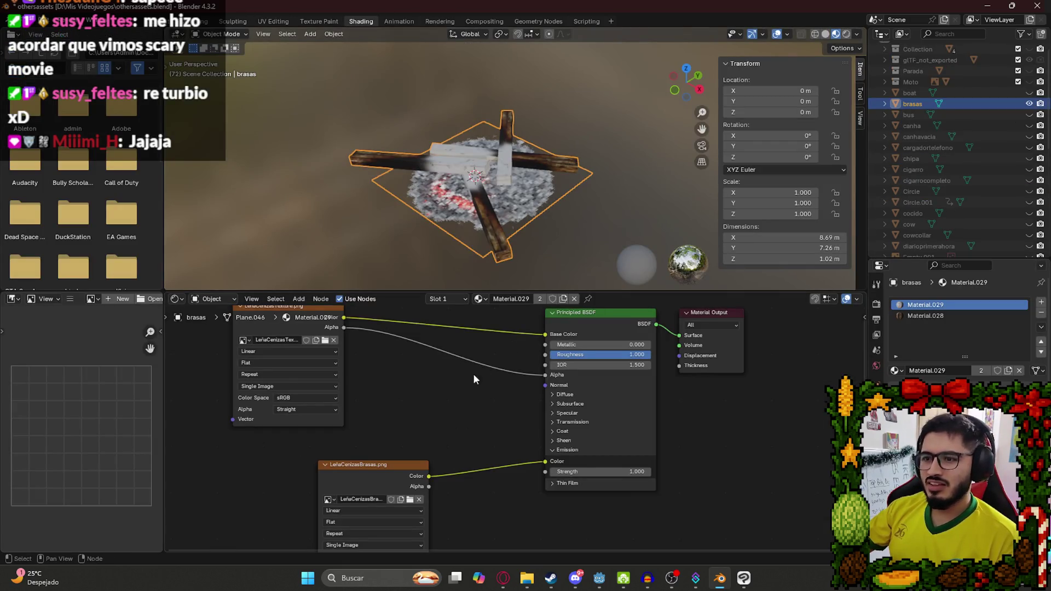
scroll(445, 400, down, 3)
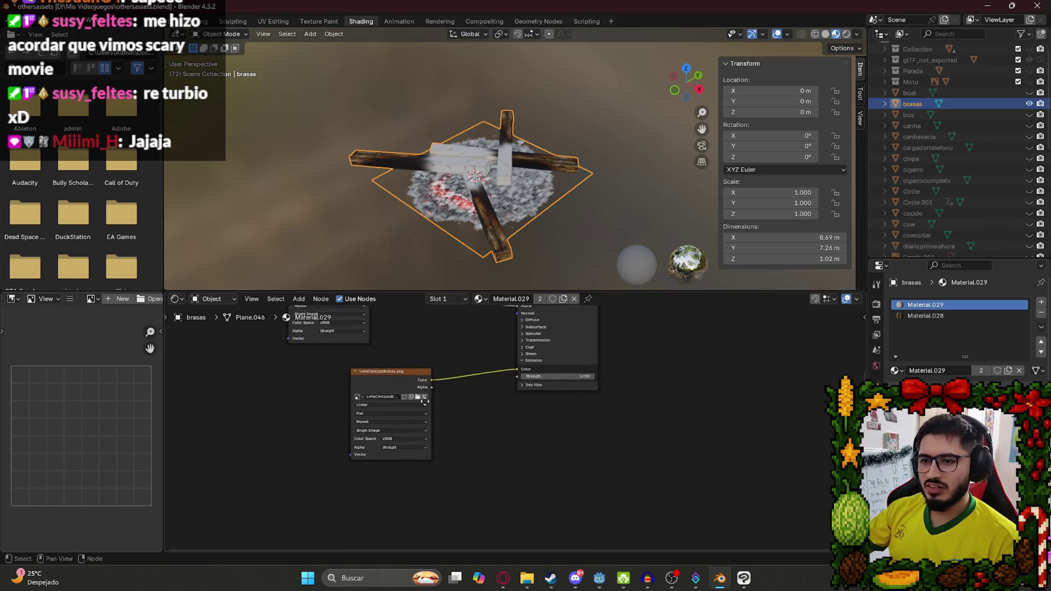
scroll(423, 394, up, 3)
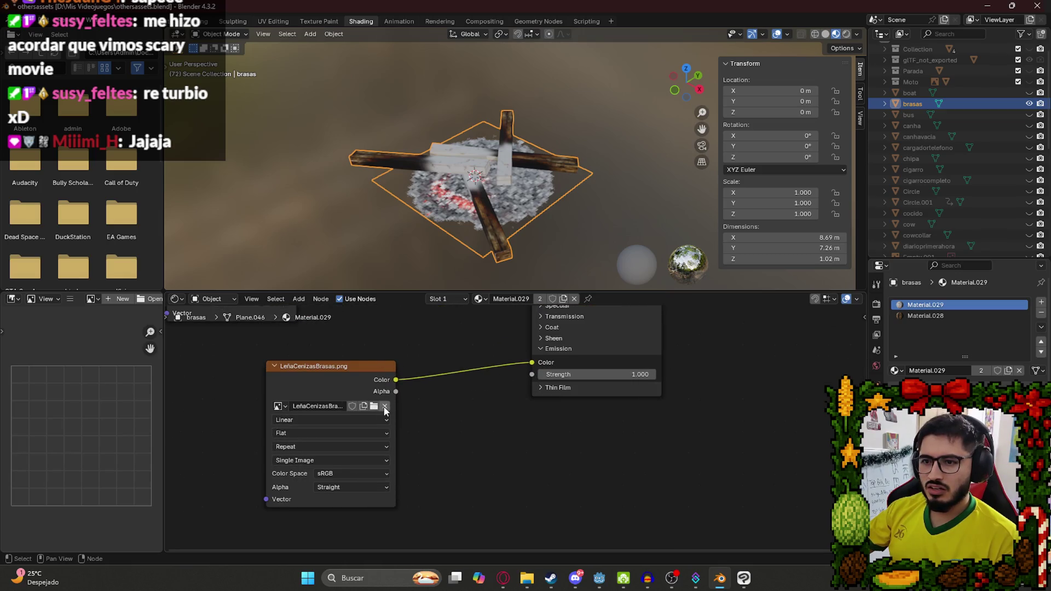
Load LeñaCenizasBrasas.png into the embers Image Texture node and save othersassets.blend.
click(385, 406)
click(379, 408)
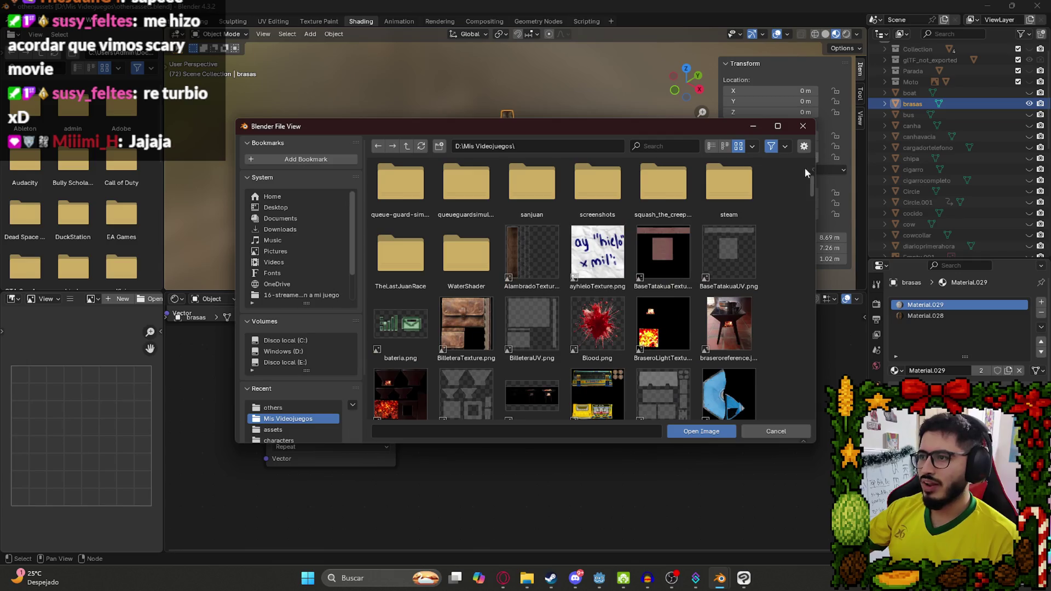
drag(811, 183, 814, 294)
double_click(530, 278)
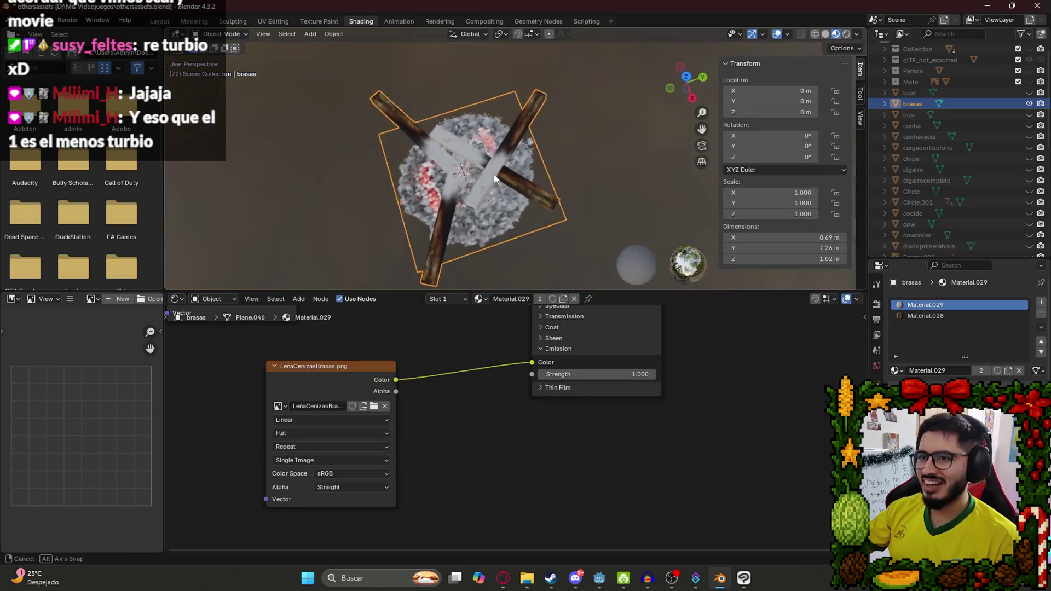
click(573, 159)
key(ctrl+s)
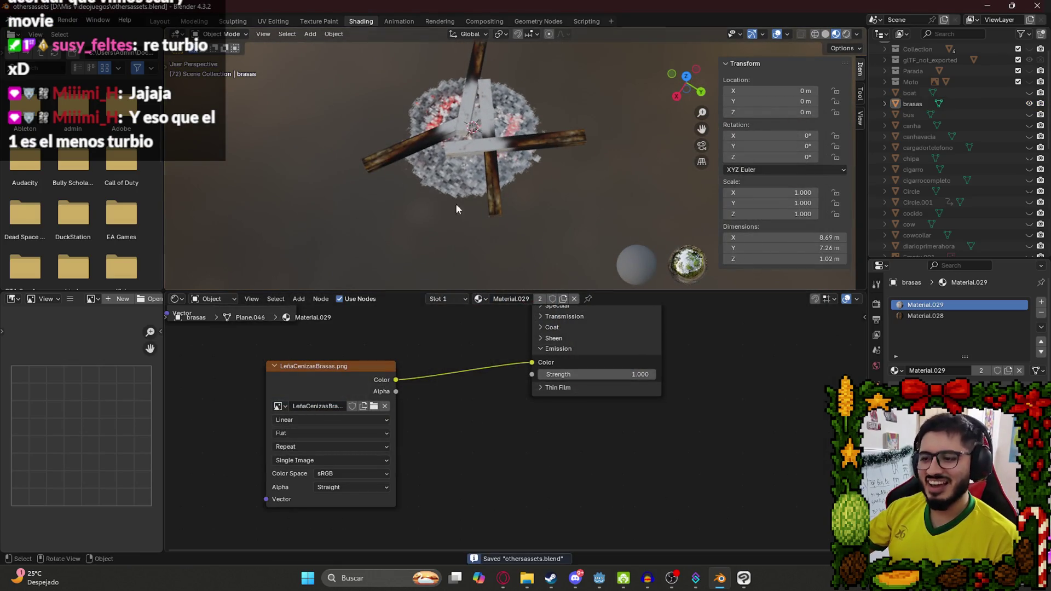
click(472, 128)
click(12, 20)
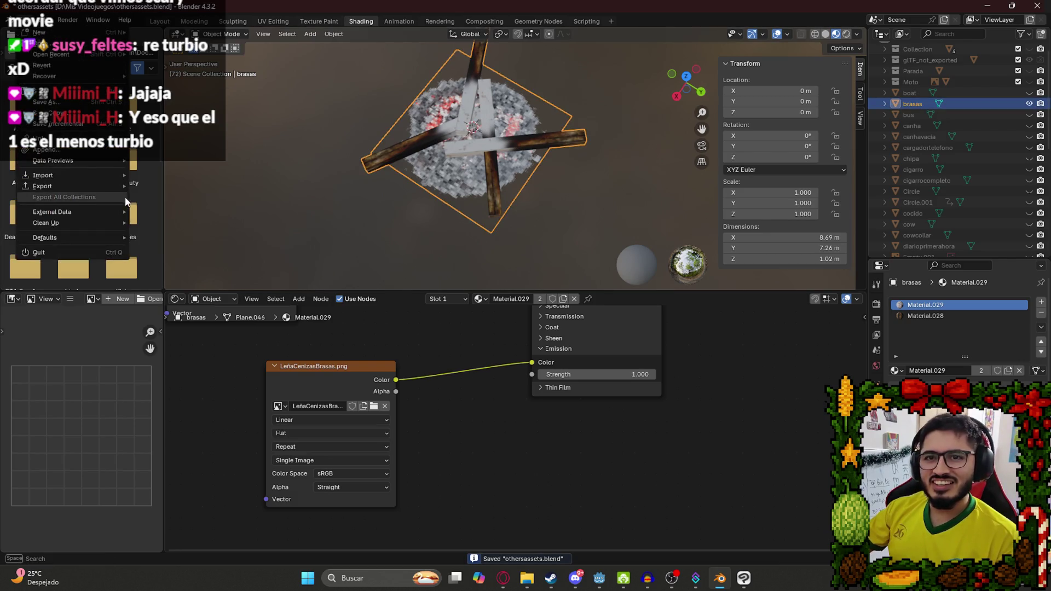
Export only the selected brasas object as glTF 2.0 bonfire.glb into assets/others.
mouse_move(93, 186)
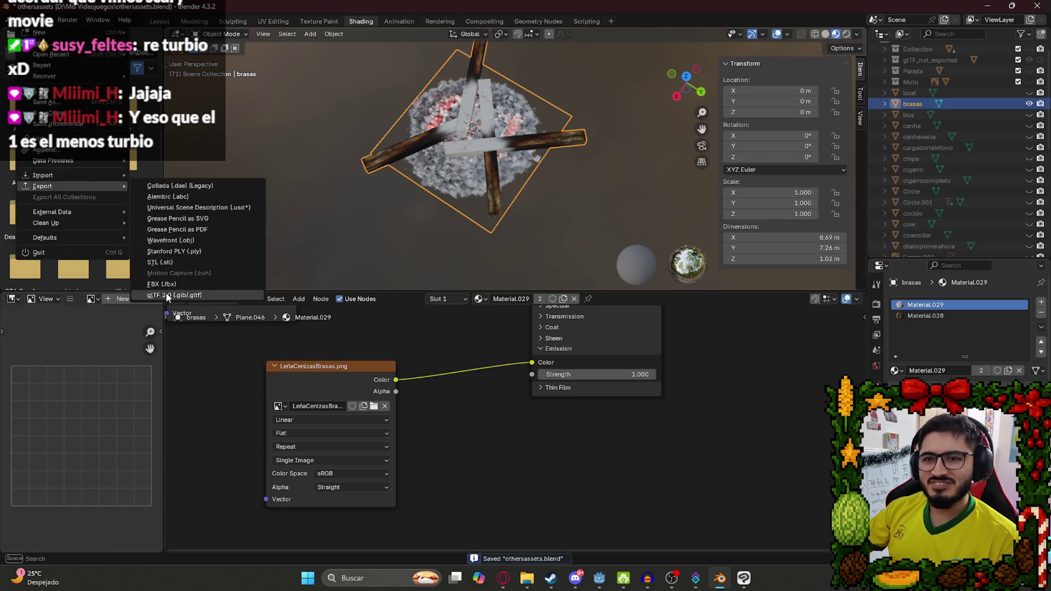
click(166, 294)
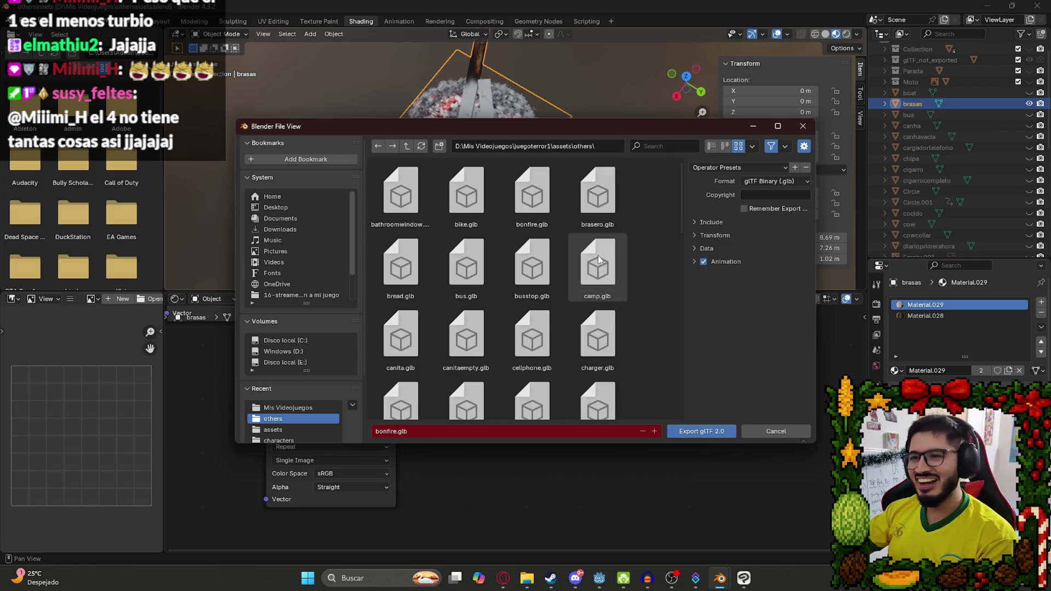
scroll(679, 197, down, 3)
scroll(679, 205, up, 3)
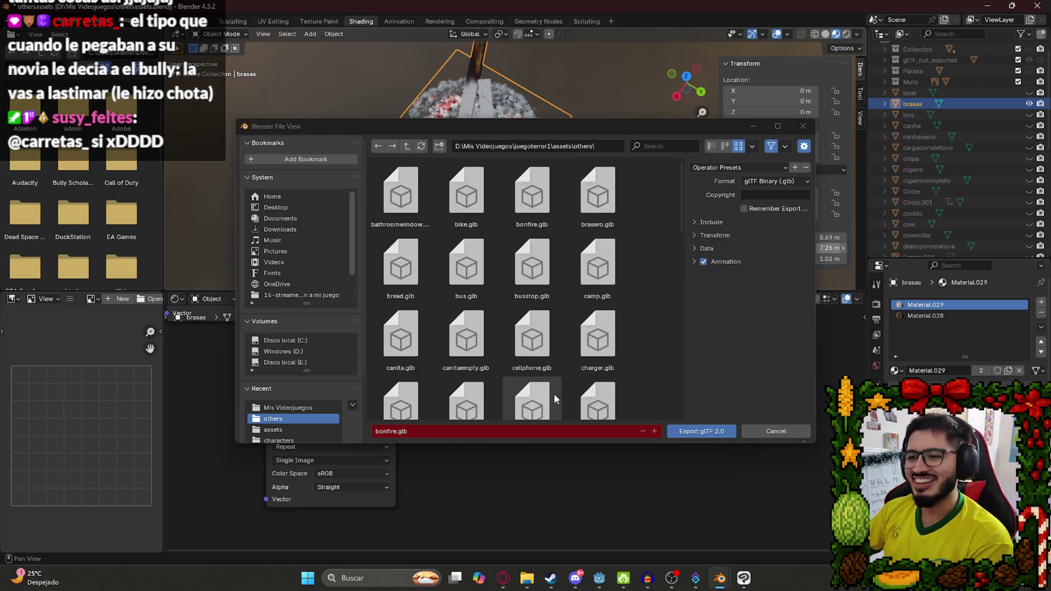
click(711, 222)
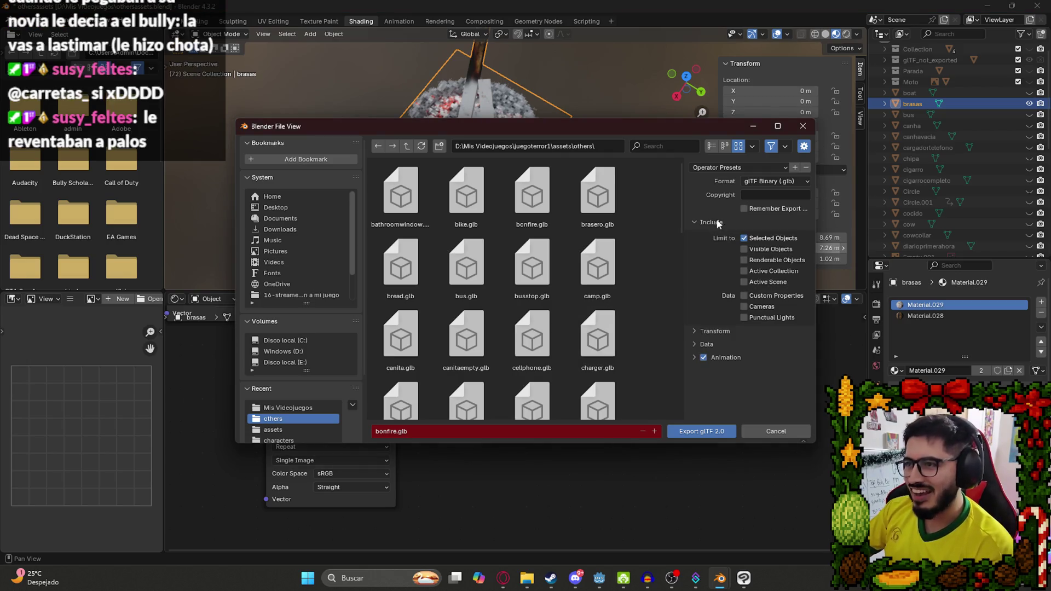
click(703, 431)
click(599, 577)
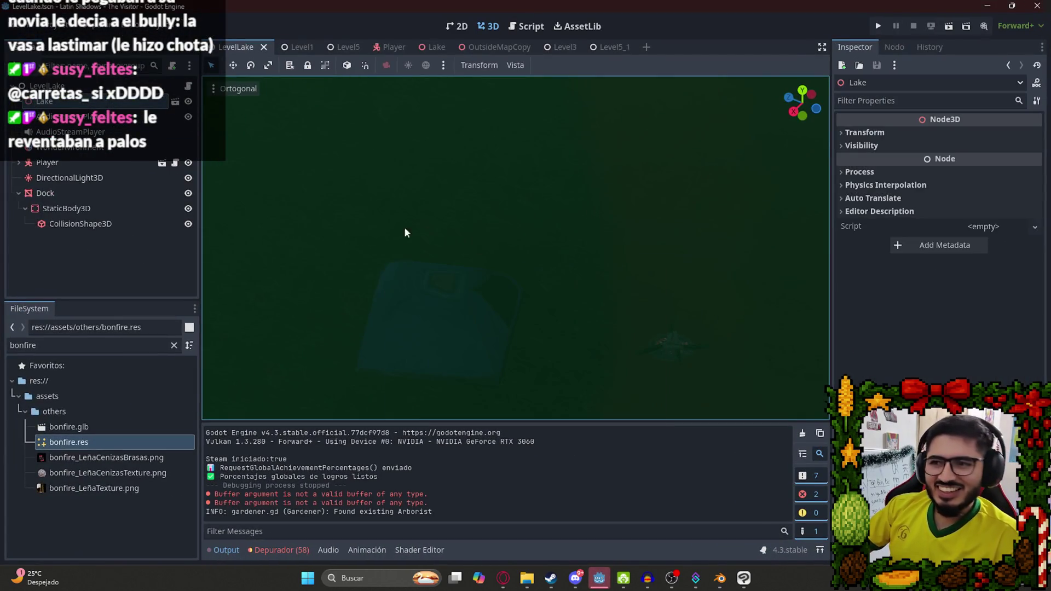
right_click(239, 51)
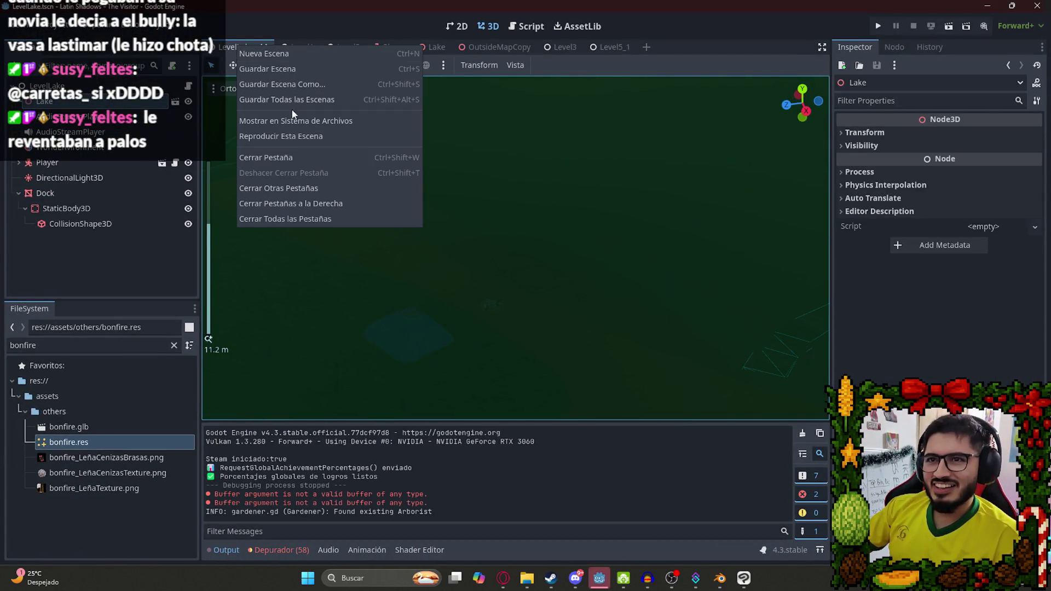
click(290, 99)
click(437, 47)
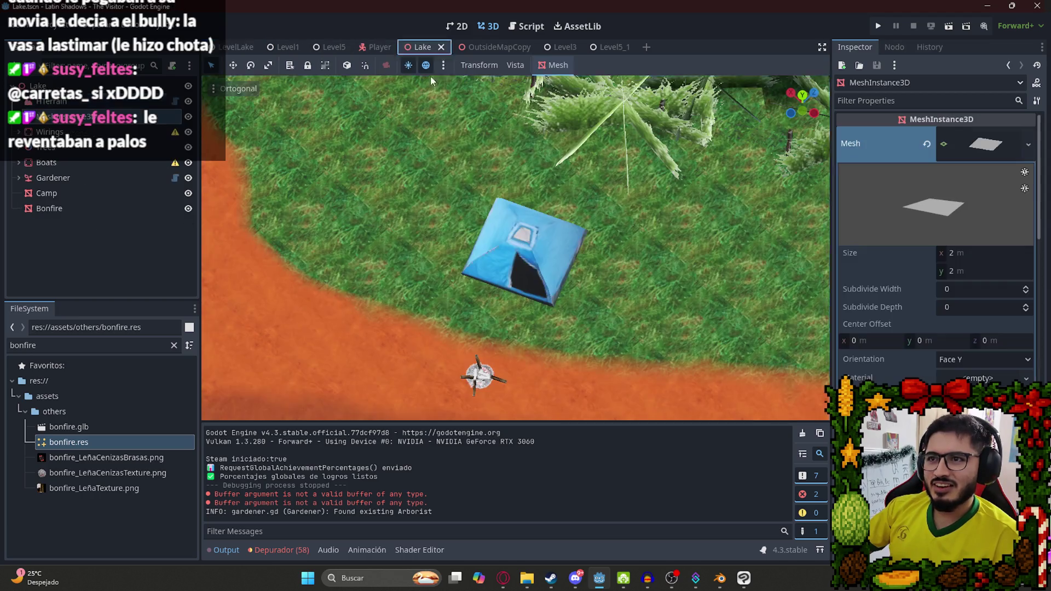
scroll(458, 285, up, 5)
scroll(457, 298, up, 5)
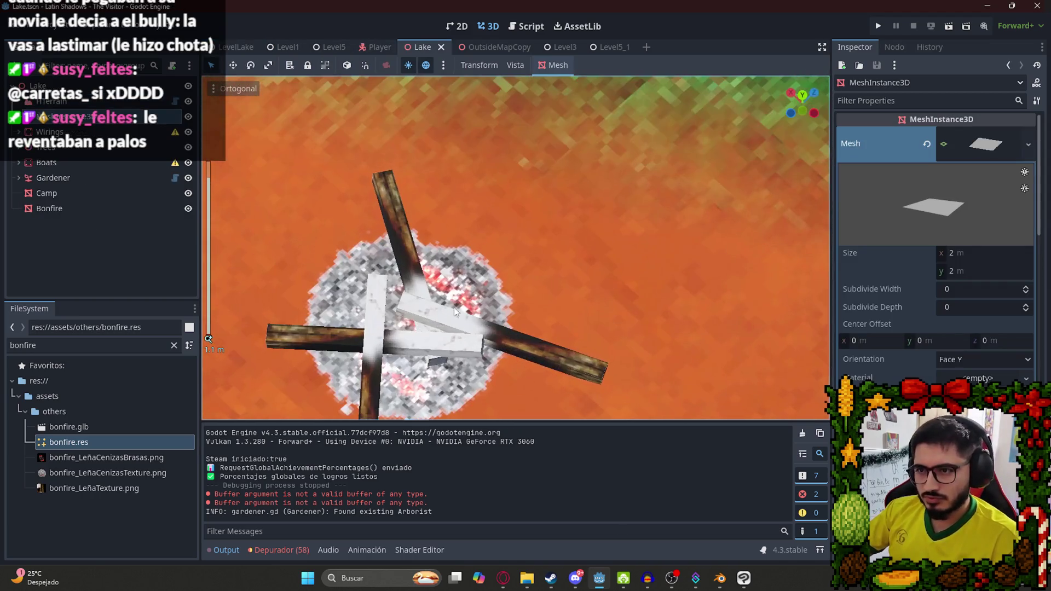
click(233, 47)
right_click(224, 47)
click(315, 140)
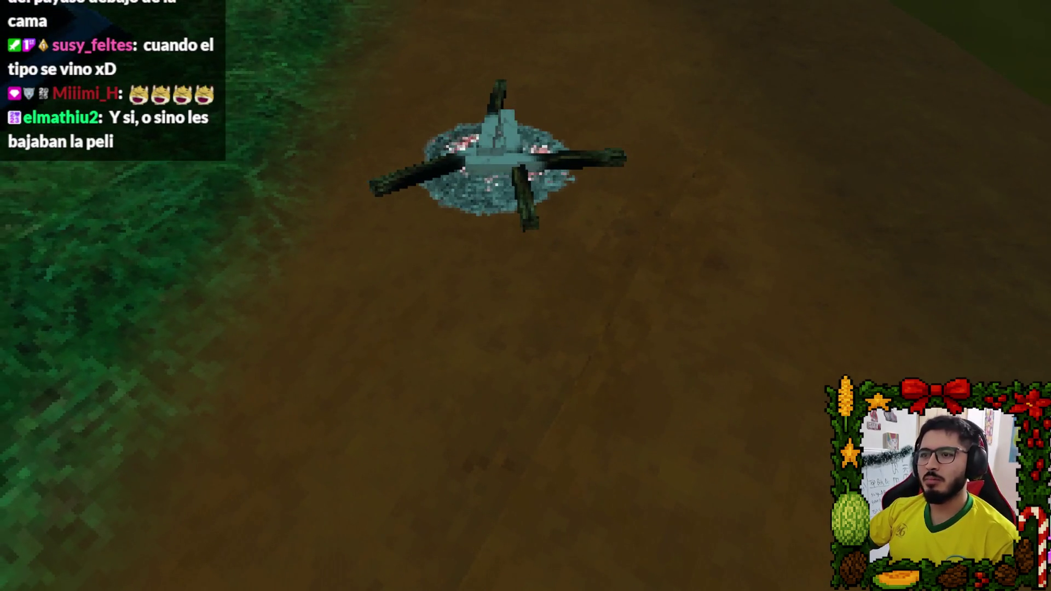
key(Escape)
click(523, 425)
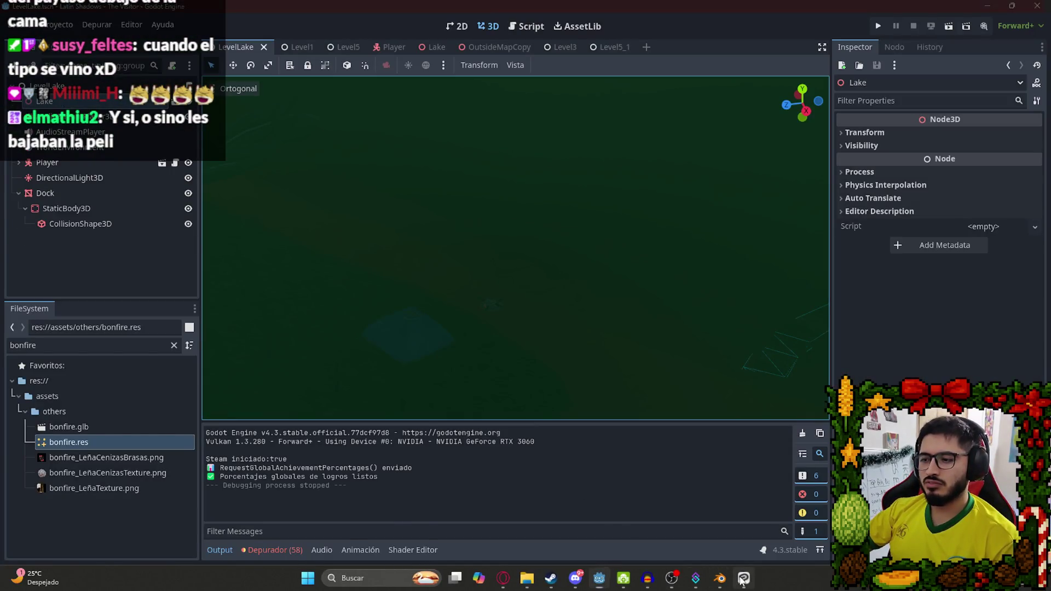
Group the copied red pixel layer into folder Carpeta 40, hide it, and select the rock texture layer.
click(744, 578)
click(989, 273)
click(939, 353)
click(908, 350)
click(881, 349)
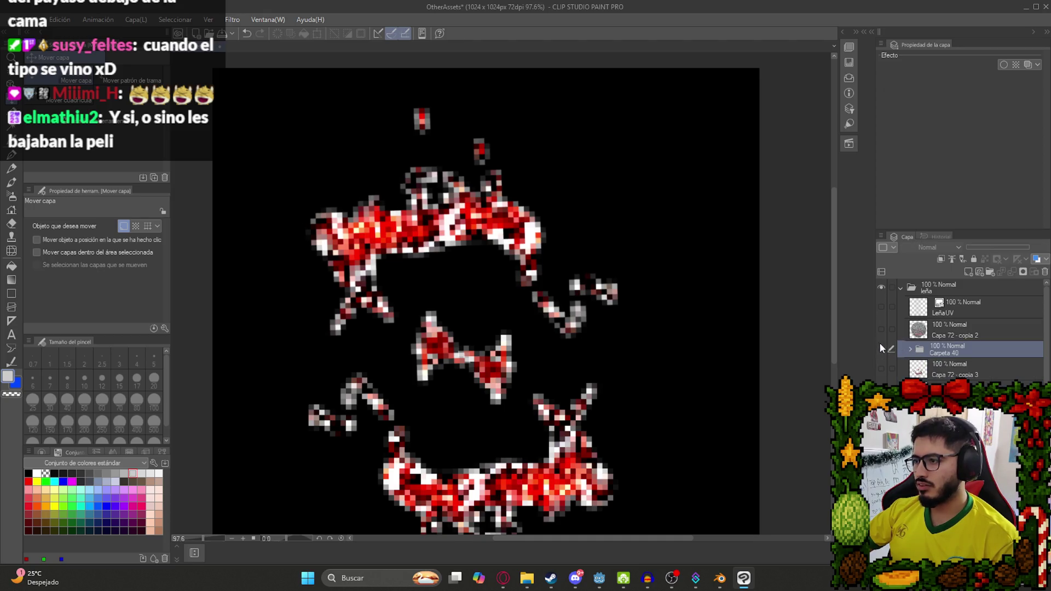
click(880, 330)
click(880, 329)
click(881, 390)
click(953, 390)
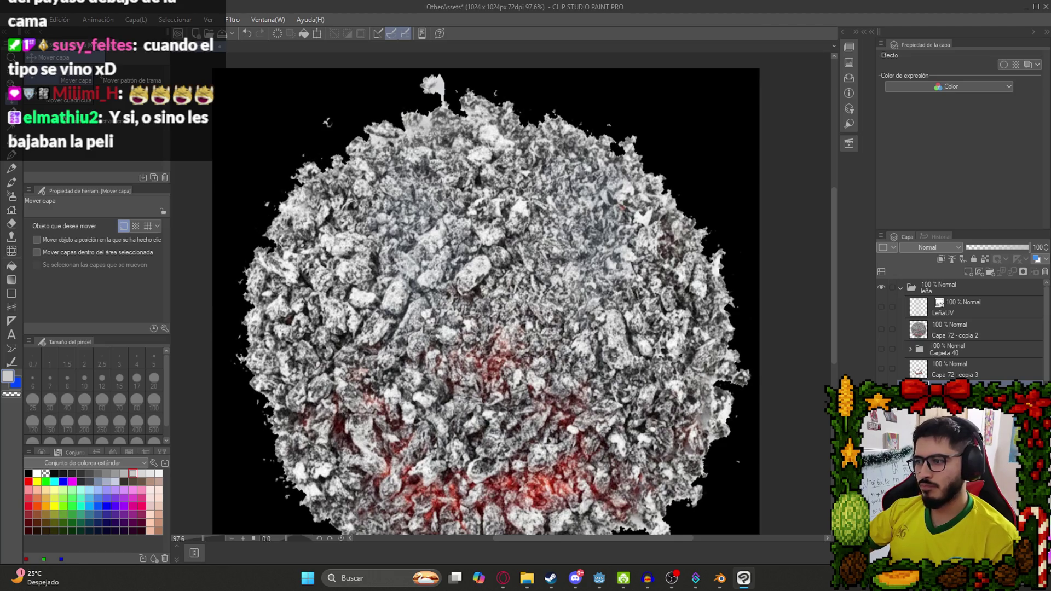
scroll(545, 253, down, 3)
scroll(489, 434, up, 2)
With polyline selection, erase a chunk at the texture's top-right edge.
key(m)
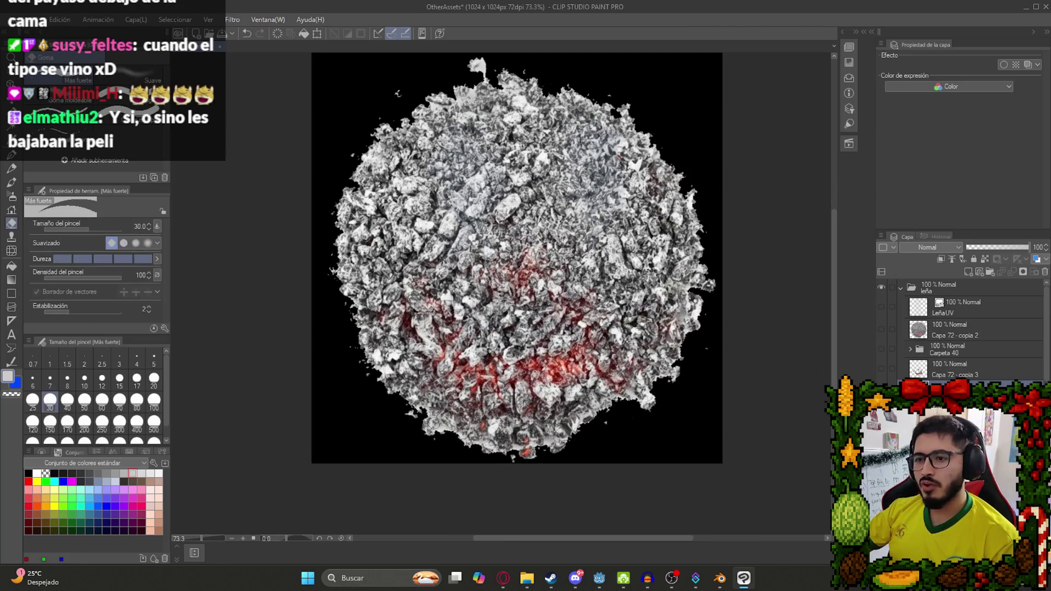
click(127, 102)
click(128, 103)
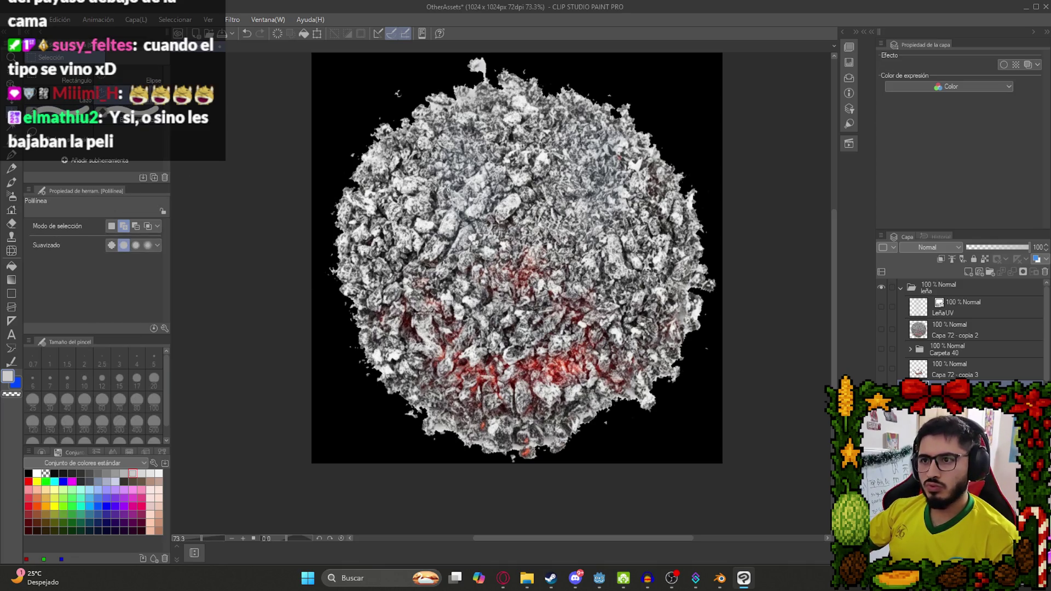
click(881, 349)
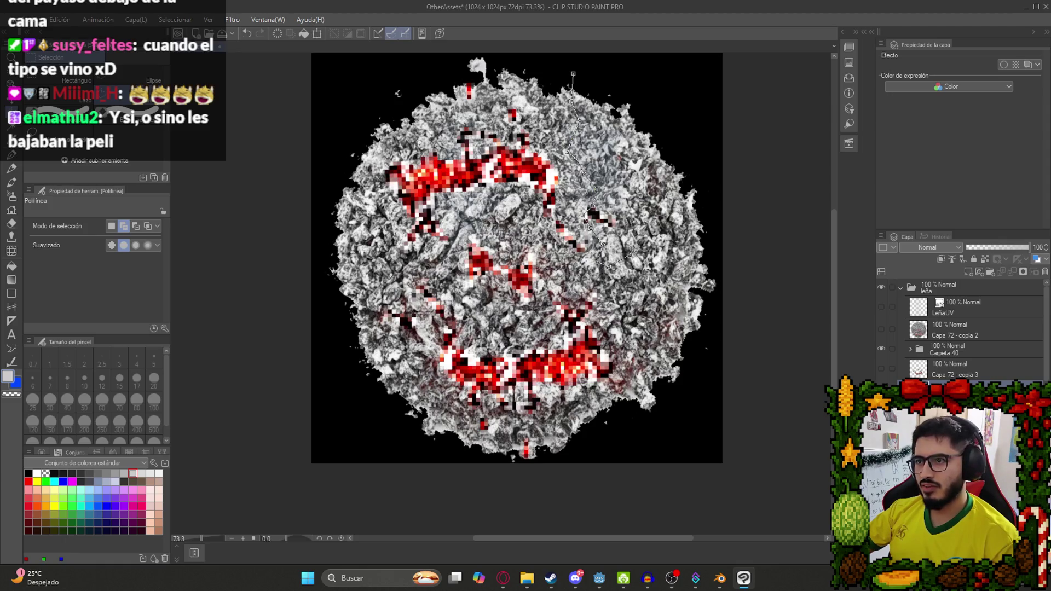
click(751, 144)
click(690, 70)
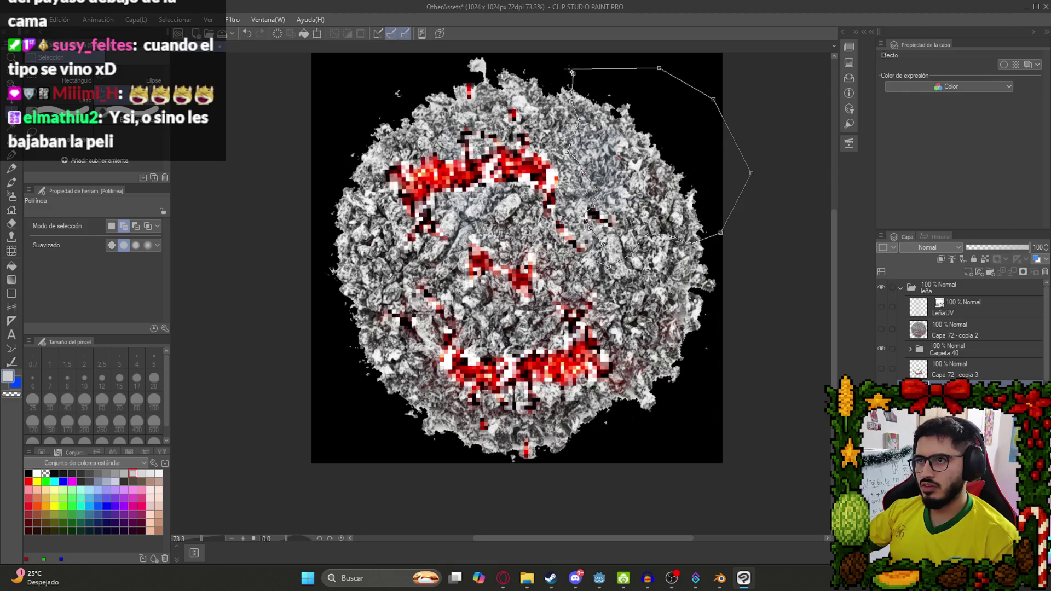
click(573, 74)
key(Delete)
key(ctrl+d)
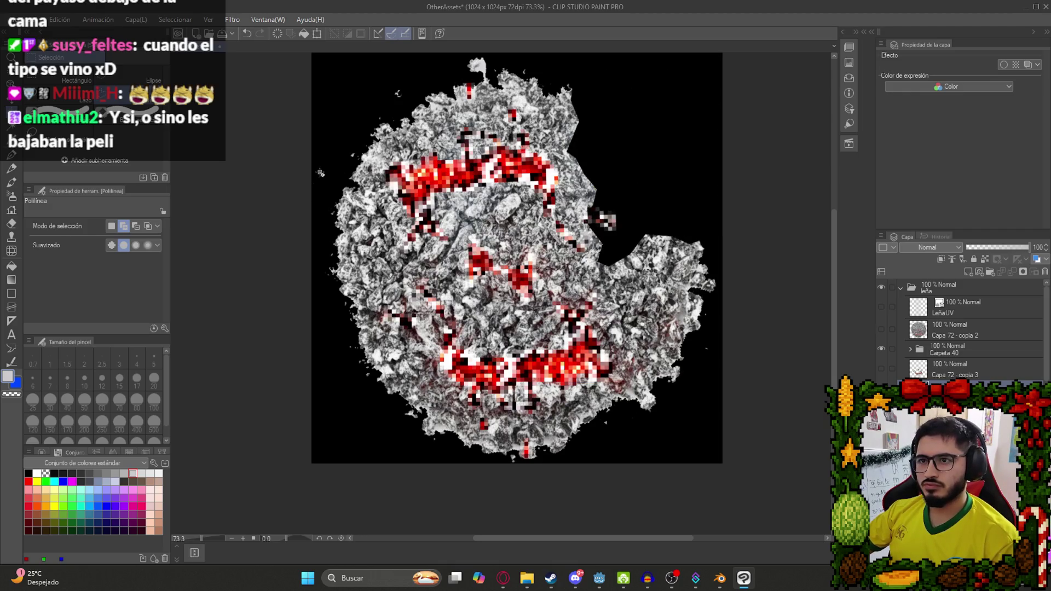
Erase outlined chunks along the texture's left and lower-right edges.
click(373, 361)
click(337, 363)
click(298, 237)
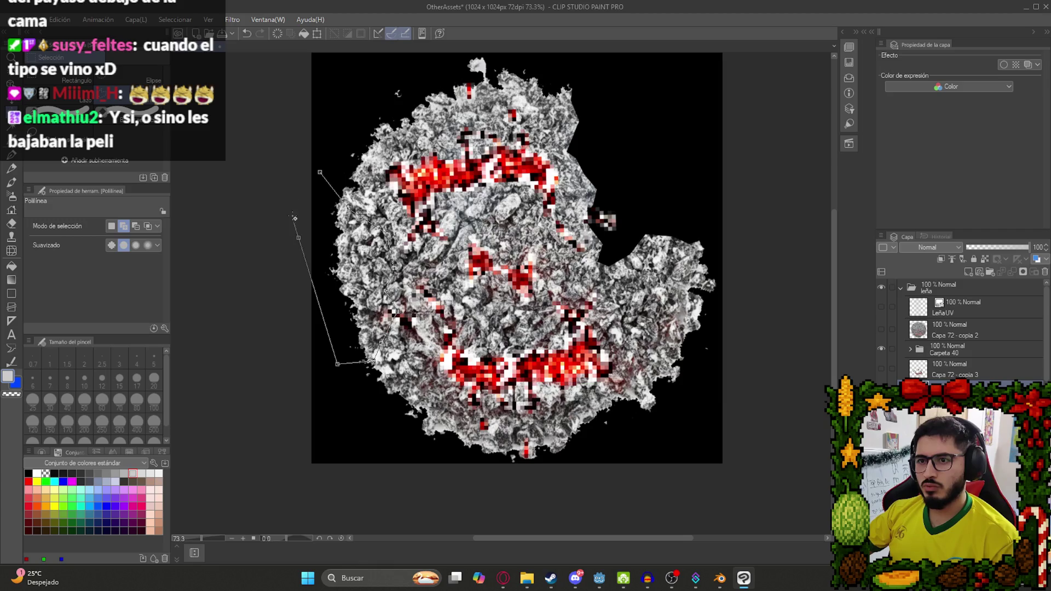
click(318, 170)
key(Delete)
key(ctrl+d)
scroll(627, 351, down, 2)
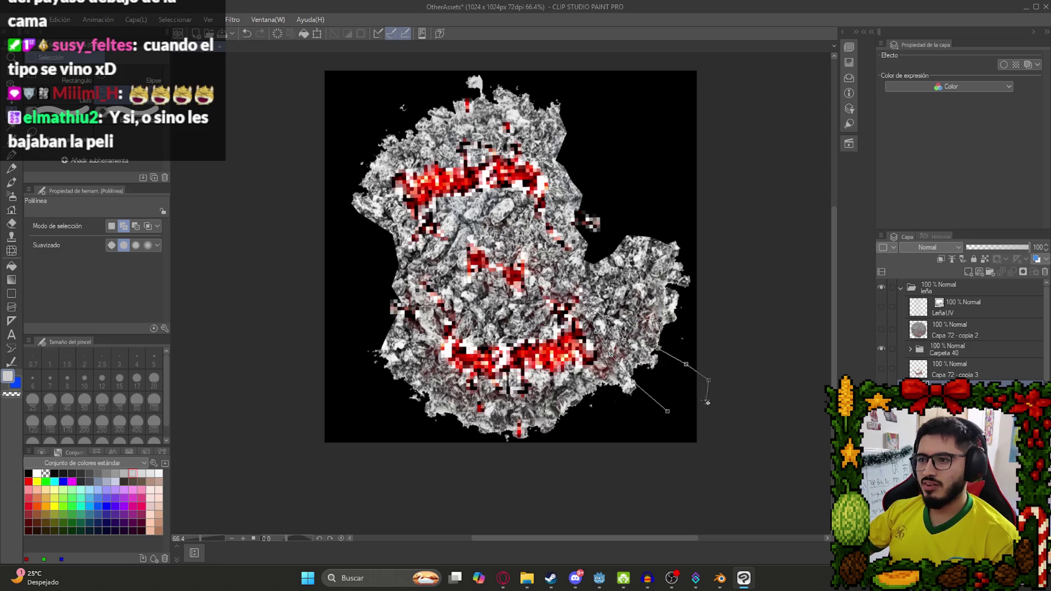
click(674, 415)
key(Delete)
key(ctrl+d)
Erase the upper-left edge chunk and select the layer to be pixelated.
scroll(482, 323, down, 2)
scroll(482, 323, up, 1)
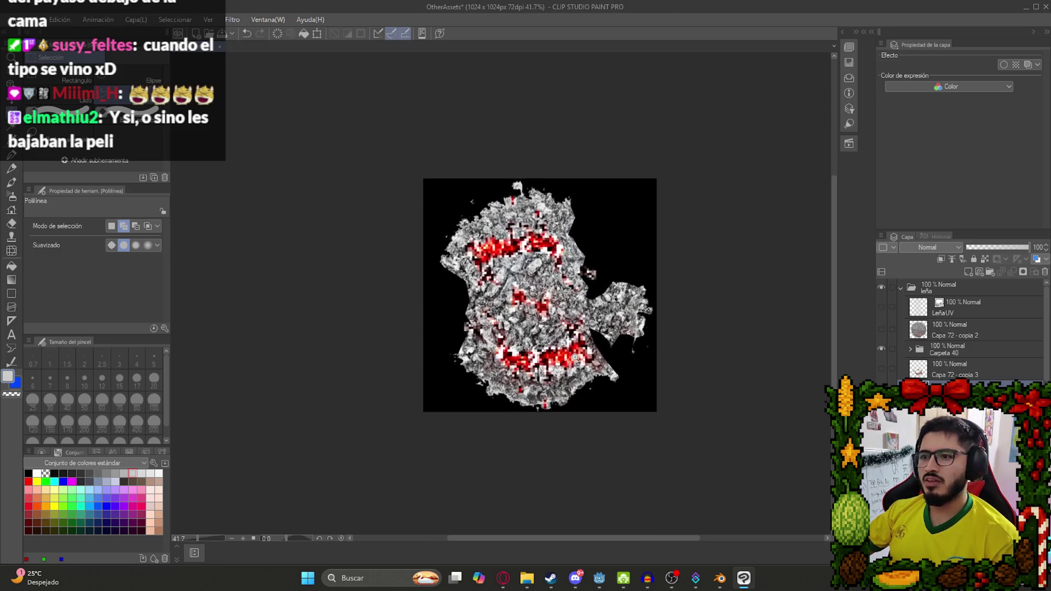
scroll(563, 241, up, 2)
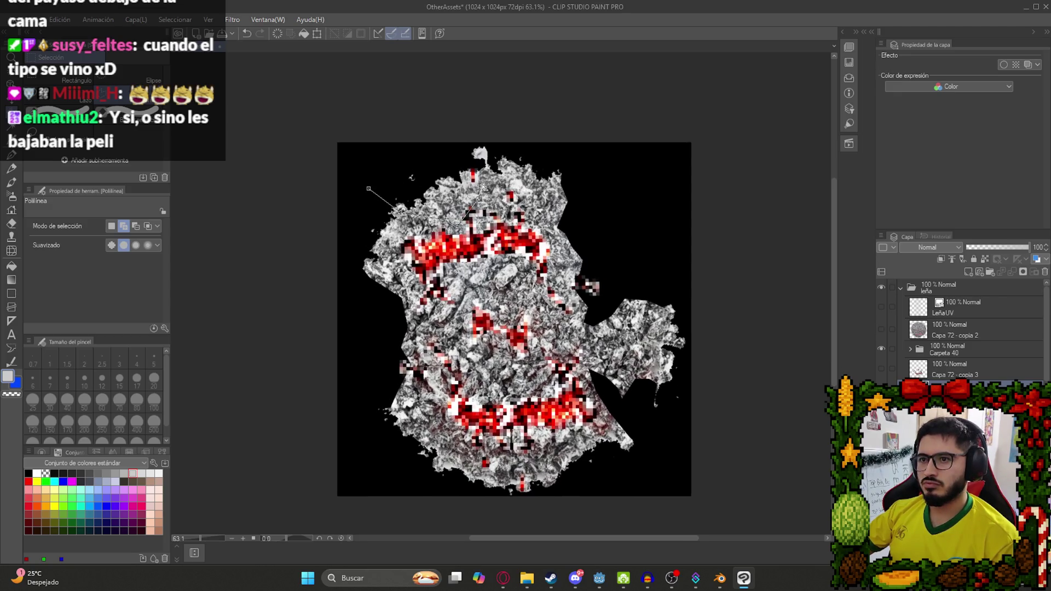
click(369, 188)
key(Delete)
key(ctrl+d)
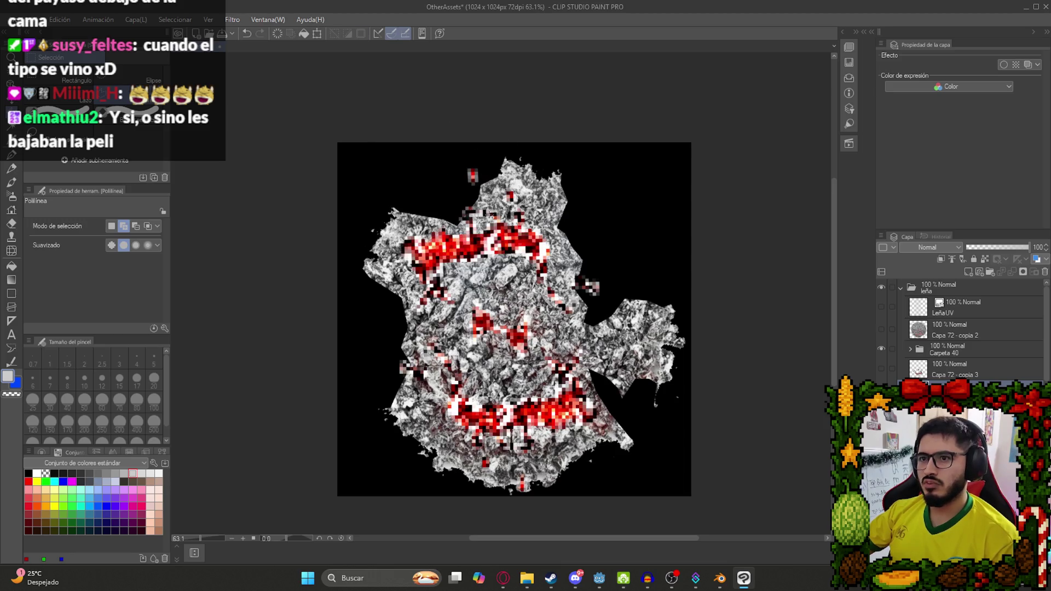
scroll(477, 211, down, 2)
scroll(478, 211, up, 2)
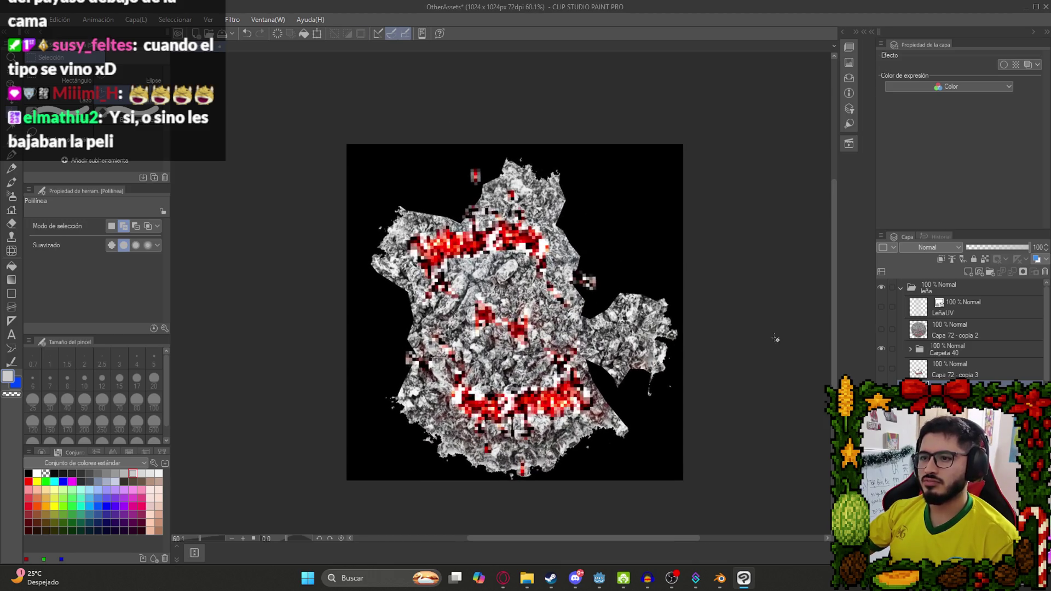
click(944, 418)
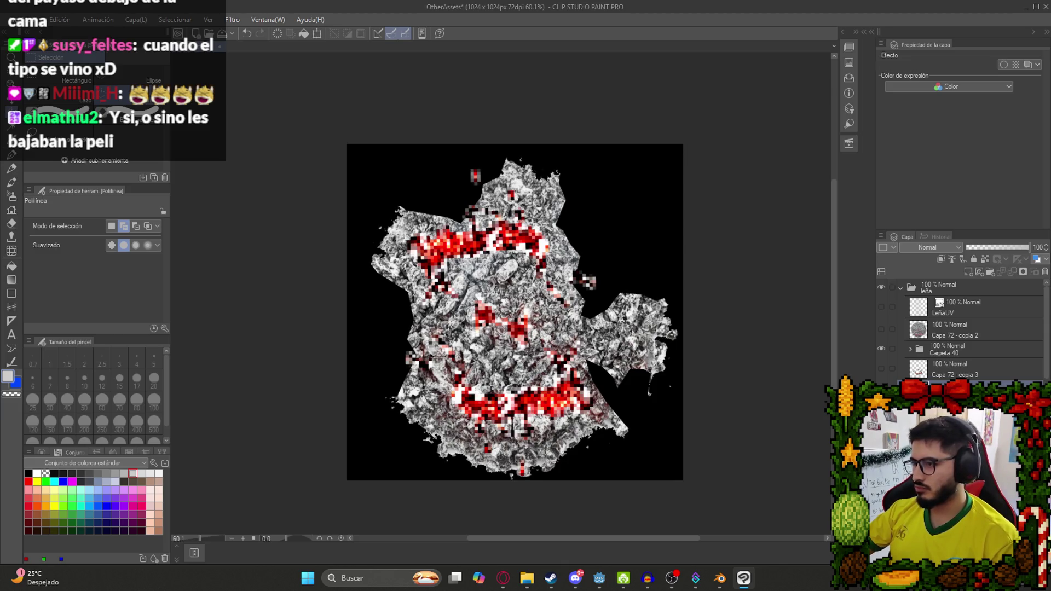
click(232, 19)
Apply a Mosaic filter to the layer and hide the red pattern folder.
mouse_move(261, 71)
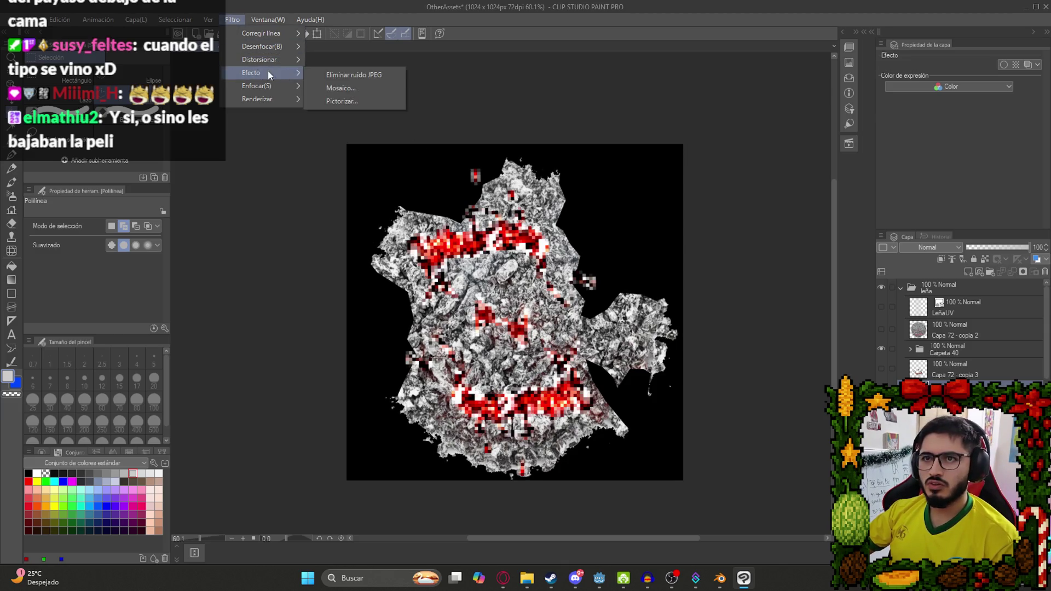
click(332, 88)
key(Return)
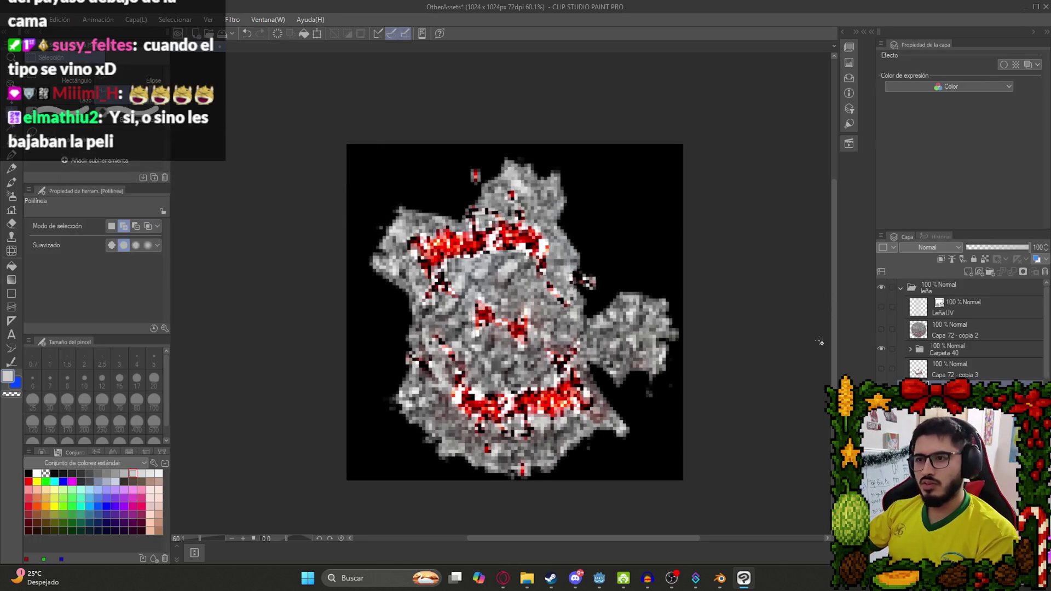
click(883, 349)
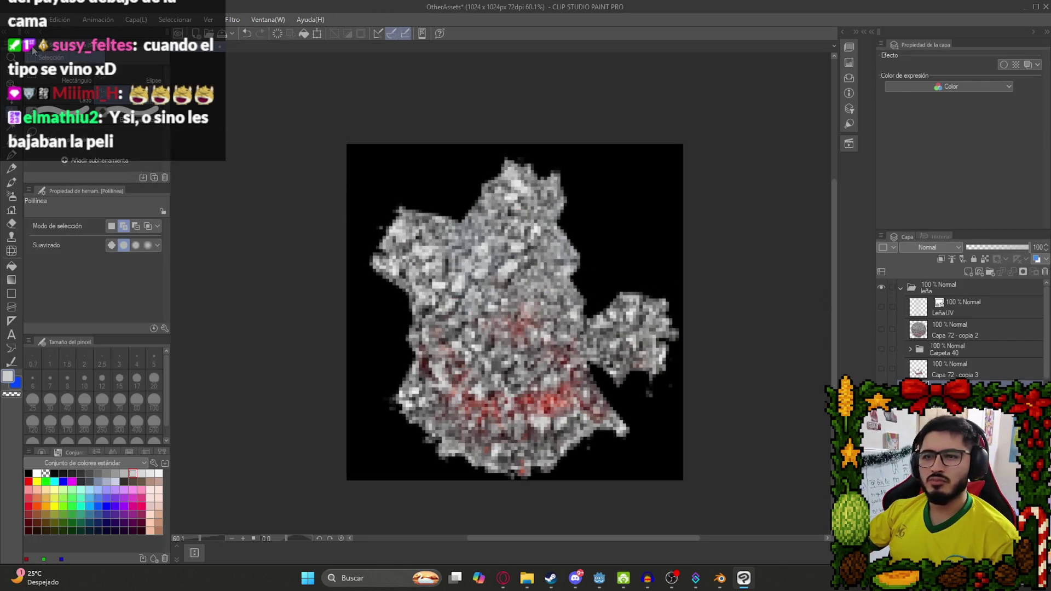
Hide the black background and export a transparent PNG over LeñaCenizasTexture.png.
click(25, 19)
key(Escape)
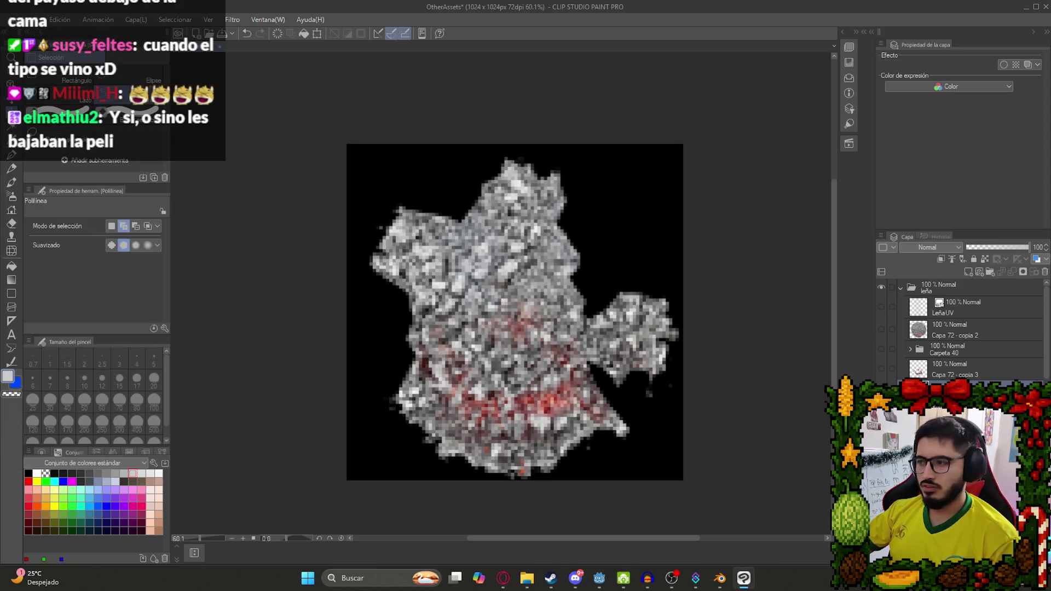
scroll(964, 328, down, 5)
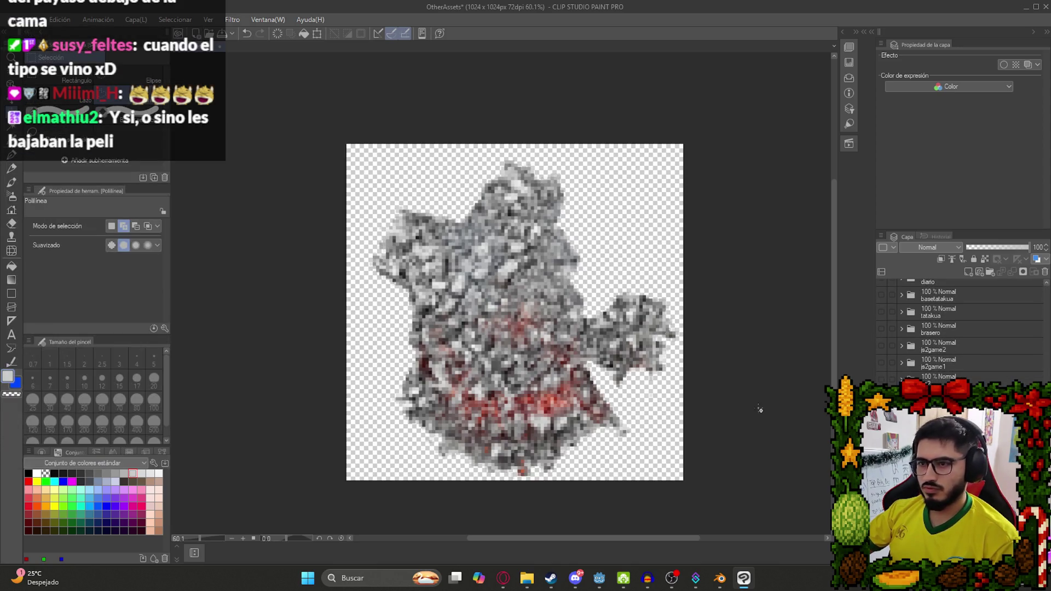
click(24, 19)
mouse_move(124, 162)
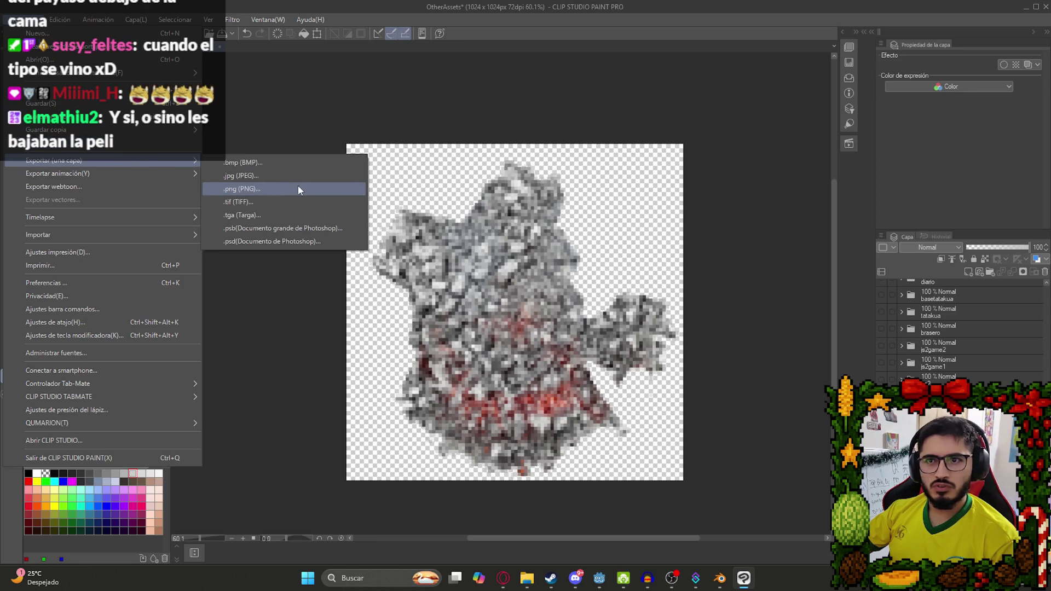
click(299, 189)
scroll(406, 261, down, 10)
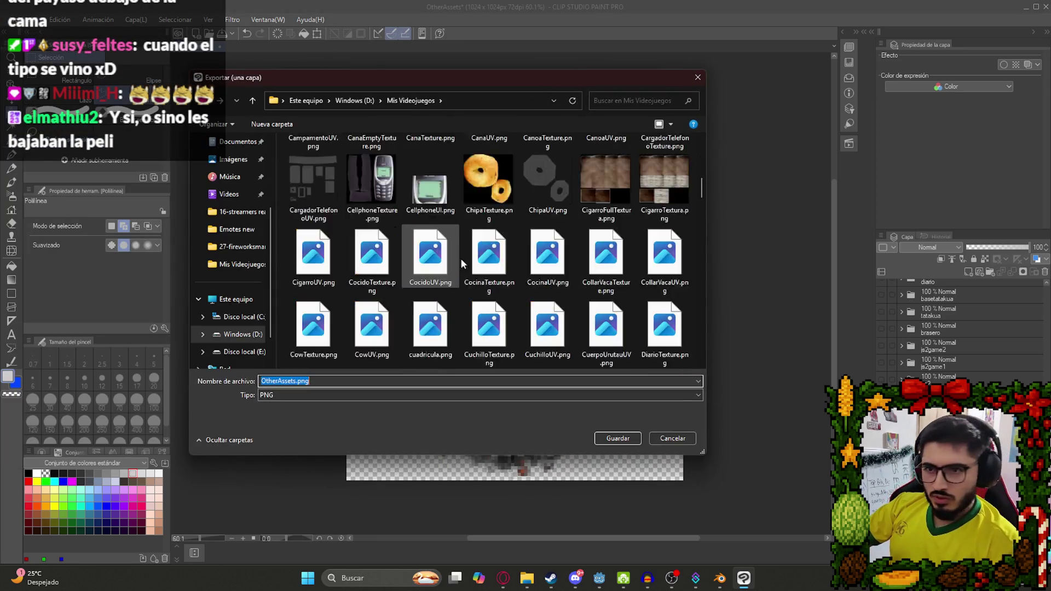
click(541, 281)
scroll(541, 280, down, 5)
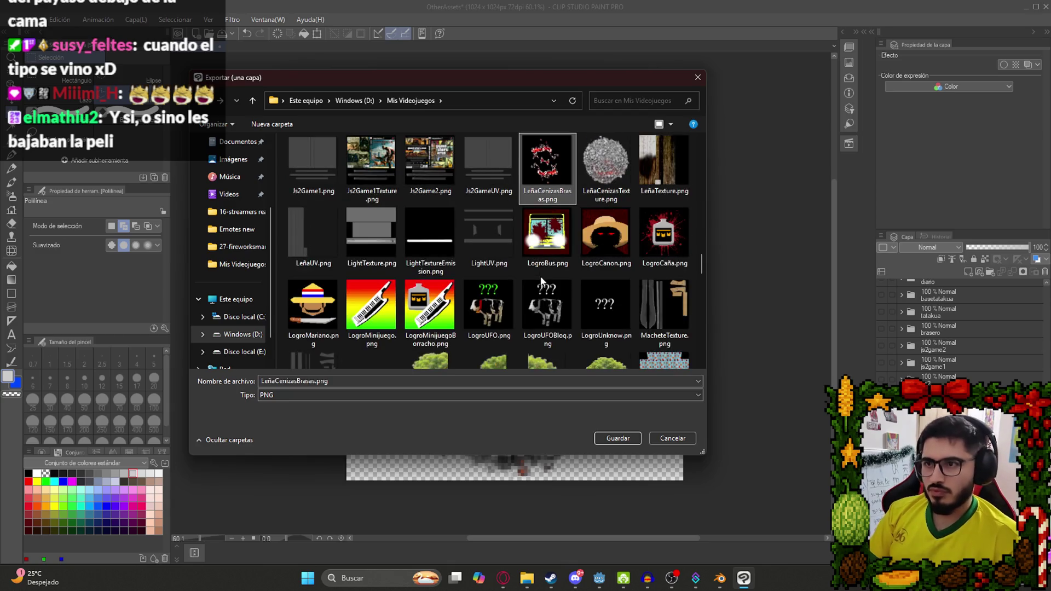
double_click(625, 171)
click(552, 288)
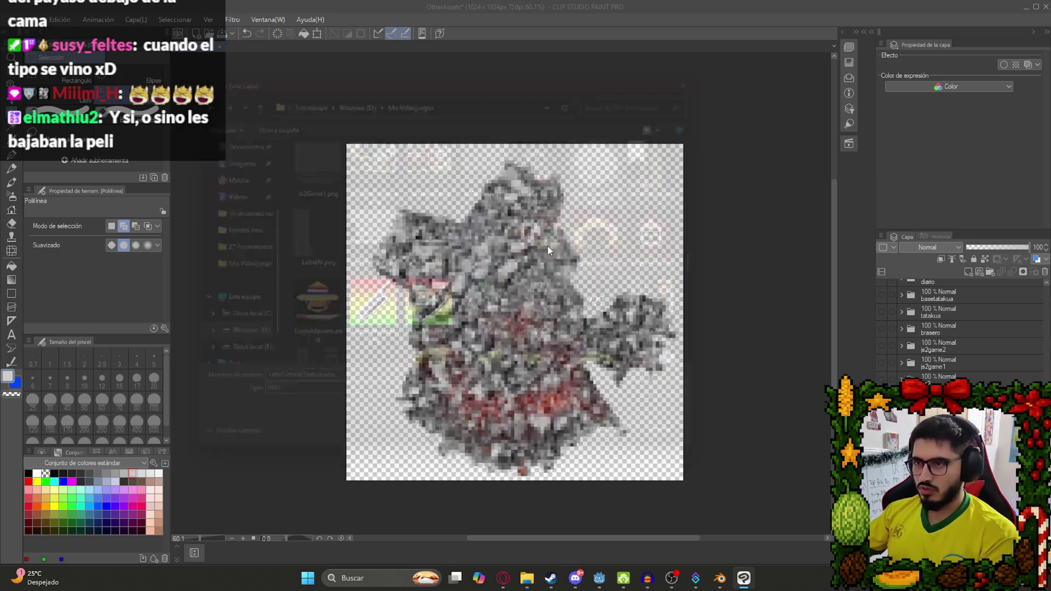
click(720, 578)
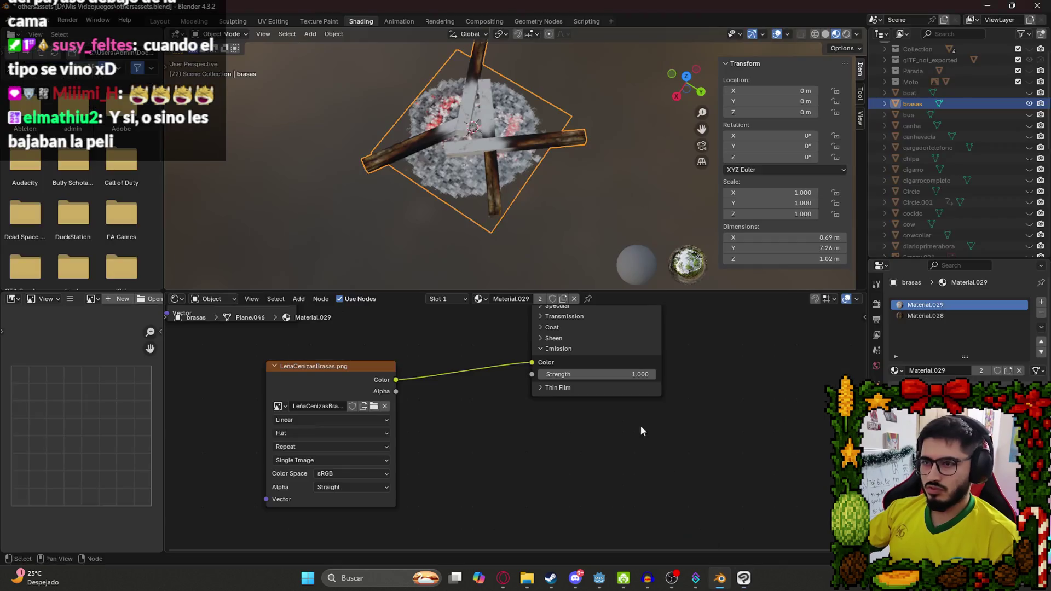
Load LeñaCenizasTexture.png into the brasas texture node and save othersassets.blend.
click(417, 406)
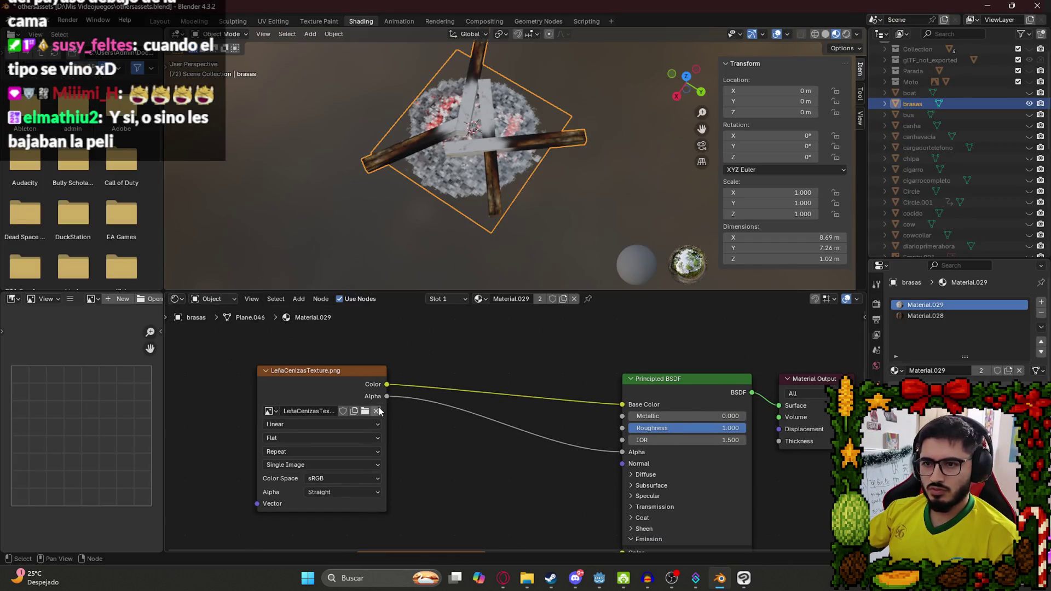
click(376, 410)
click(367, 412)
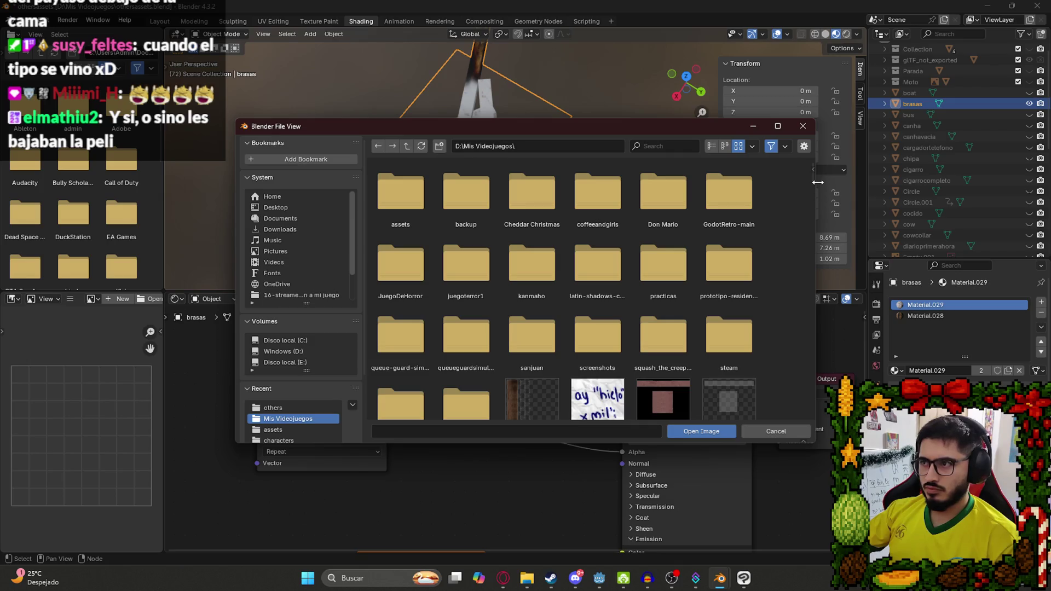
drag(811, 178, 816, 310)
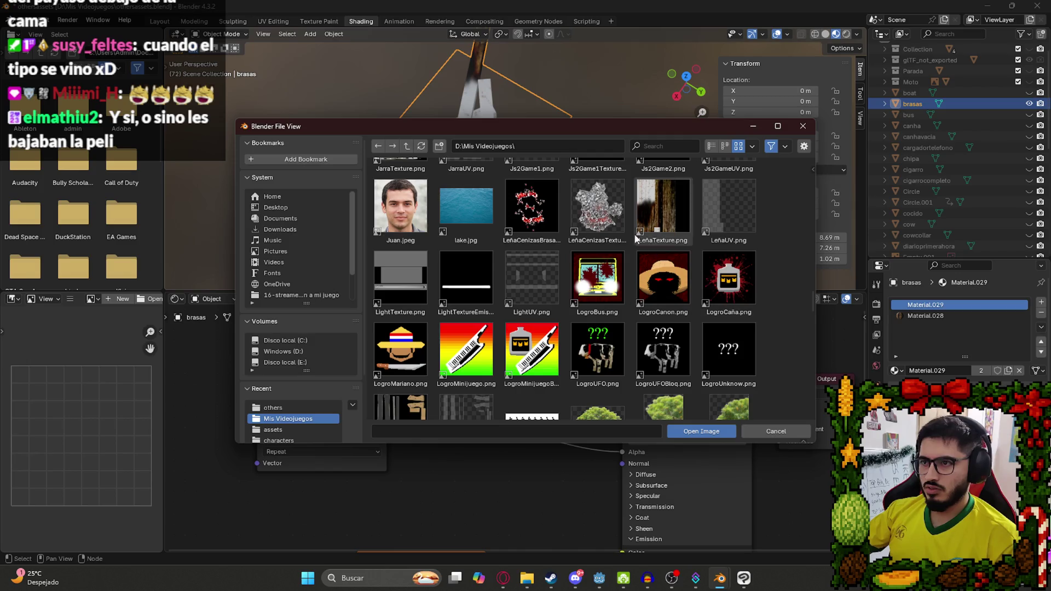
double_click(598, 208)
click(588, 184)
key(ctrl+s)
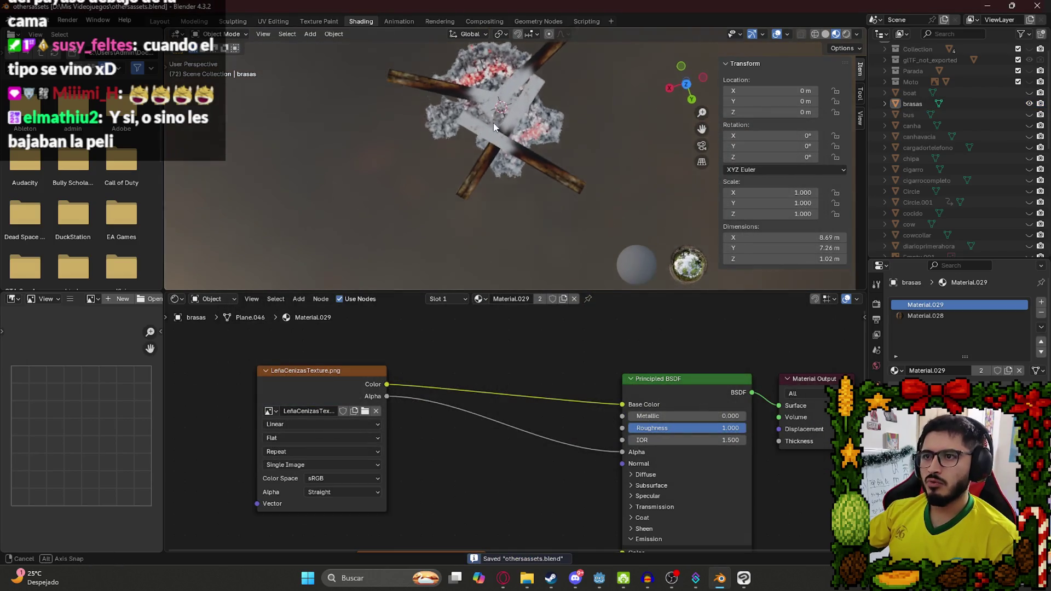
click(493, 126)
Re-export the brasas object as glTF 2.0 over bonfire.glb.
click(12, 20)
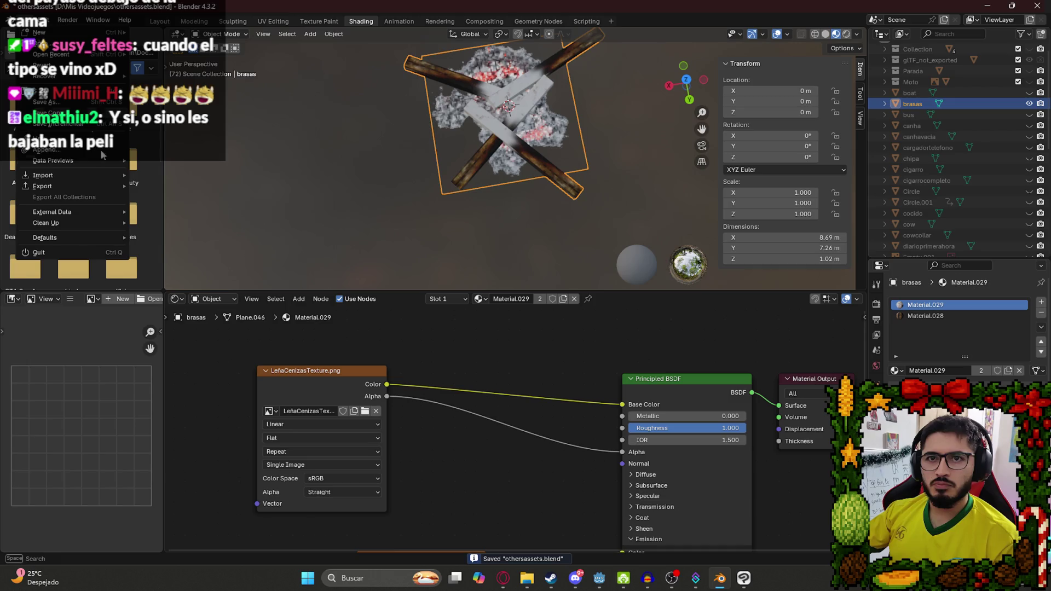
mouse_move(93, 189)
click(228, 292)
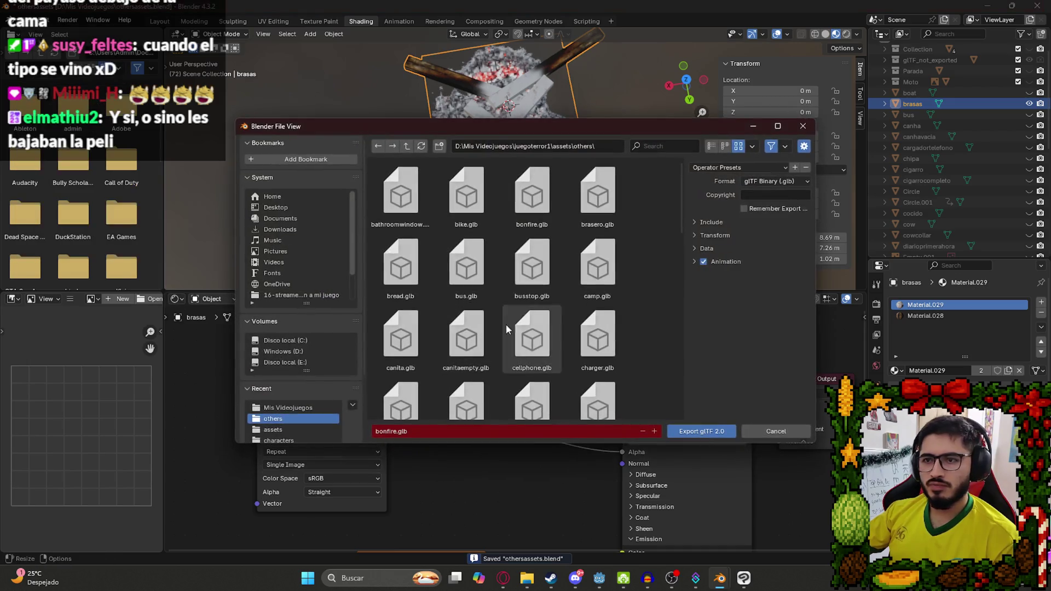
click(696, 429)
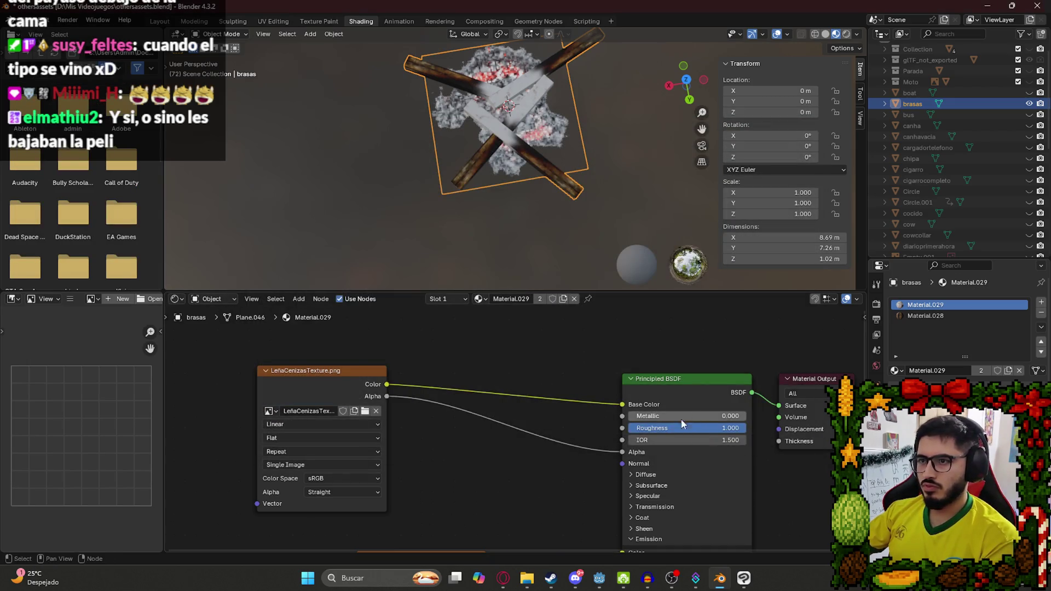
click(597, 580)
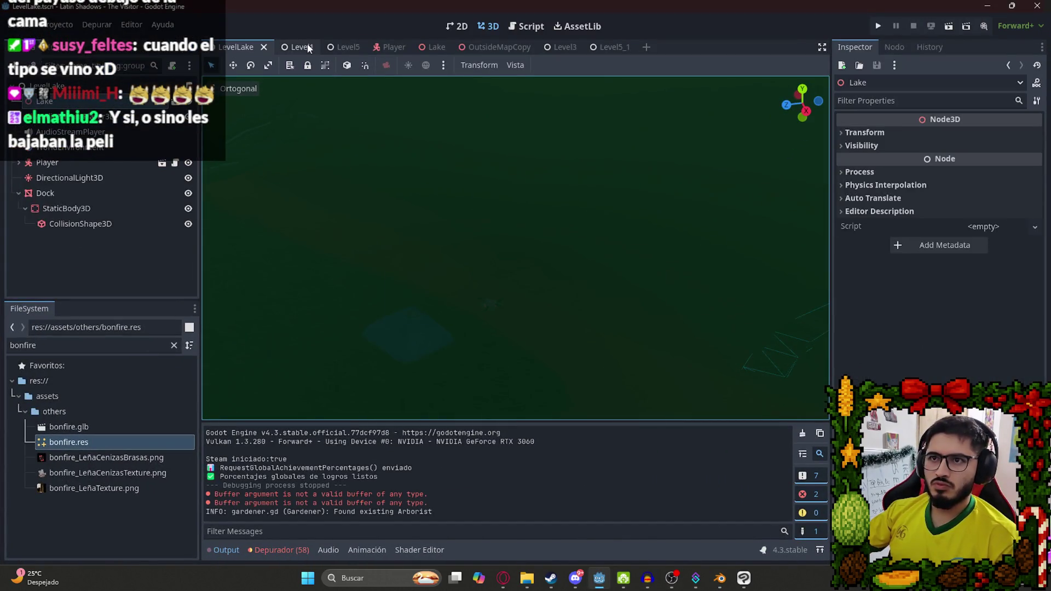
Cycle through the Player, Lake and LevelLake scene tabs and run the game from LevelLake.
click(390, 47)
click(432, 47)
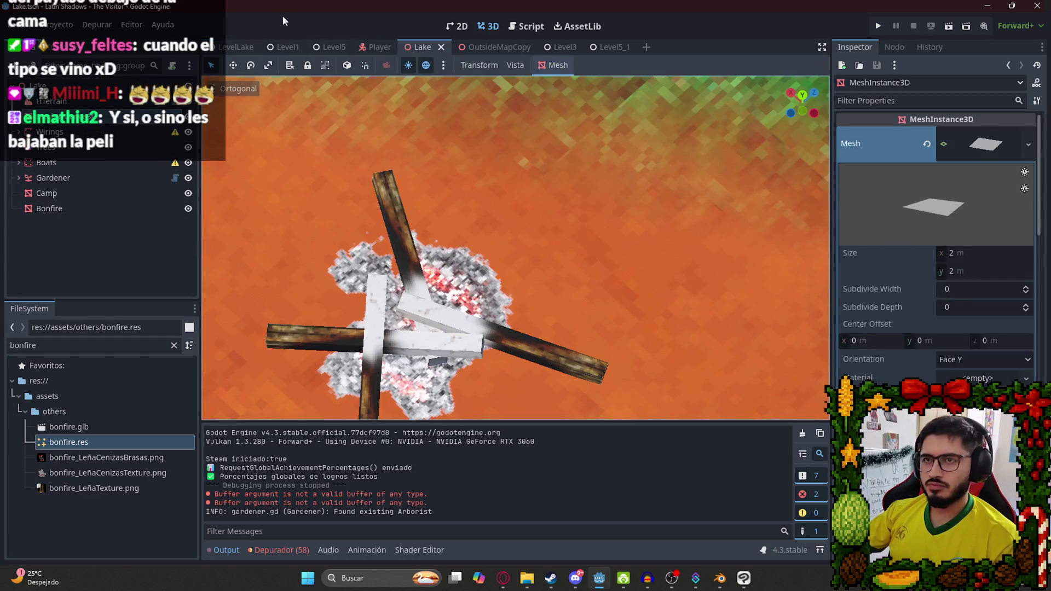
click(235, 47)
right_click(235, 47)
click(281, 141)
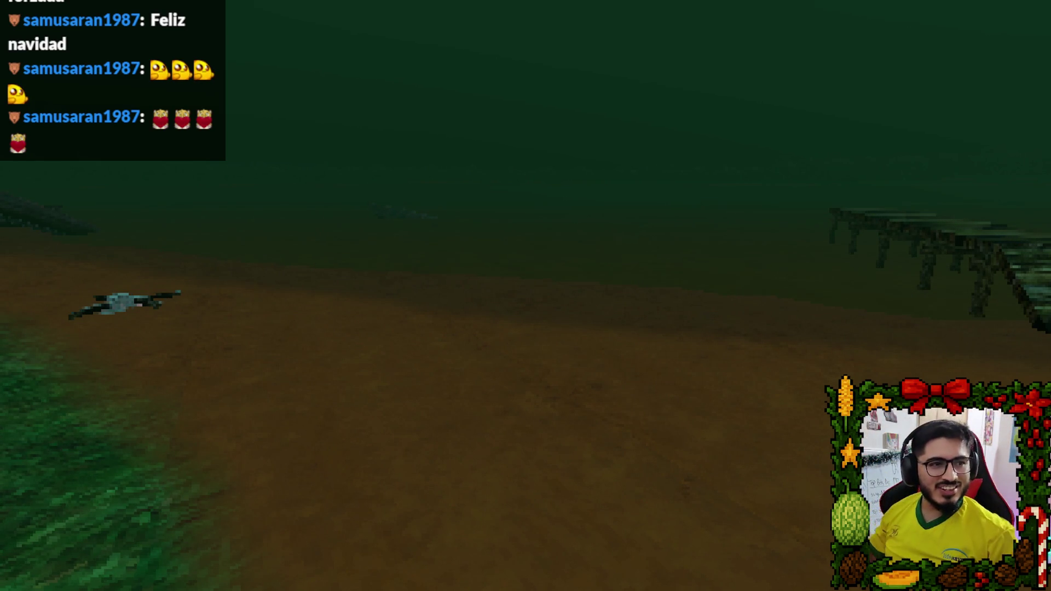
Walk around the campfire and along the wooden pier, then quit with Salir al escritorio.
key(w)
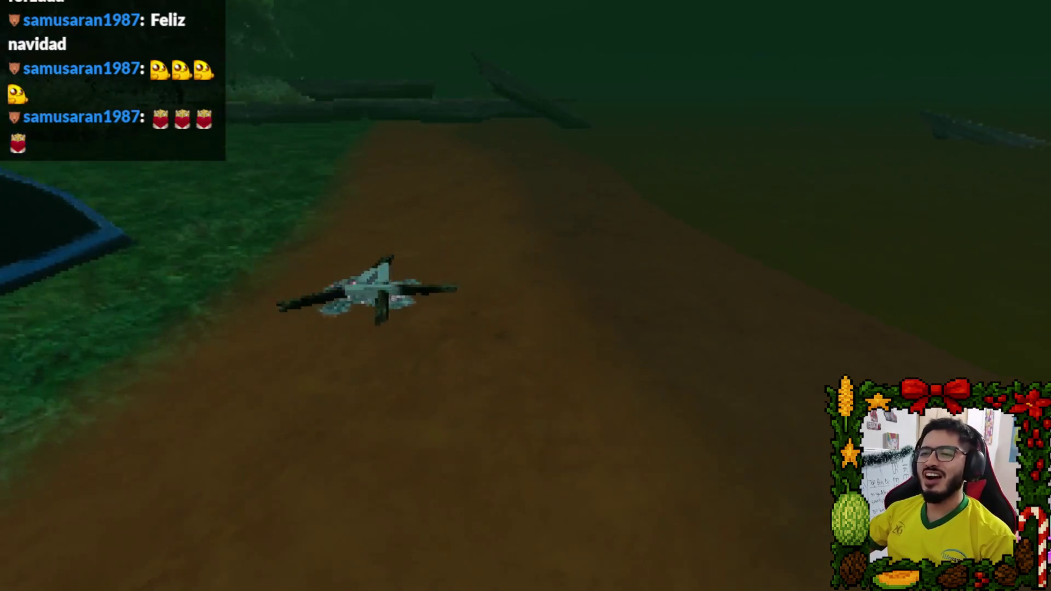
key(s)
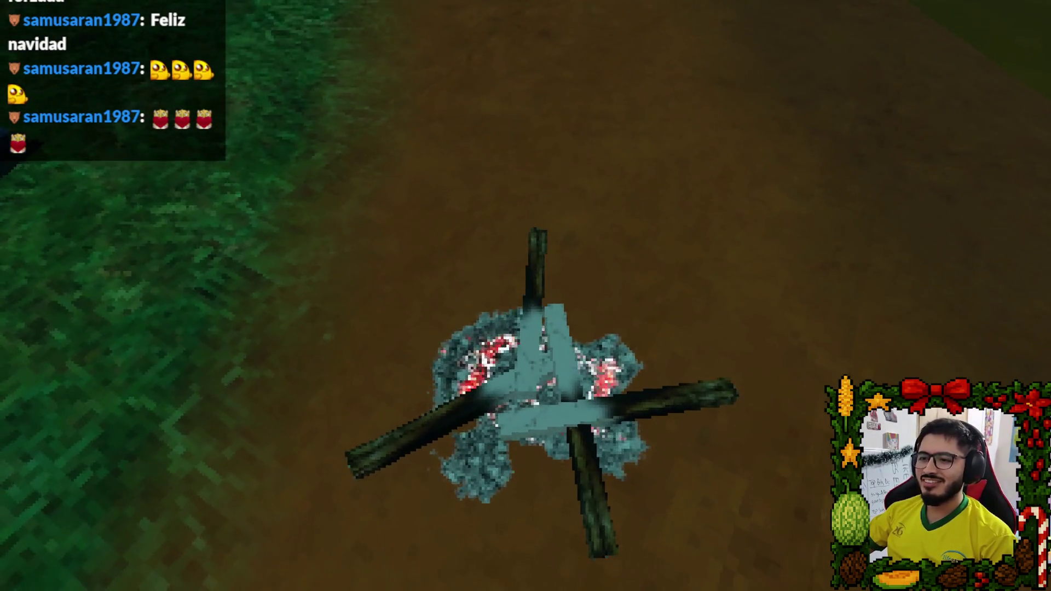
key(s)
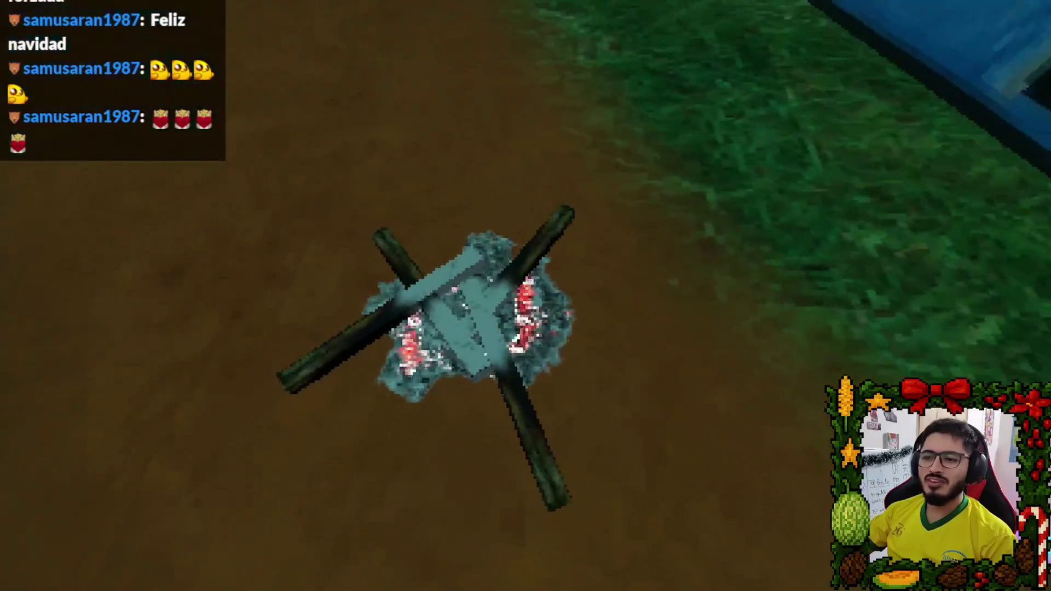
key(a)
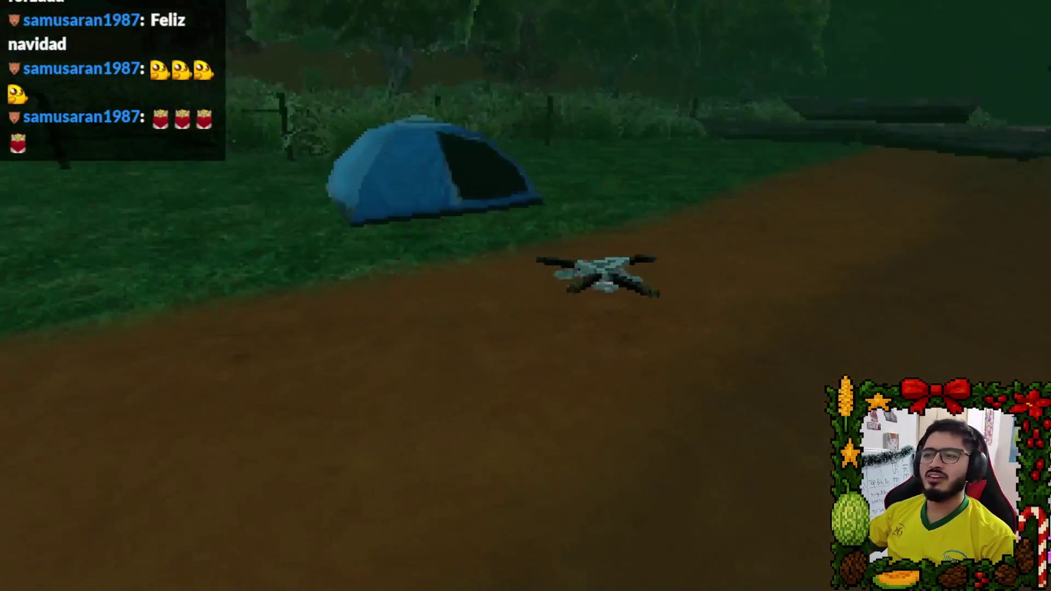
key(a)
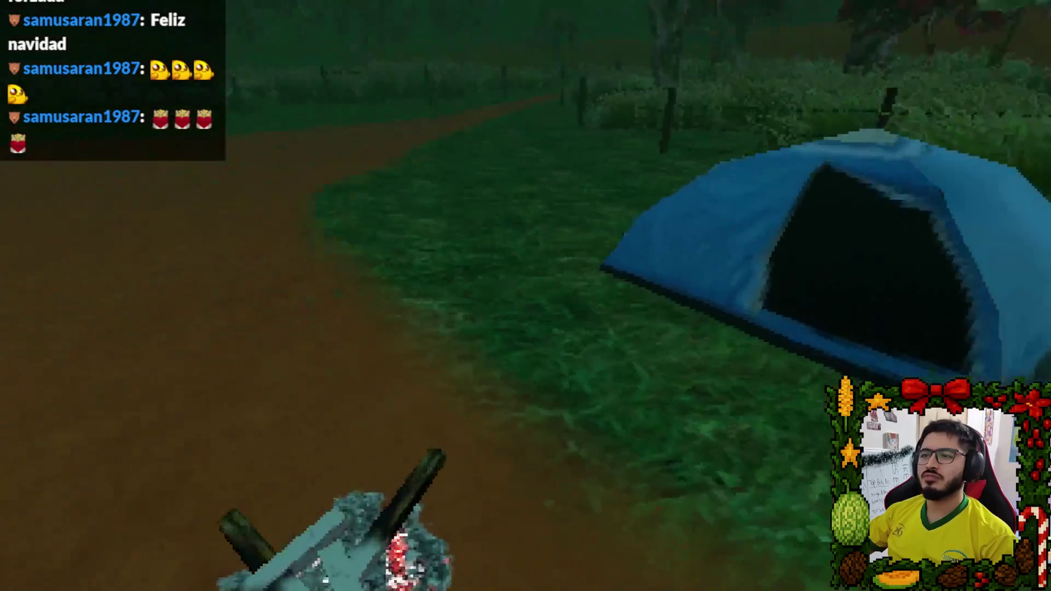
key(a)
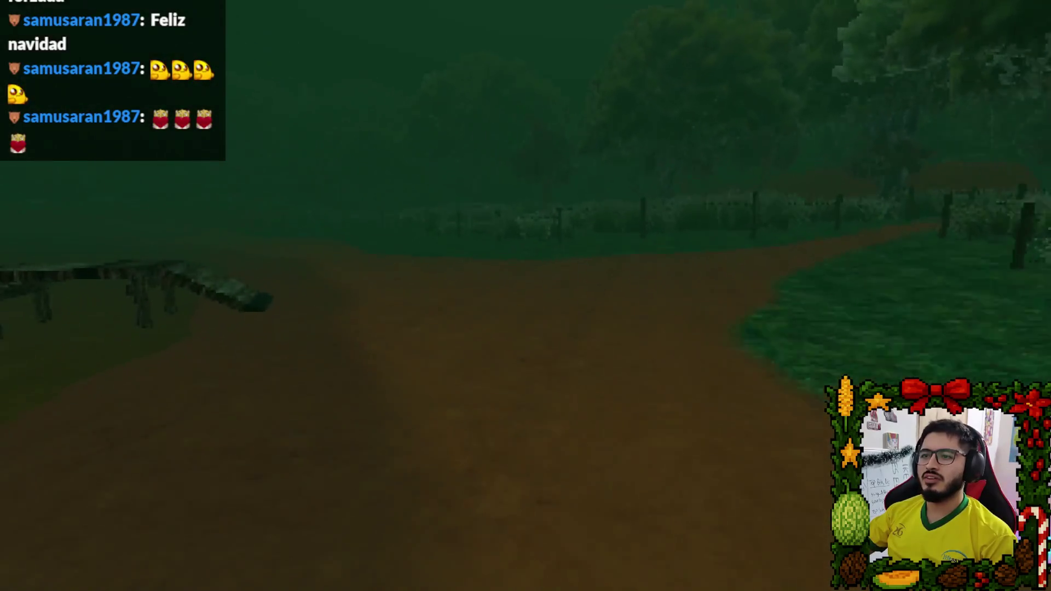
key(a)
key(w)
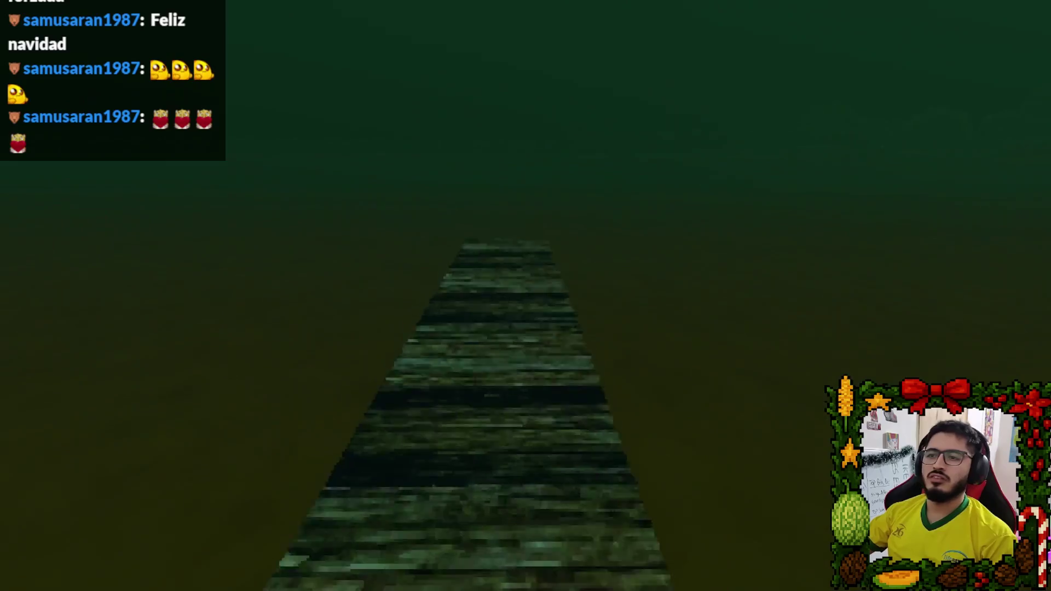
key(w)
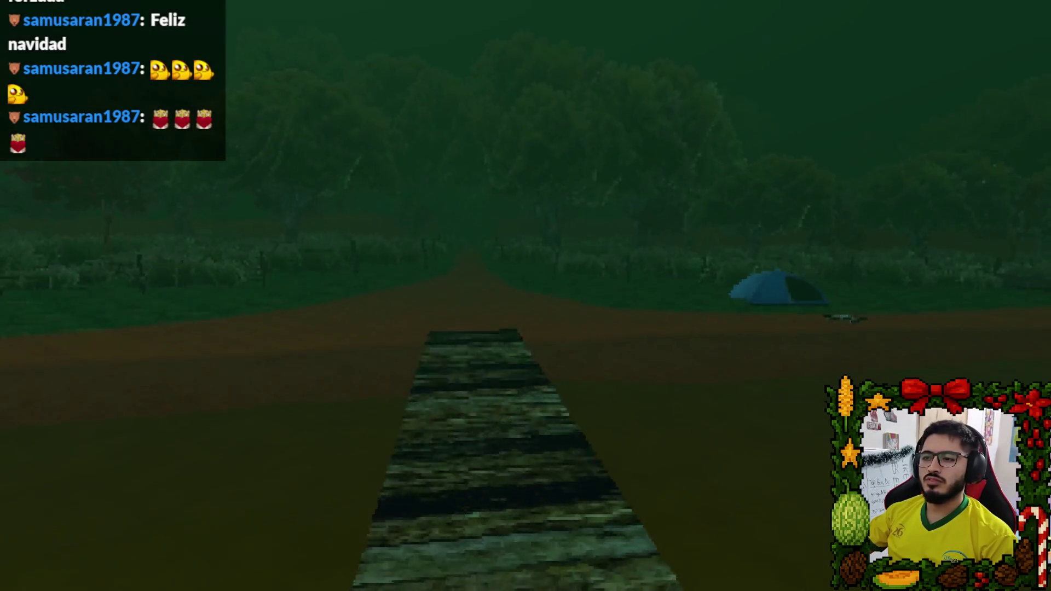
key(w)
key(Escape)
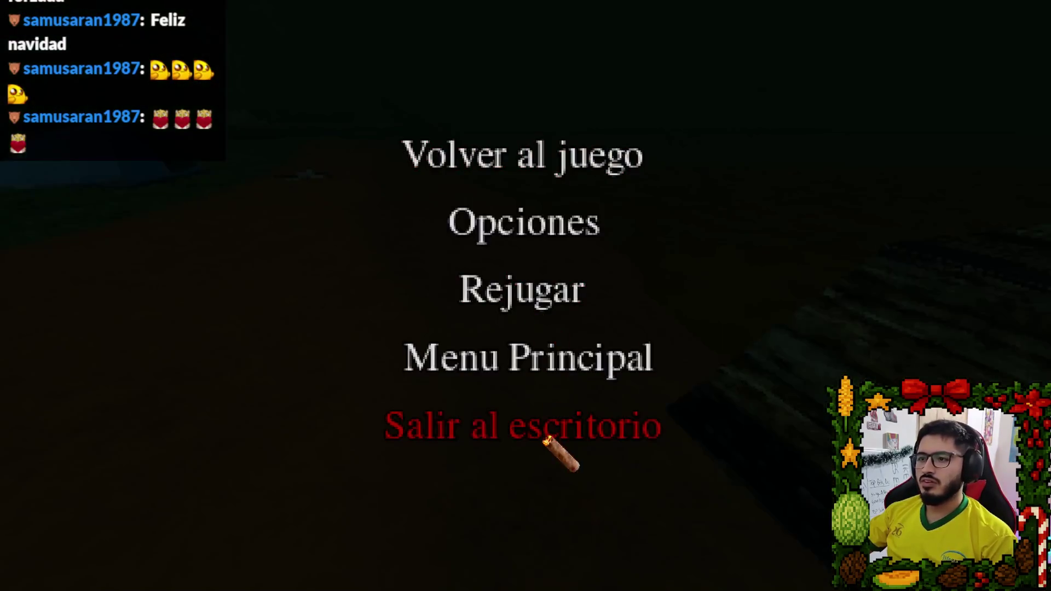
click(548, 430)
Open the juegoterror1 project folder and run git status to see the changed files.
click(529, 578)
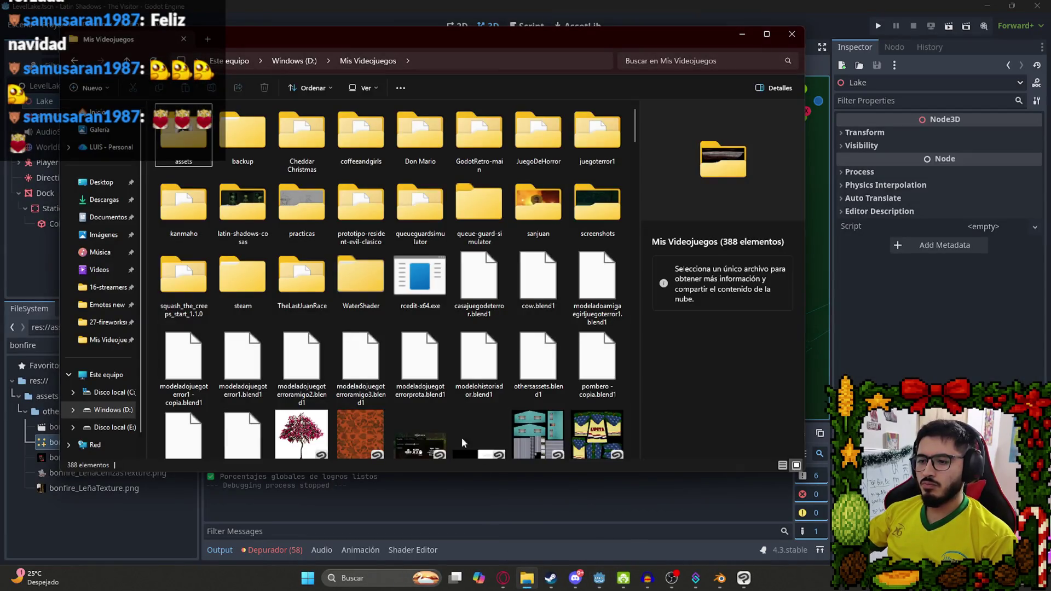
double_click(601, 156)
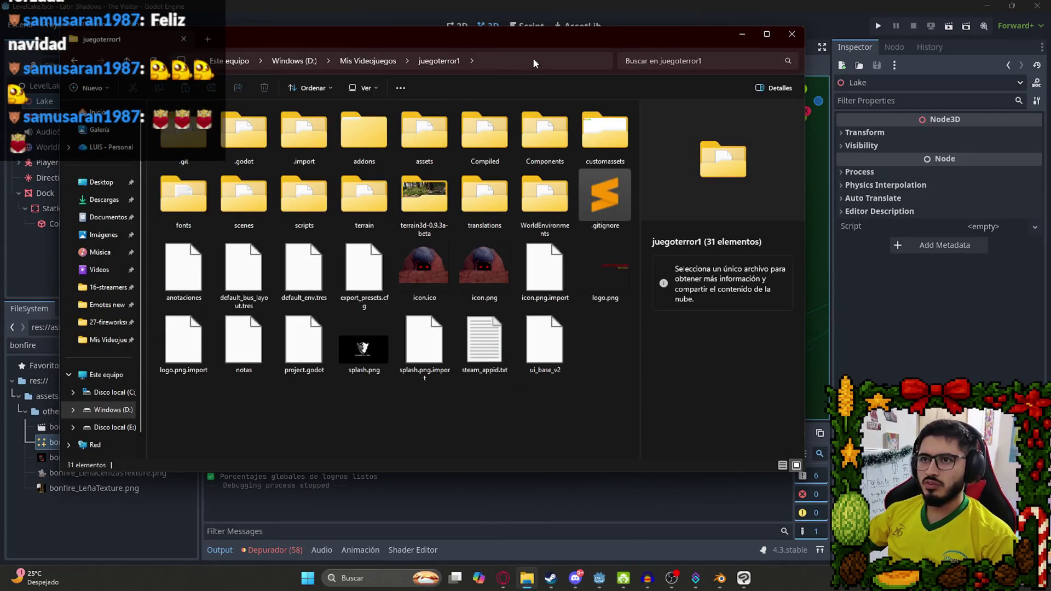
click(534, 64)
key(Escape)
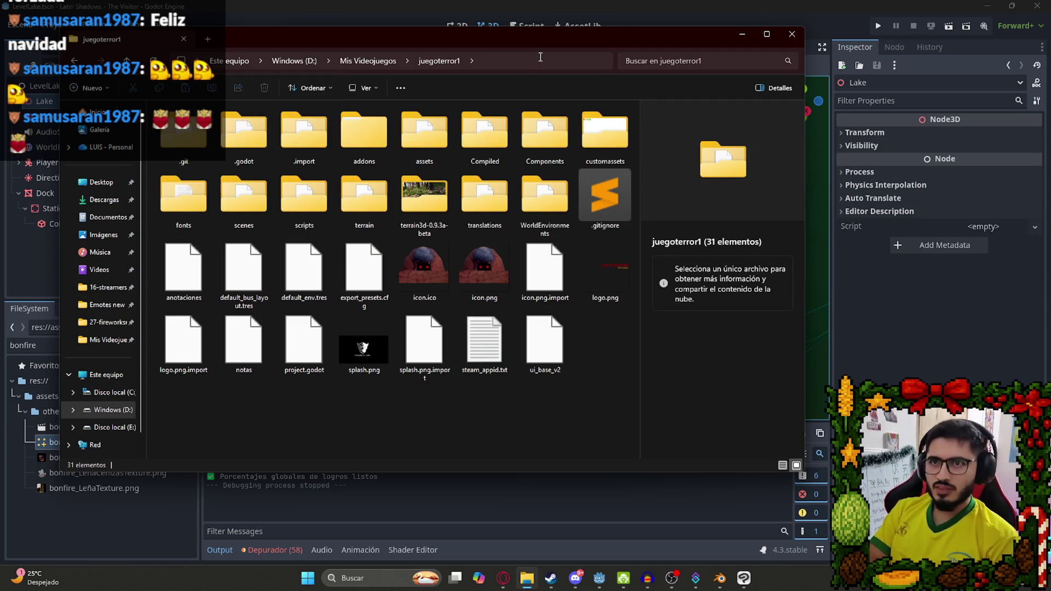
text(git status)
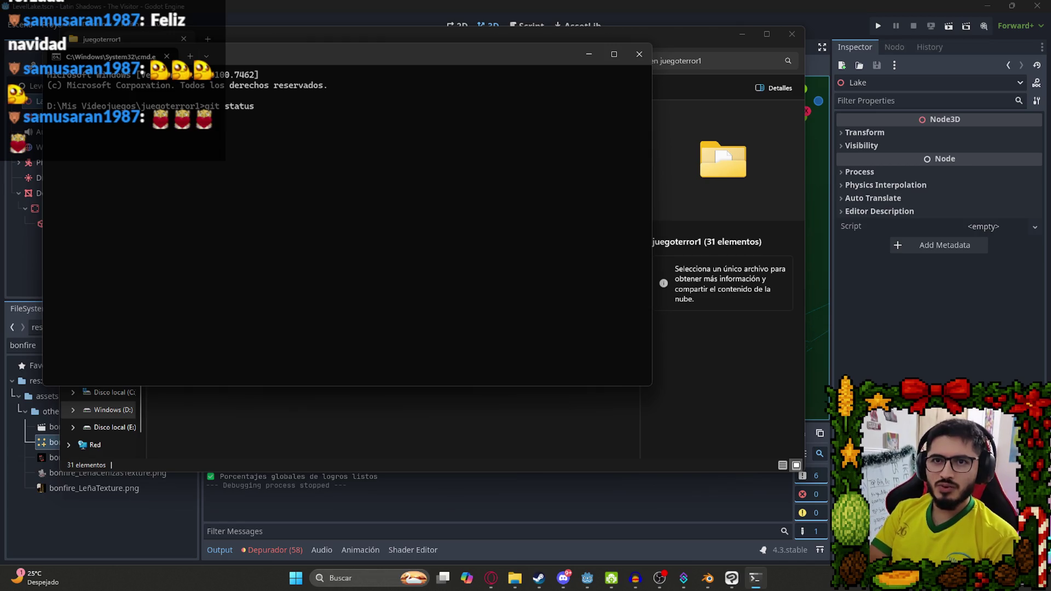
key(Return)
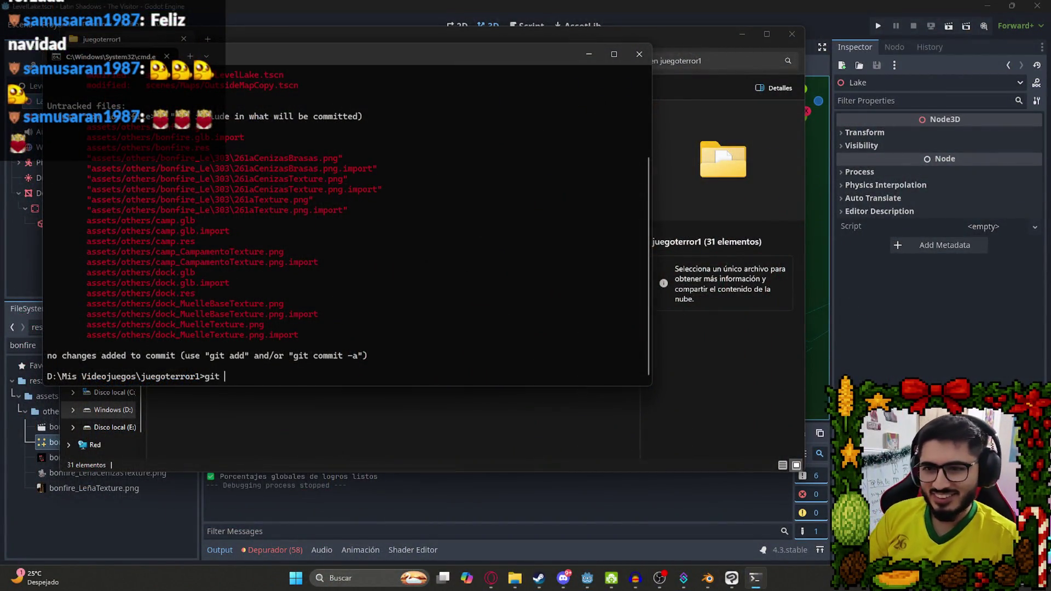
Stage all changes with git add . and commit them with a message.
text(statu)
key(Return)
text(g)
text(d .)
key(Return)
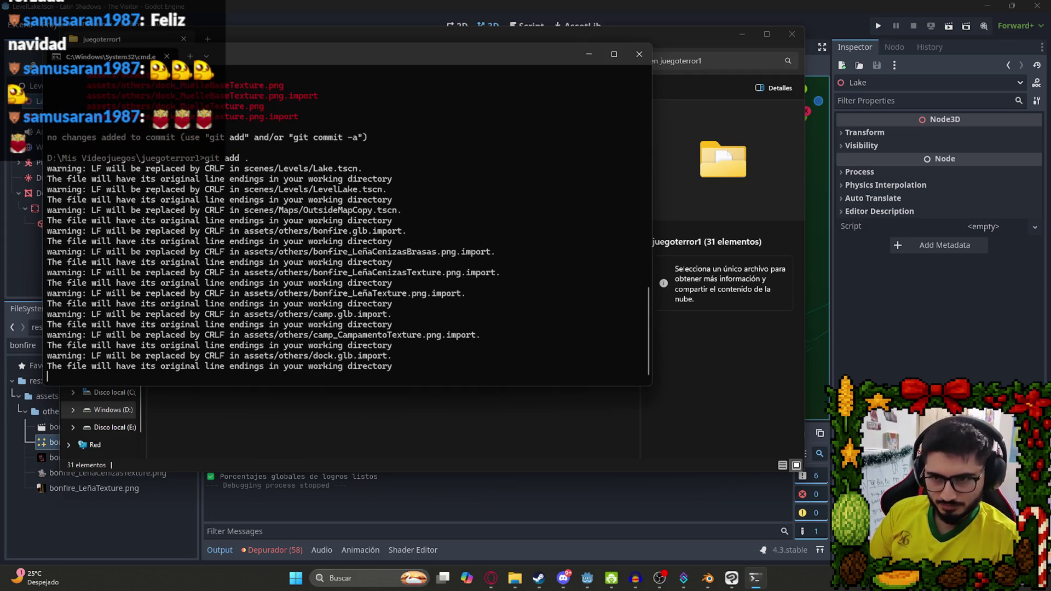
text(git commit)
key(BackSpace)
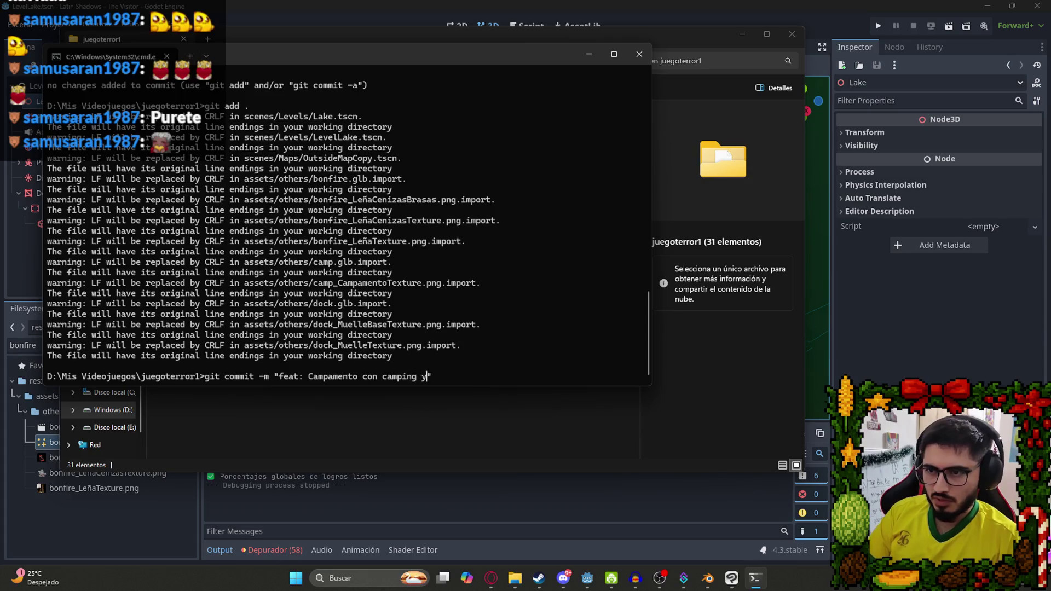
key(Return)
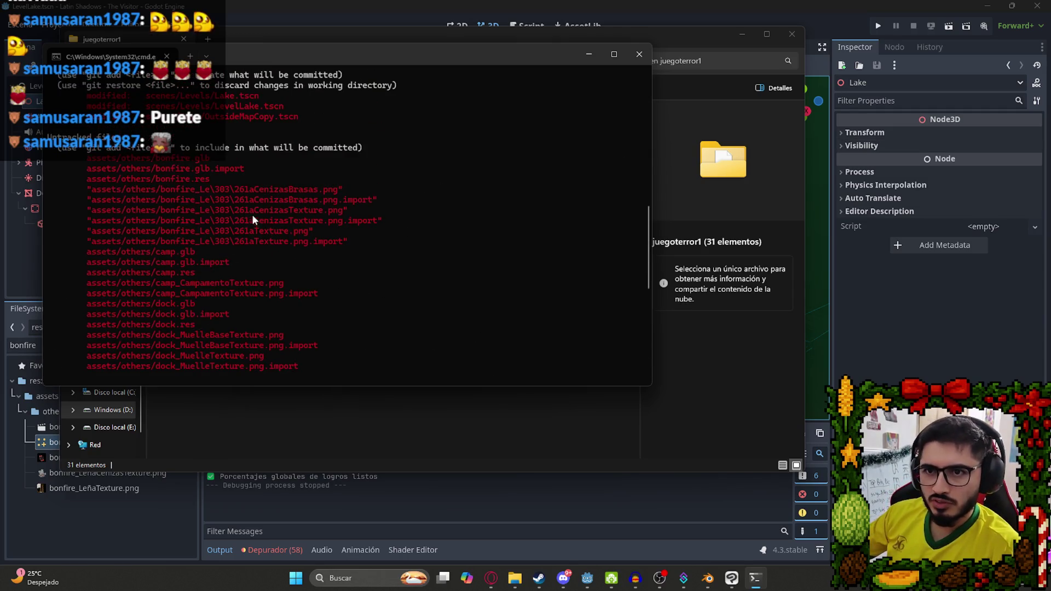
Push the commit with git push, clear the console with cls, and return to Godot's Lake scene.
scroll(253, 218, down, 5)
scroll(274, 246, up, 7)
scroll(294, 264, down, 10)
text(git push)
key(Return)
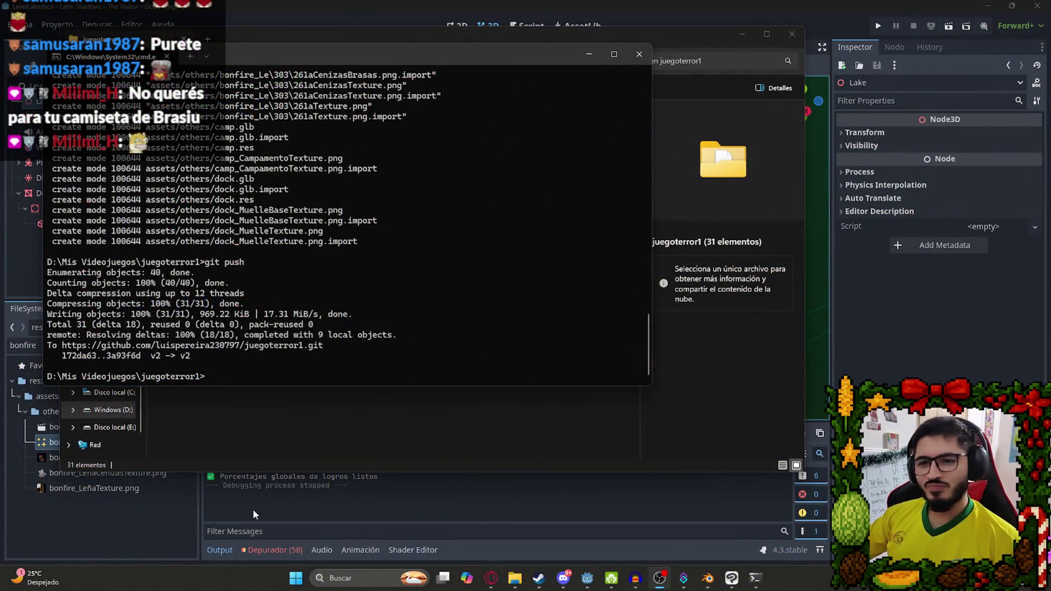
text(cls)
key(Return)
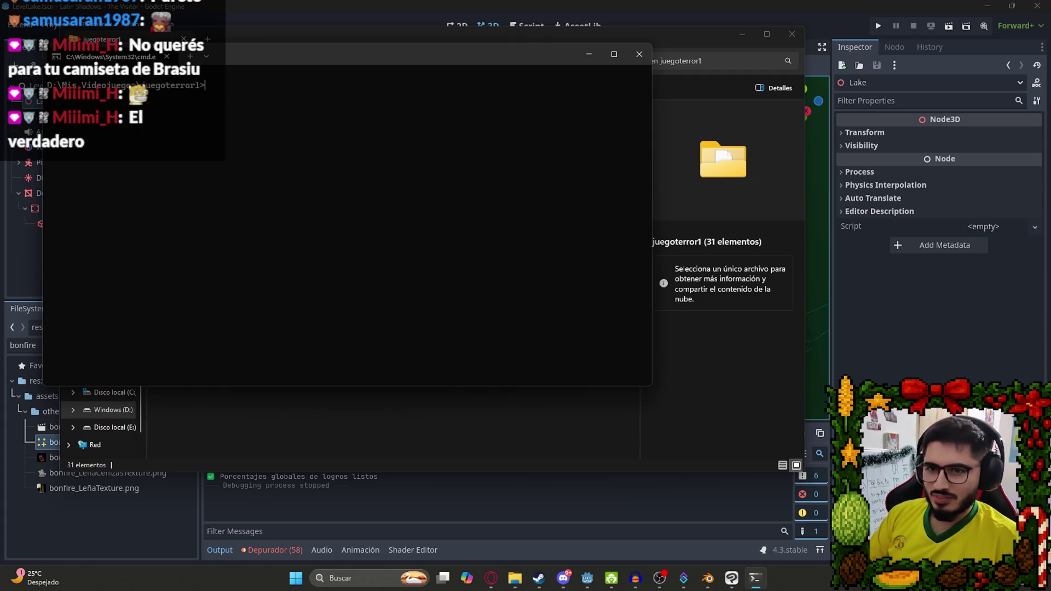
click(461, 477)
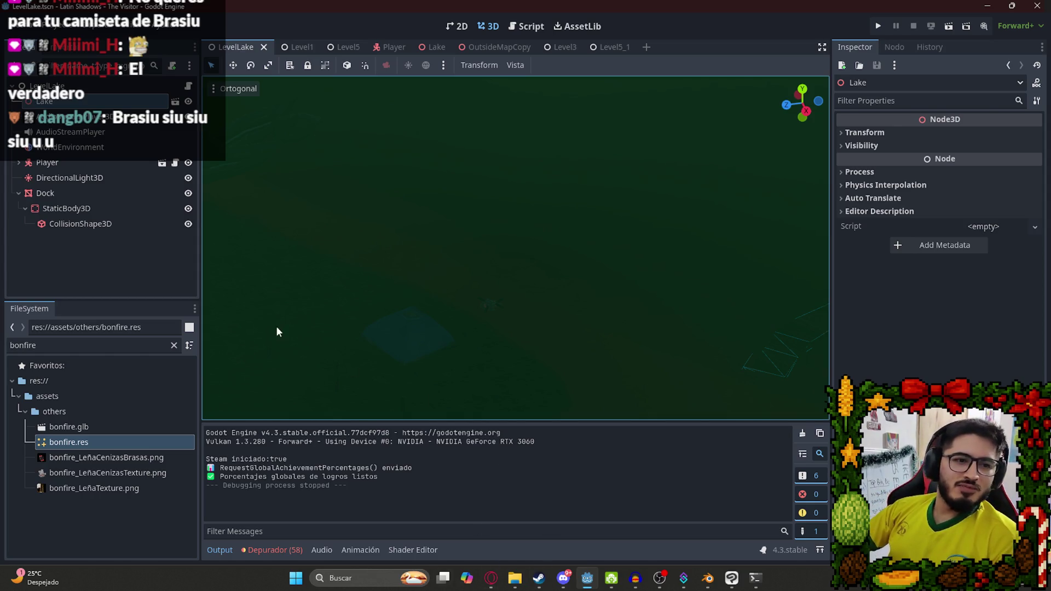
click(432, 47)
On the Nuevo Mapa - Laguna Ita card, add Camping and Fogata checklist items and tick Camping.
click(490, 578)
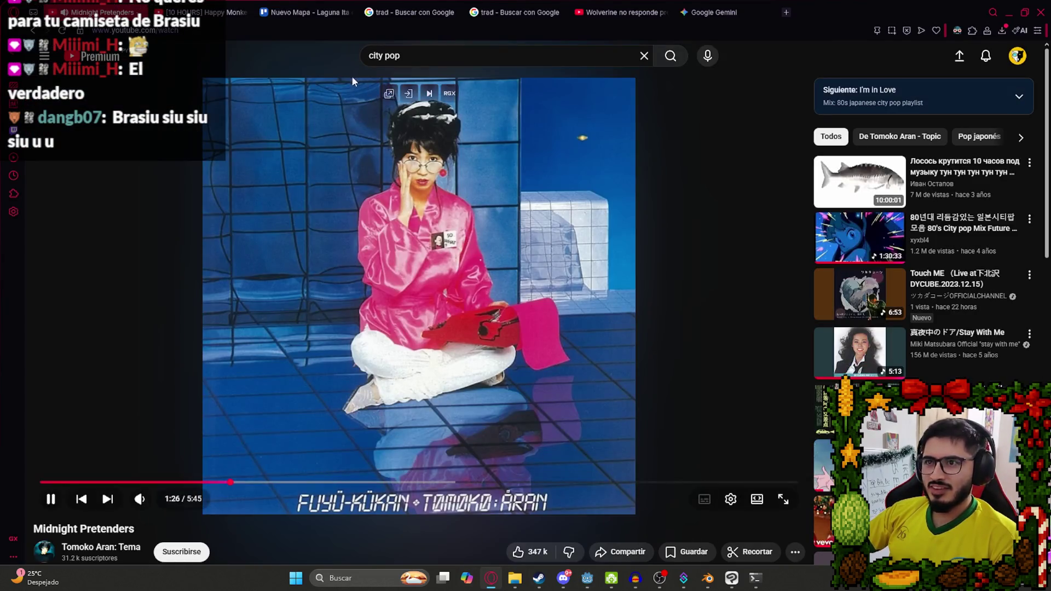
click(306, 12)
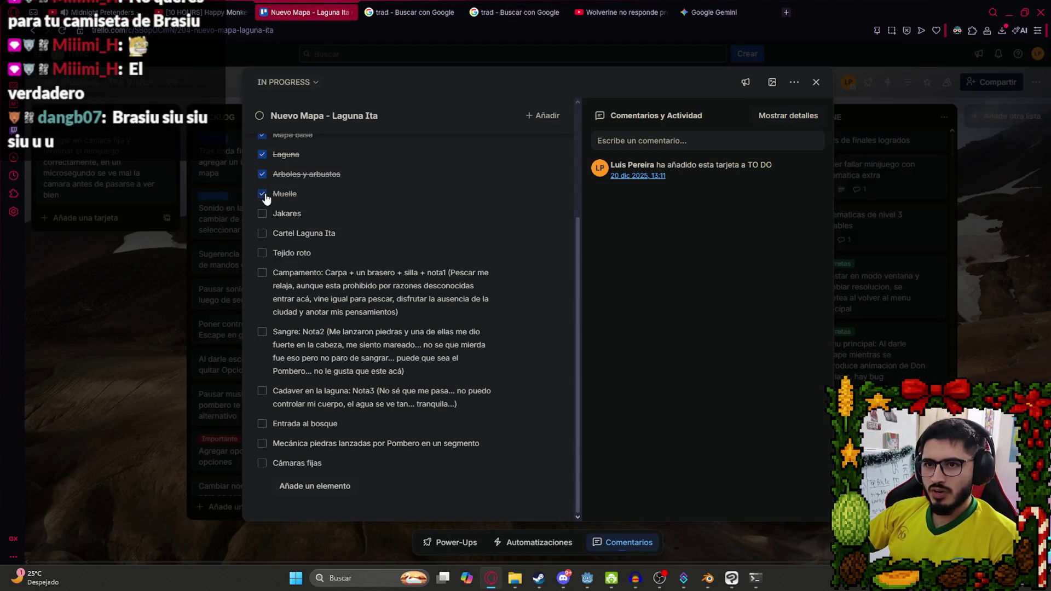
scroll(274, 240, up, 2)
scroll(323, 465, down, 2)
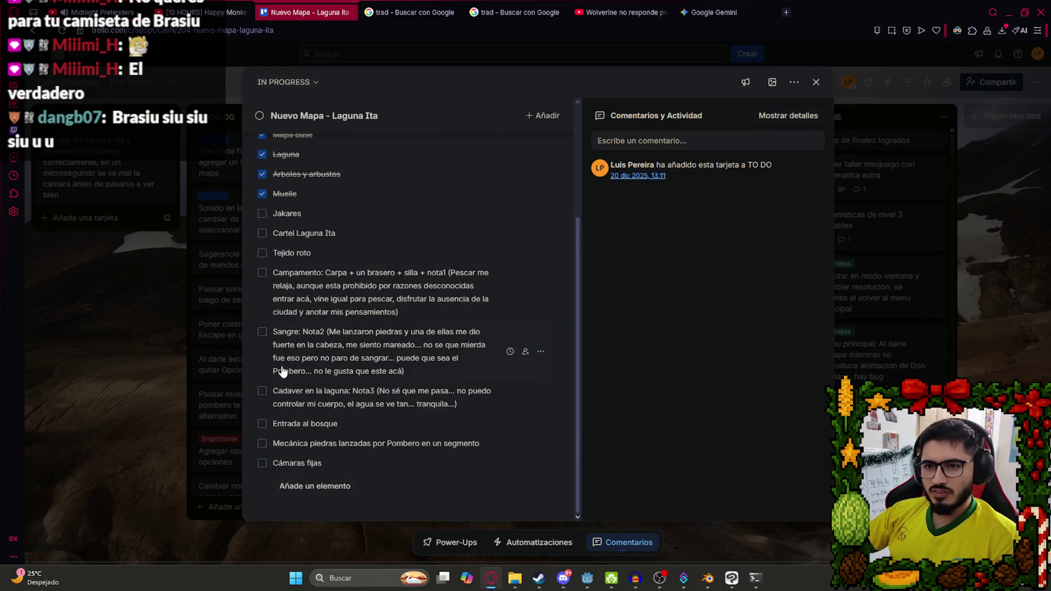
click(313, 479)
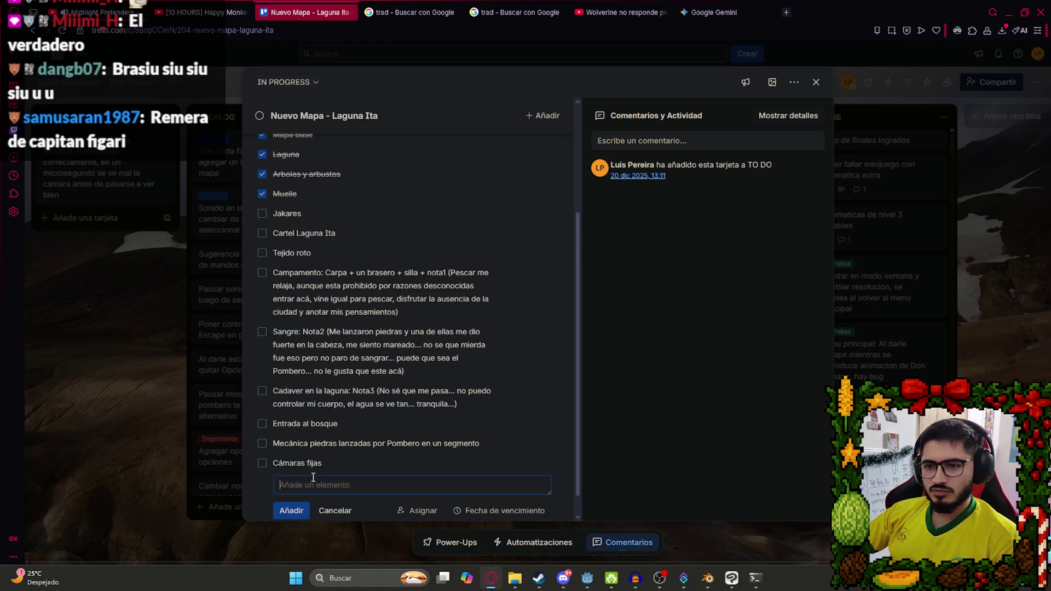
text(Camping)
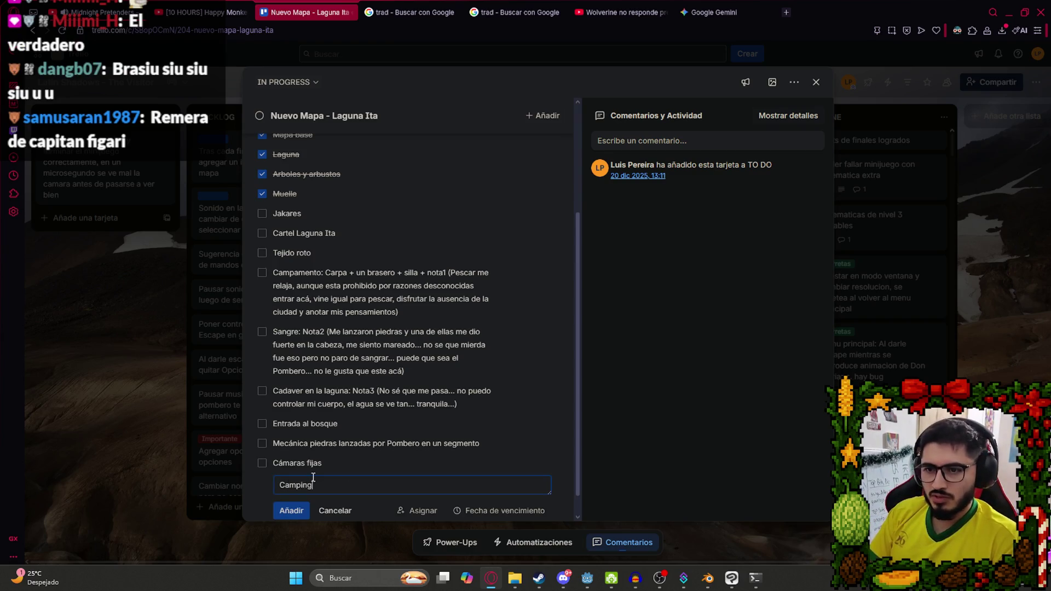
key(Return)
text(Fogata)
key(Return)
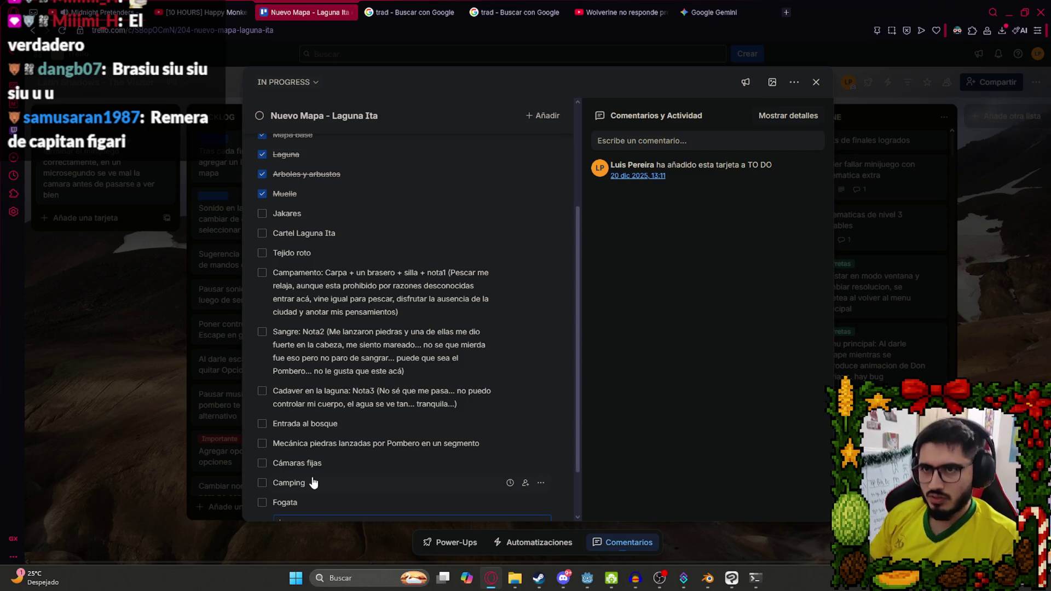
key(Escape)
click(262, 482)
Reorder the checklist: Camping and Fogata under Muelle, Cartel Laguna Ita above Jakares, Tejido roto below Fogata.
drag(274, 483, 292, 203)
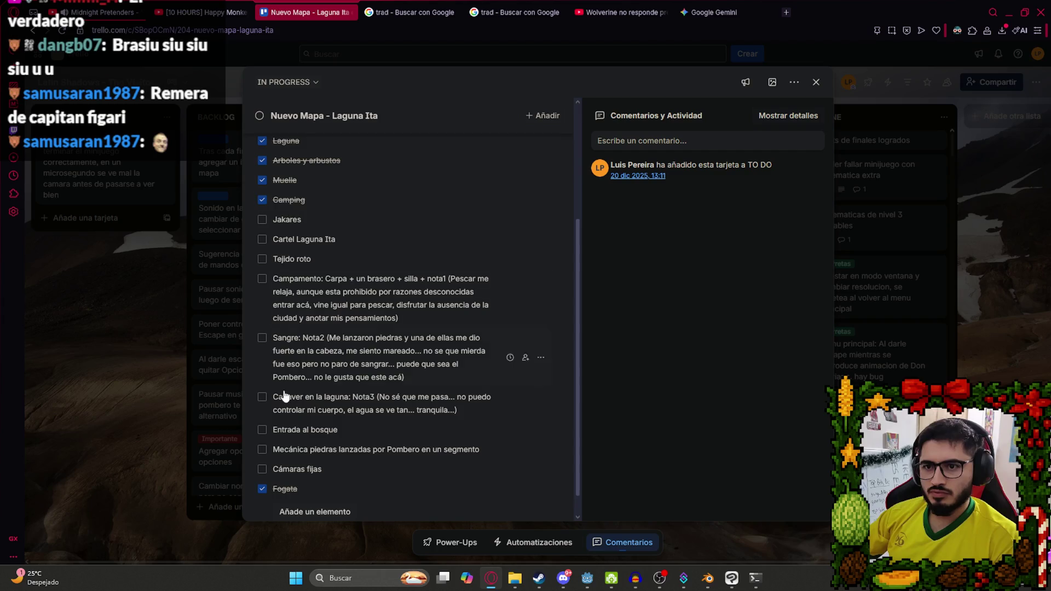
drag(285, 488, 317, 208)
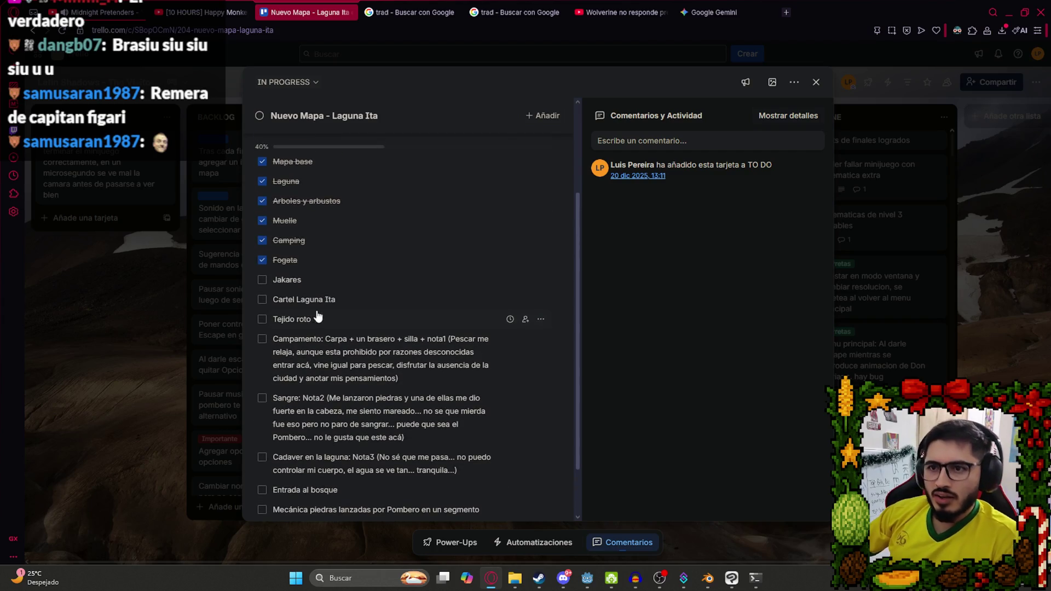
mouse_move(317, 300)
mouse_down()
mouse_move(310, 275)
mouse_move(302, 289)
mouse_up()
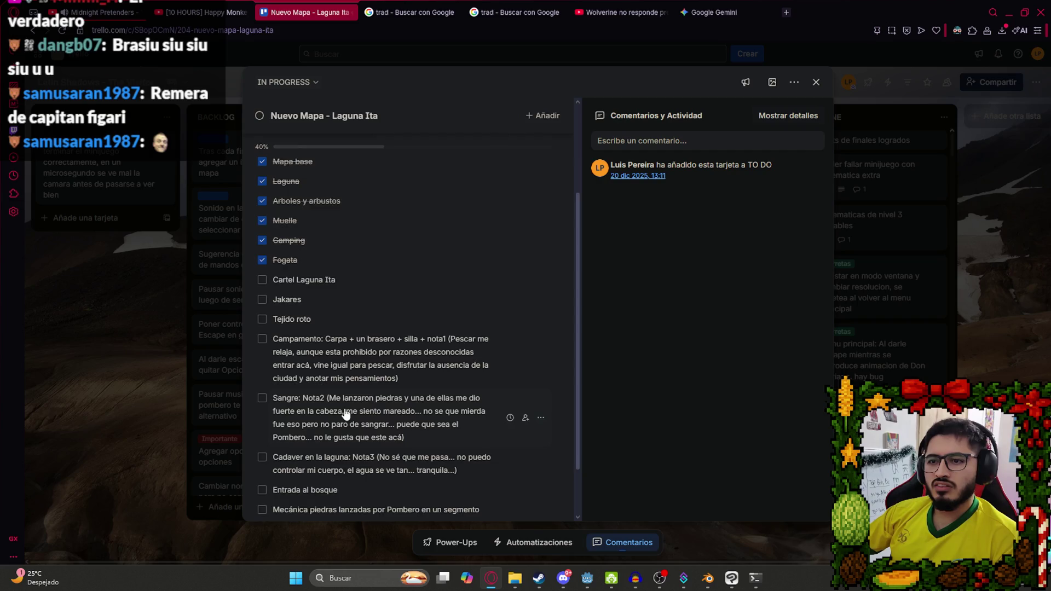
scroll(346, 415, down, 1)
drag(291, 251, 290, 216)
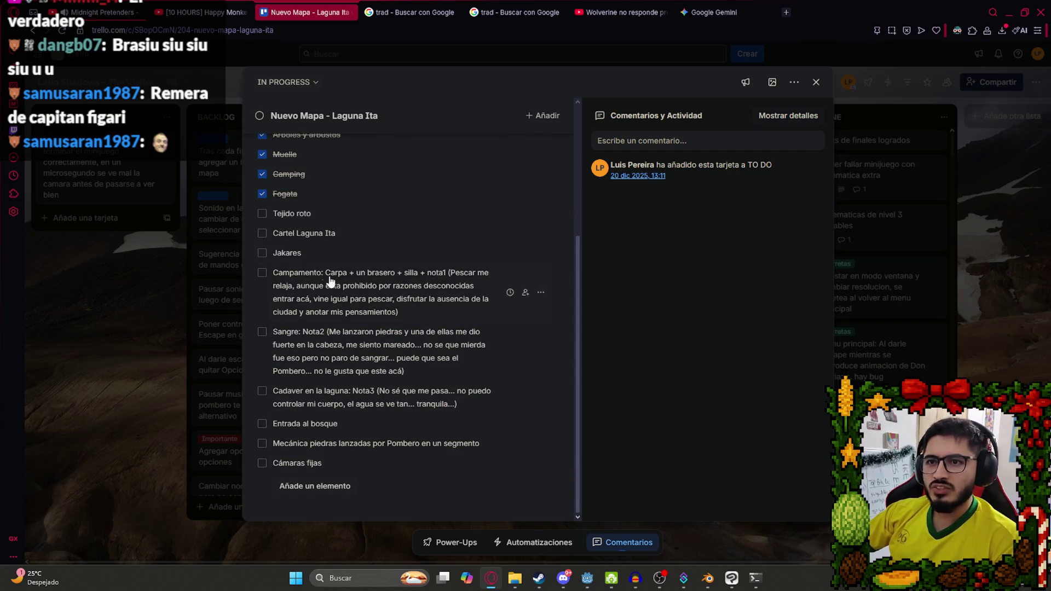
scroll(326, 278, up, 2)
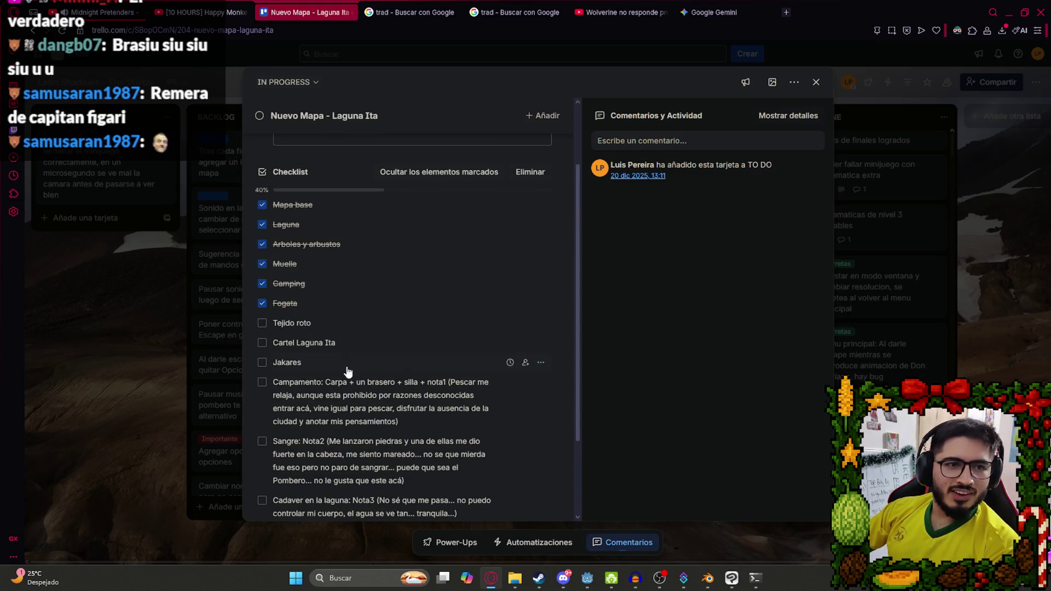
scroll(432, 305, up, 2)
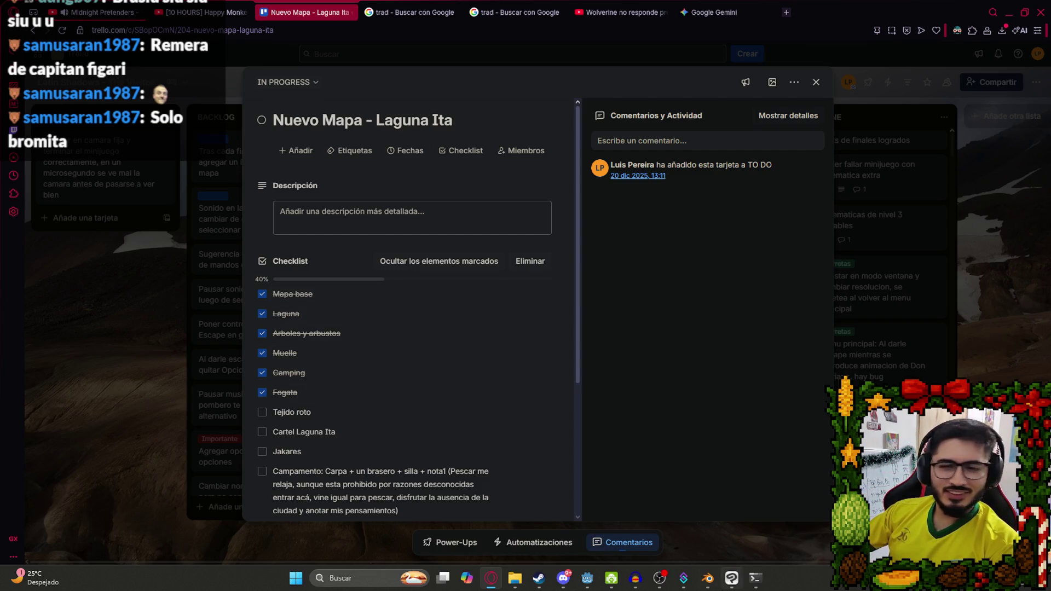
click(708, 579)
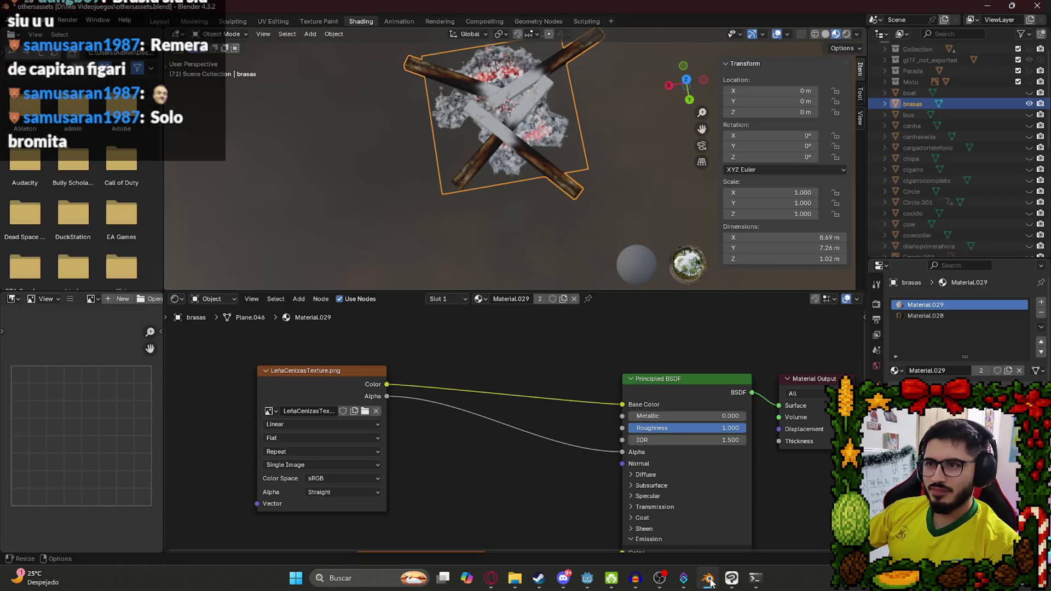
In Layout, hide the brasas object, save othersassets.blend, and switch to front view.
click(159, 22)
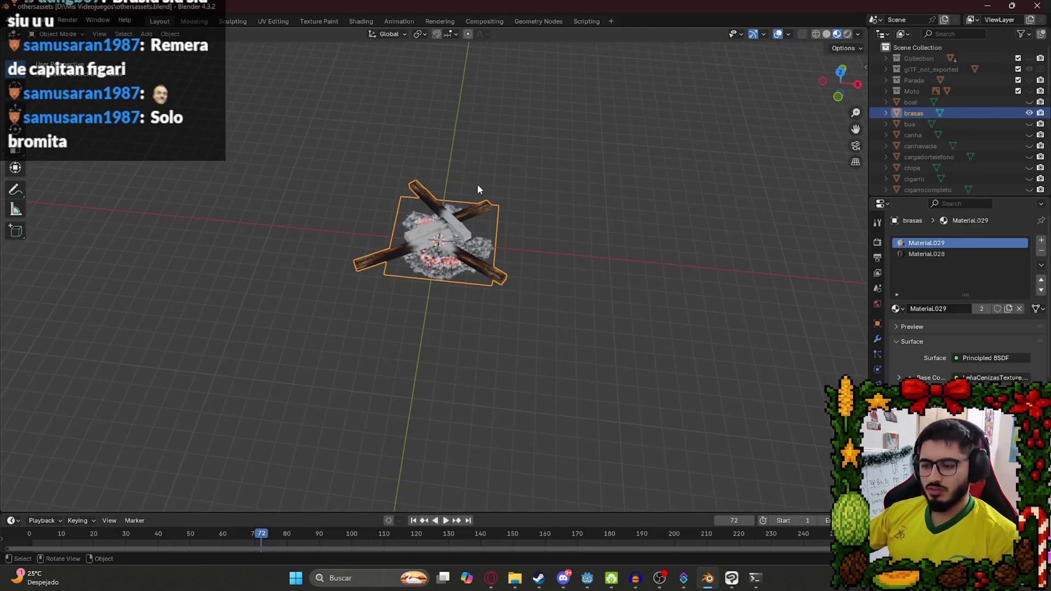
key(h)
key(ctrl+z)
key(ctrl+s)
key(h)
scroll(435, 279, up, 5)
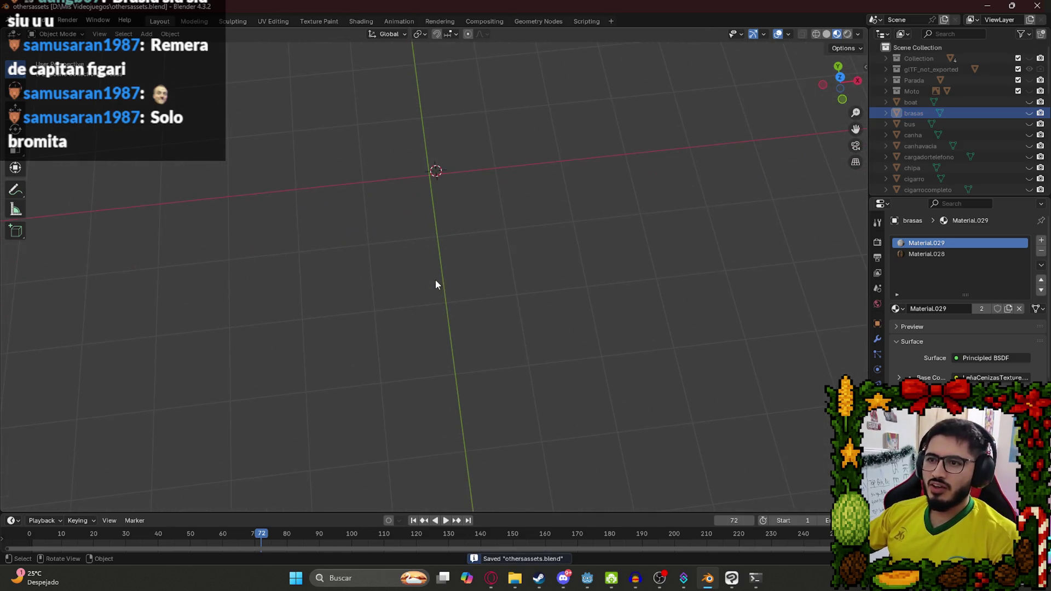
scroll(444, 288, down, 4)
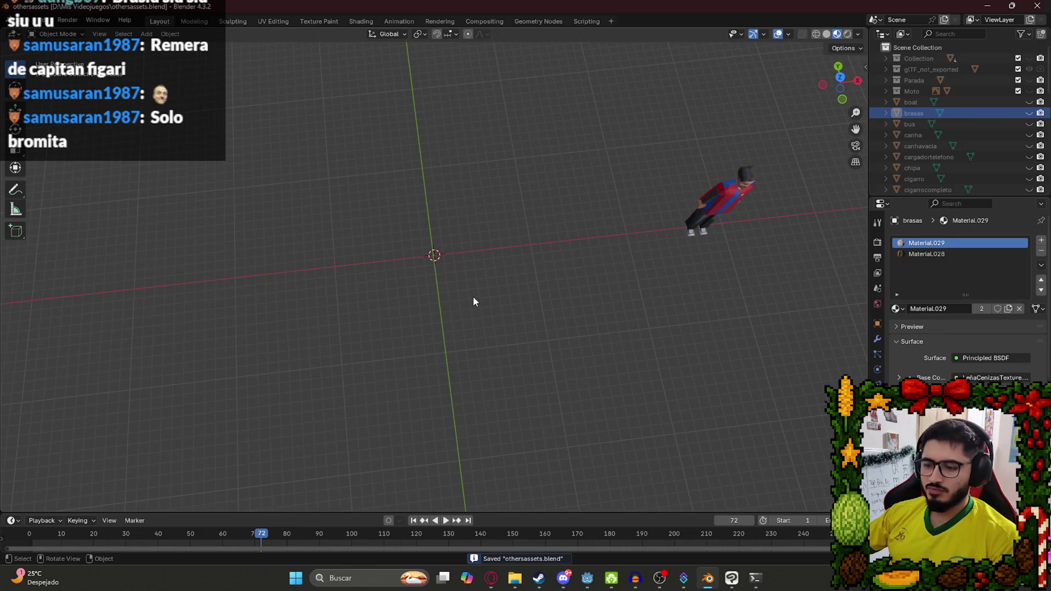
key(KP_1)
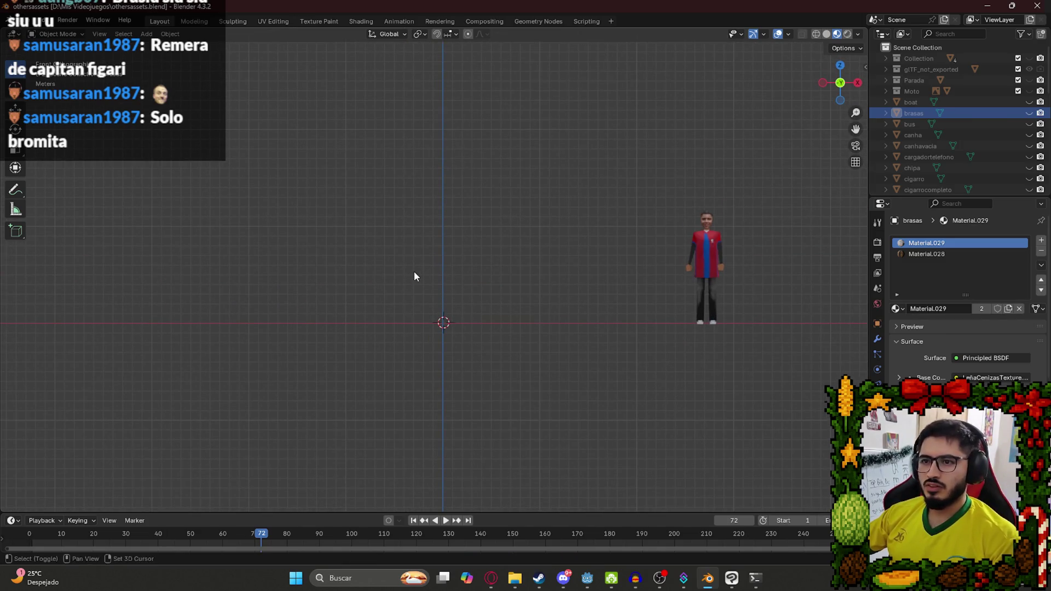
Add a plane, stand it upright with a 90° X rotation, and enlarge it.
key(shift+a)
mouse_move(416, 272)
click(447, 277)
key(r)
key(x)
key(9)
key(0)
key(Return)
key(s)
click(516, 268)
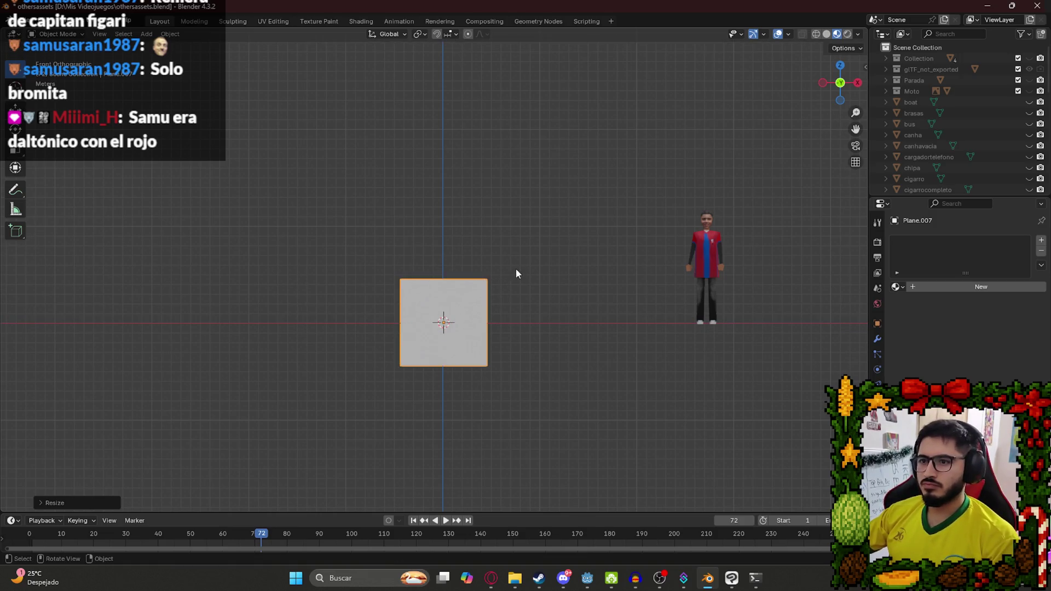
Move the plane vertically, resize it, and stretch its height so its bottom sits on the ground line.
key(g)
key(z)
click(456, 265)
key(s)
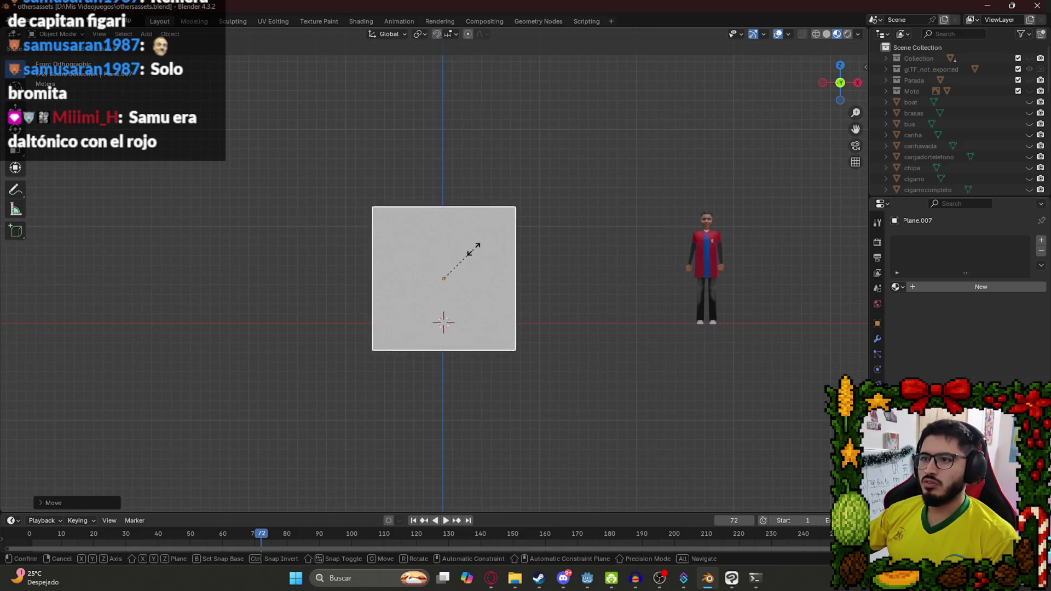
click(471, 254)
key(g)
key(z)
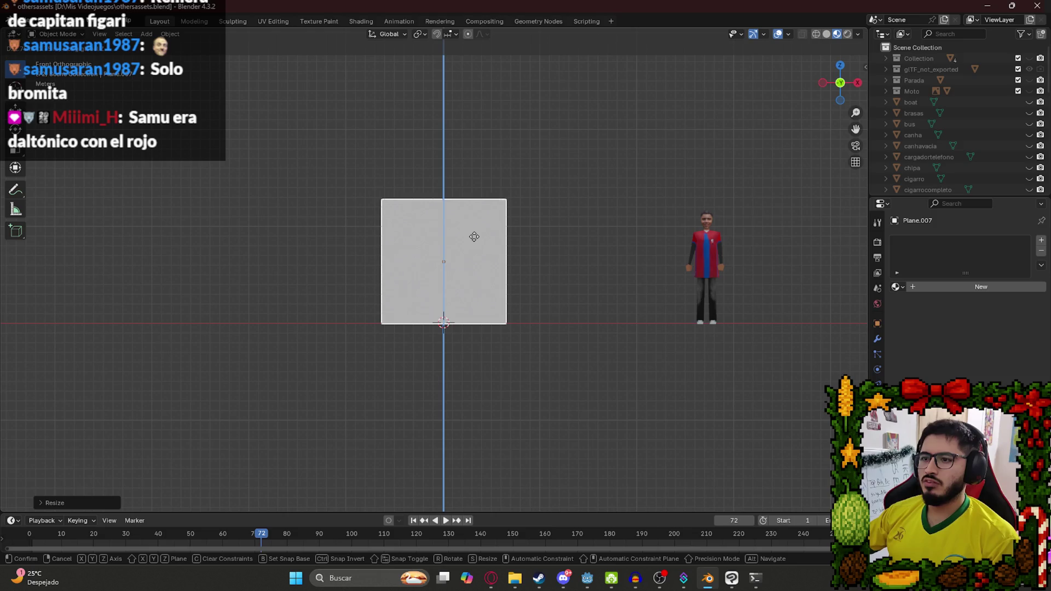
click(474, 239)
key(s)
key(z)
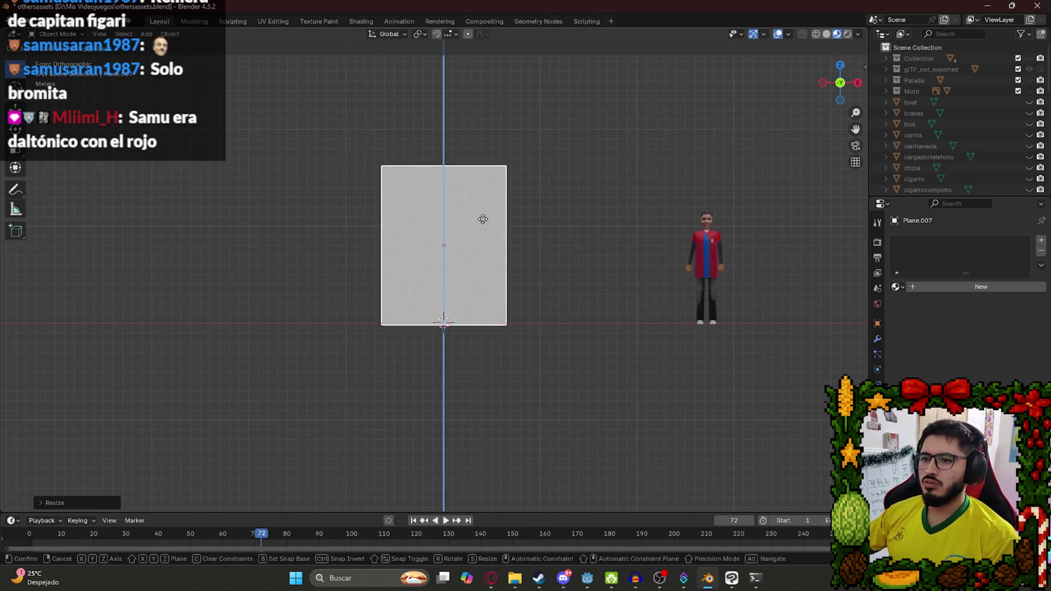
click(483, 220)
Widen the plane along X, shorten its height, and raise it into position.
key(s)
key(x)
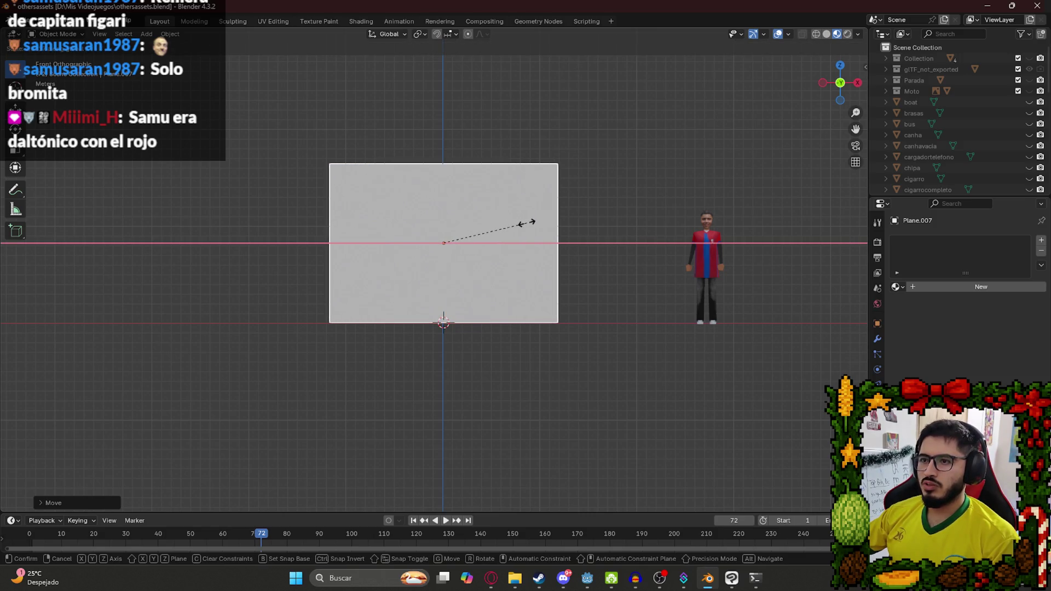
click(527, 223)
key(s)
key(z)
click(535, 344)
key(g)
key(z)
click(539, 353)
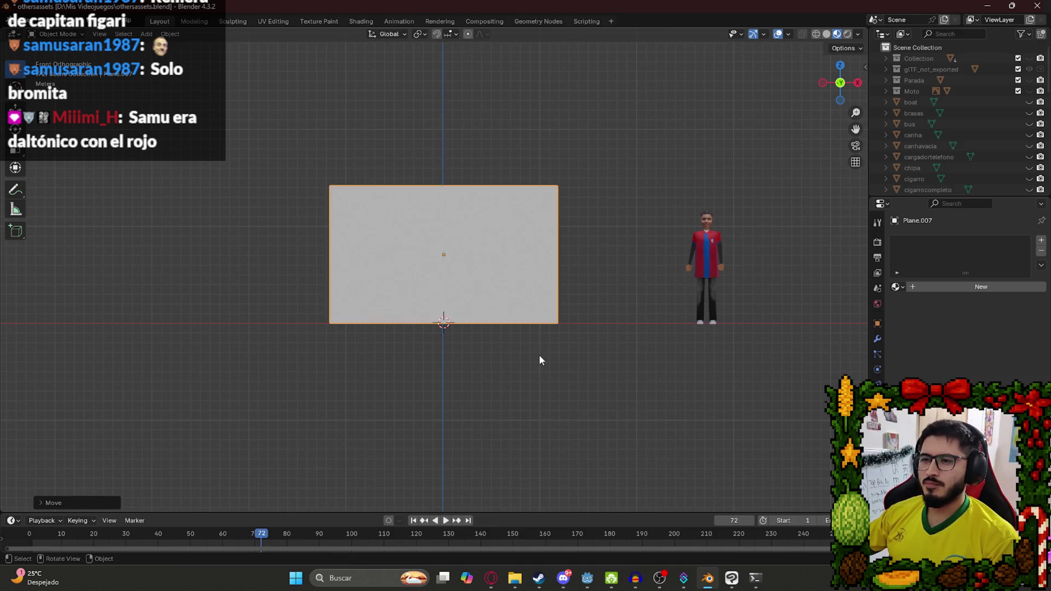
Check the plane from side and front views, apply its transforms, save, and open UV Editing.
scroll(419, 213, up, 4)
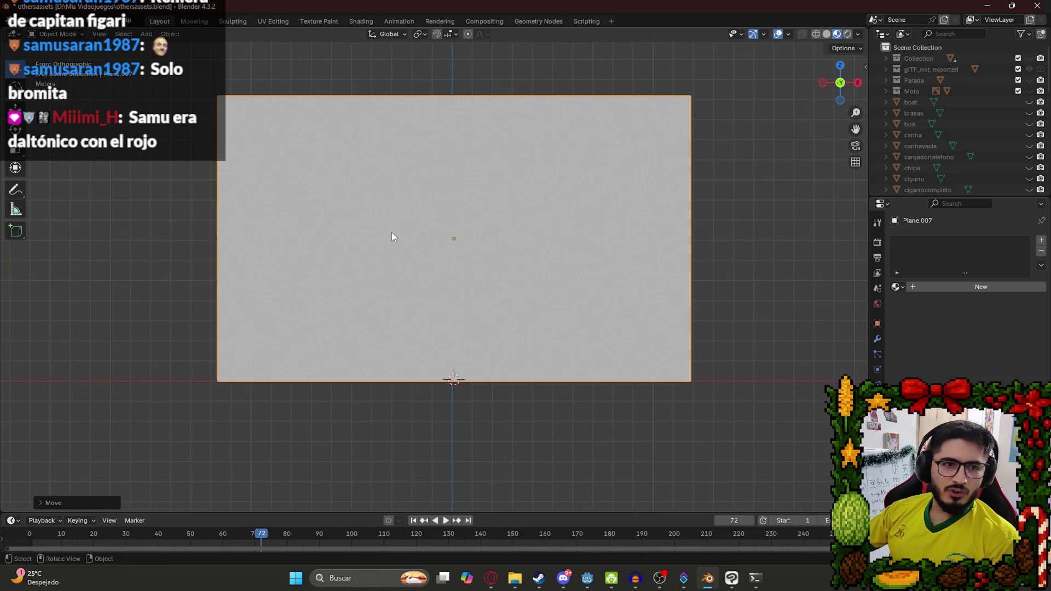
key(KP_3)
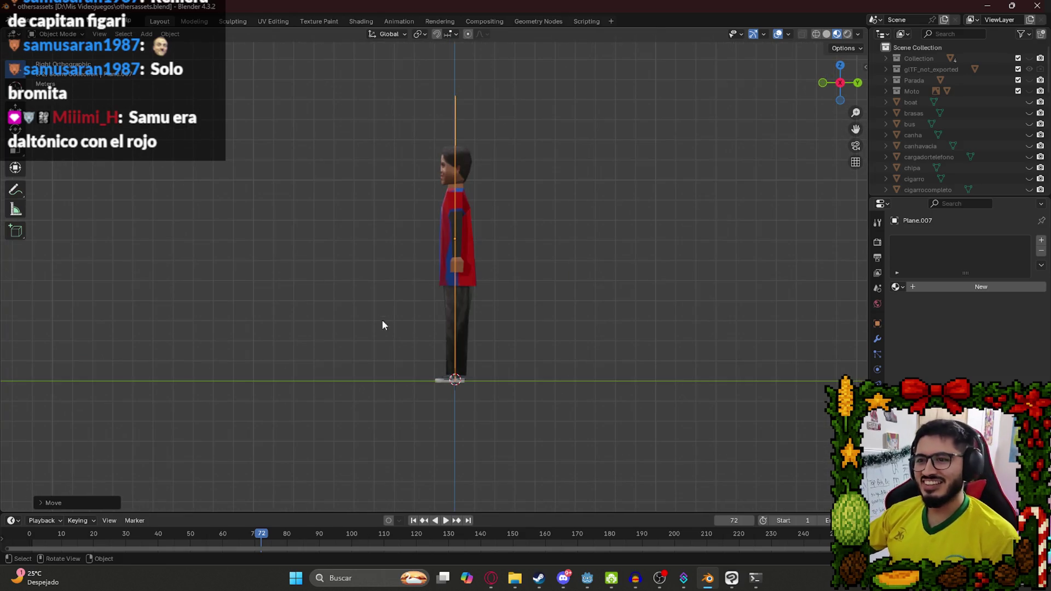
key(KP_1)
key(ctrl+a)
click(421, 197)
key(ctrl+s)
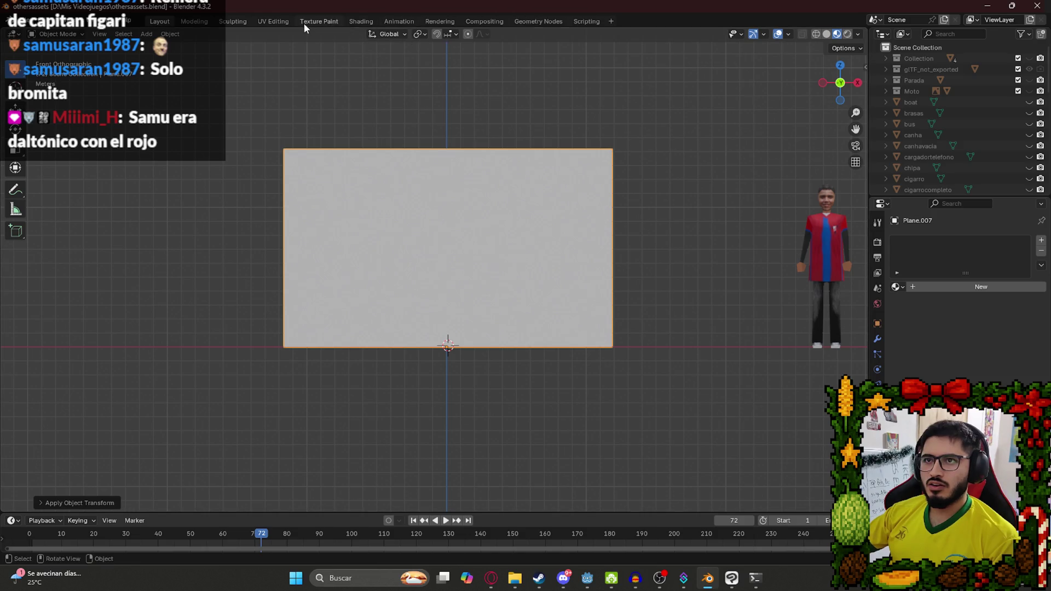
click(263, 21)
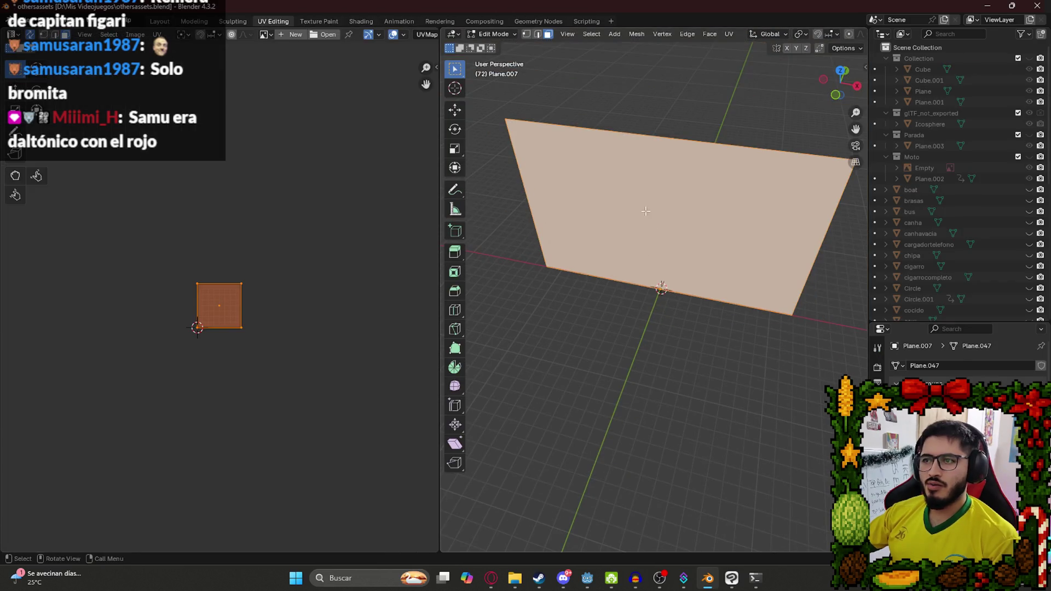
Unwrap the plane's UVs and rotate the island 90 degrees.
key(u)
mouse_move(644, 207)
click(712, 228)
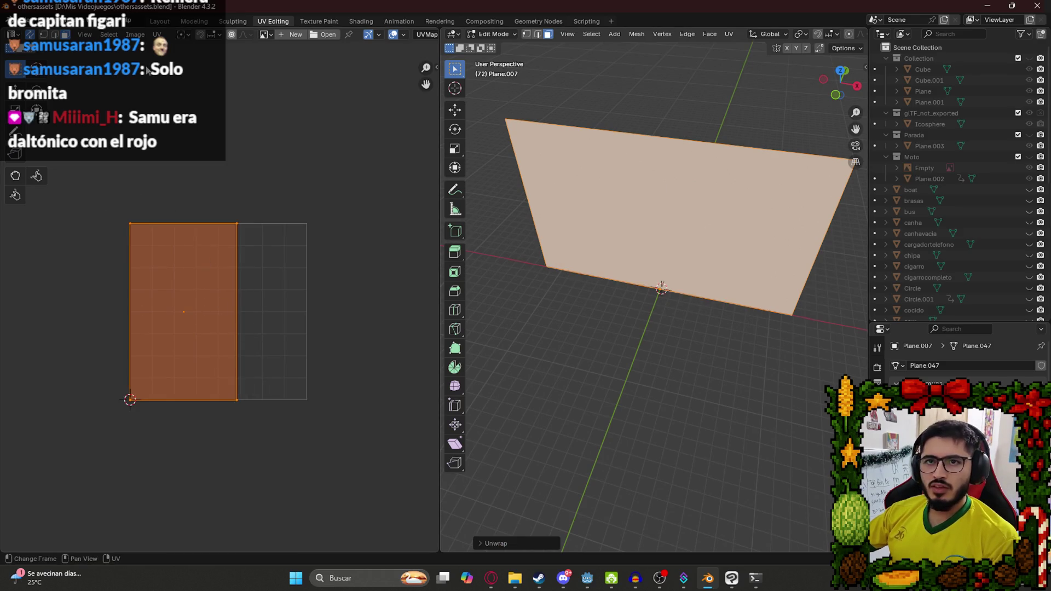
text(r)
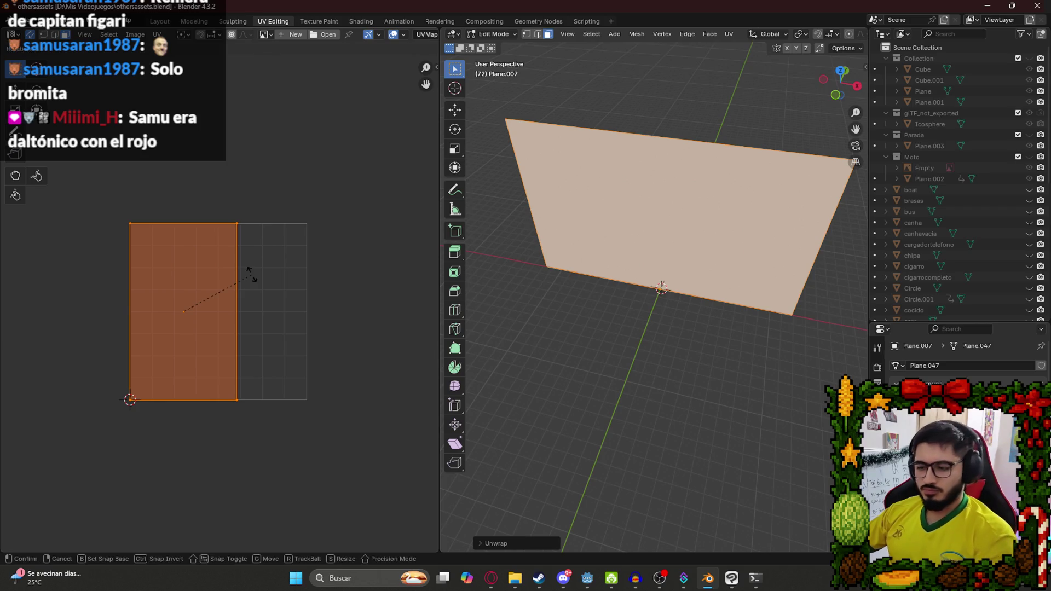
text(90)
key(Return)
Move the UV island to a new position on the grid.
scroll(182, 306, up, 2)
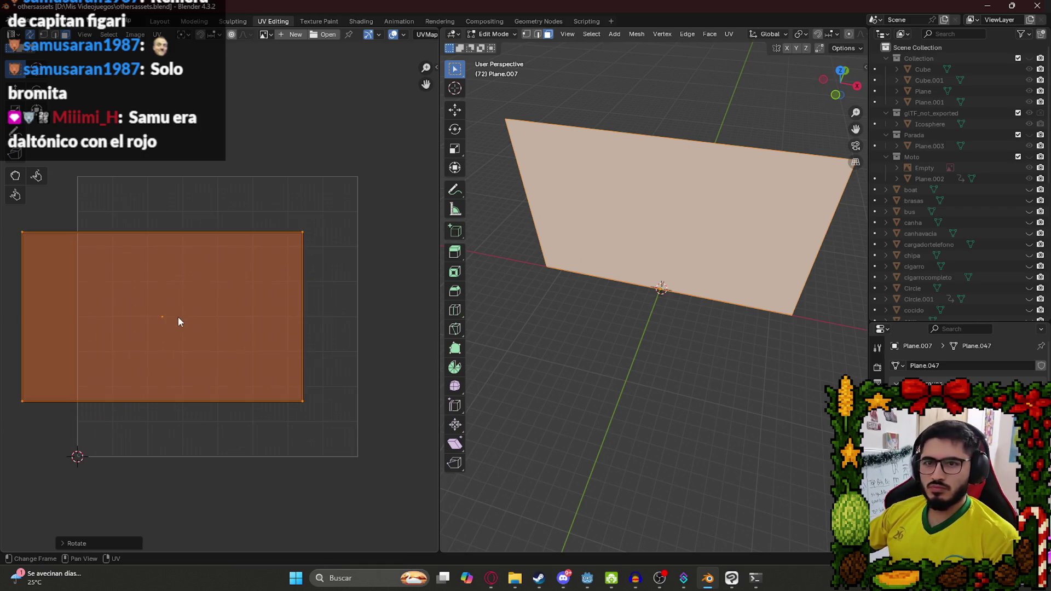
key(g)
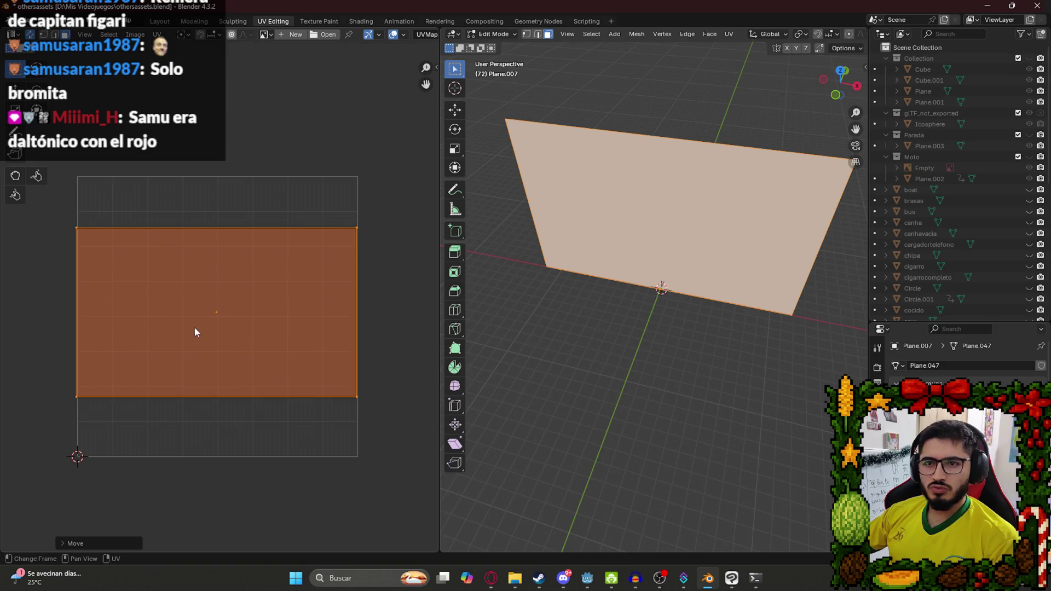
click(195, 327)
scroll(67, 301, up, 5)
scroll(164, 386, down, 2)
scroll(175, 391, up, 2)
scroll(189, 398, down, 1)
scroll(231, 373, down, 2)
Slide the UV island along one axis and scale it to fit the grid.
key(g)
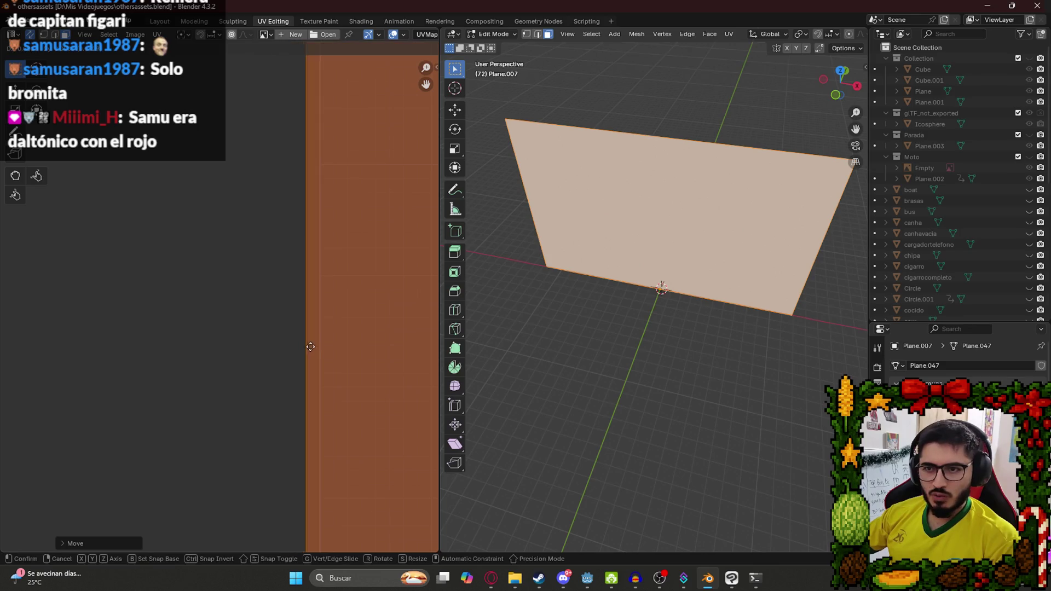
key(x)
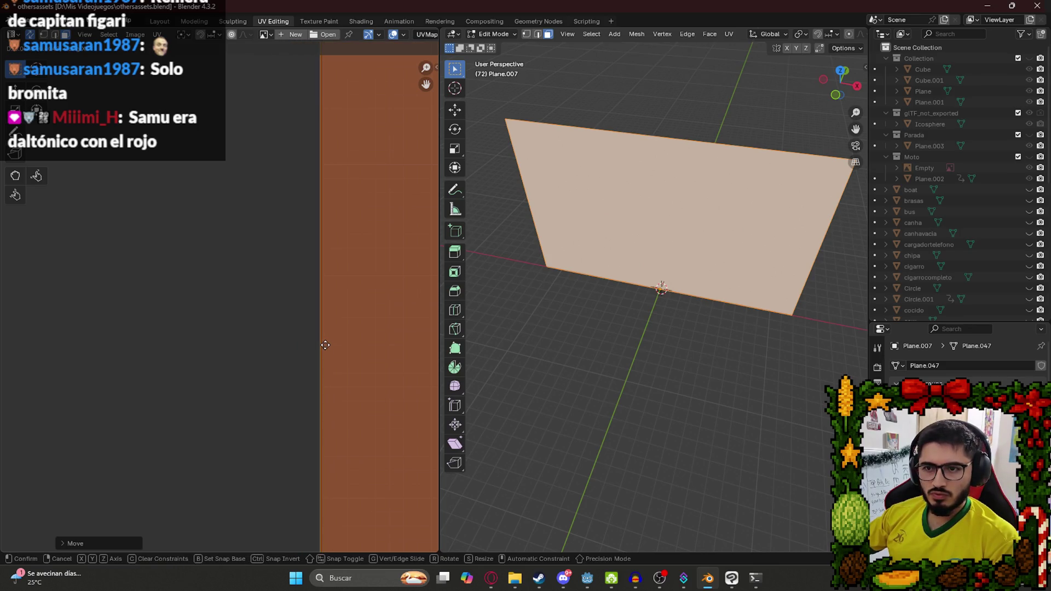
click(325, 345)
scroll(323, 350, down, 10)
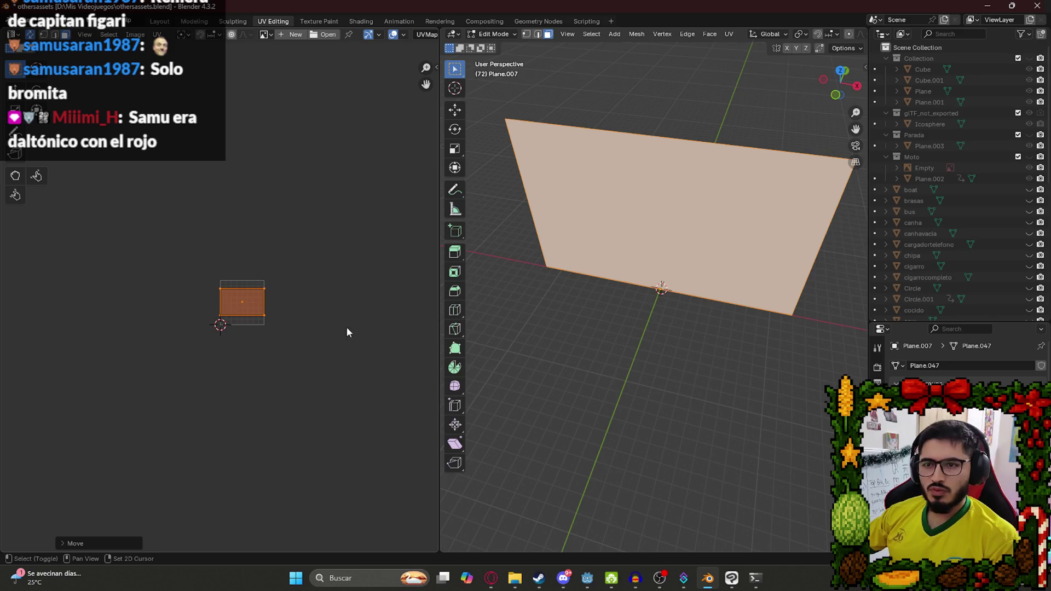
scroll(147, 345, up, 5)
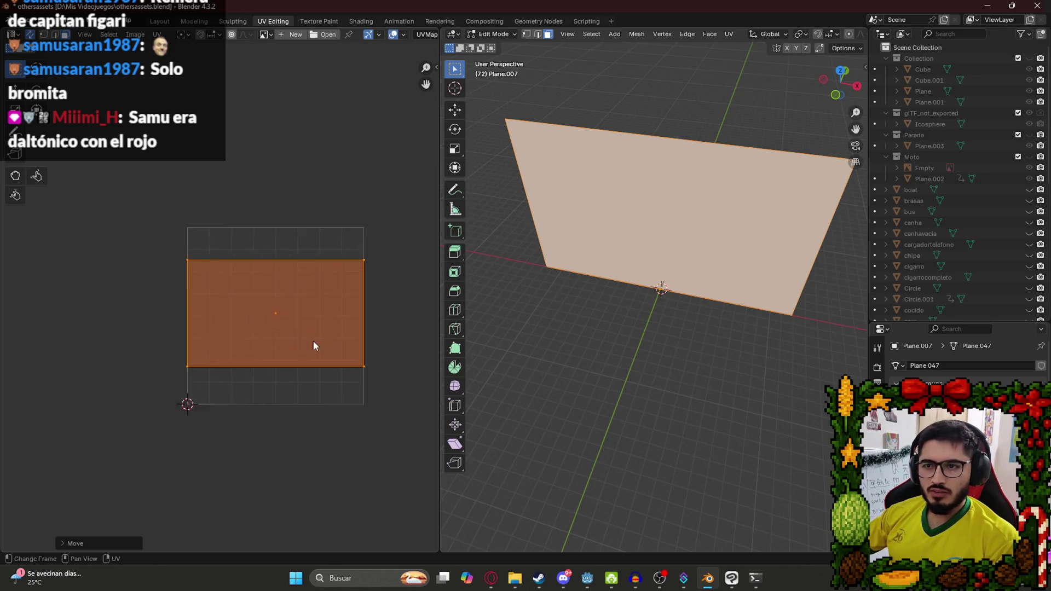
key(s)
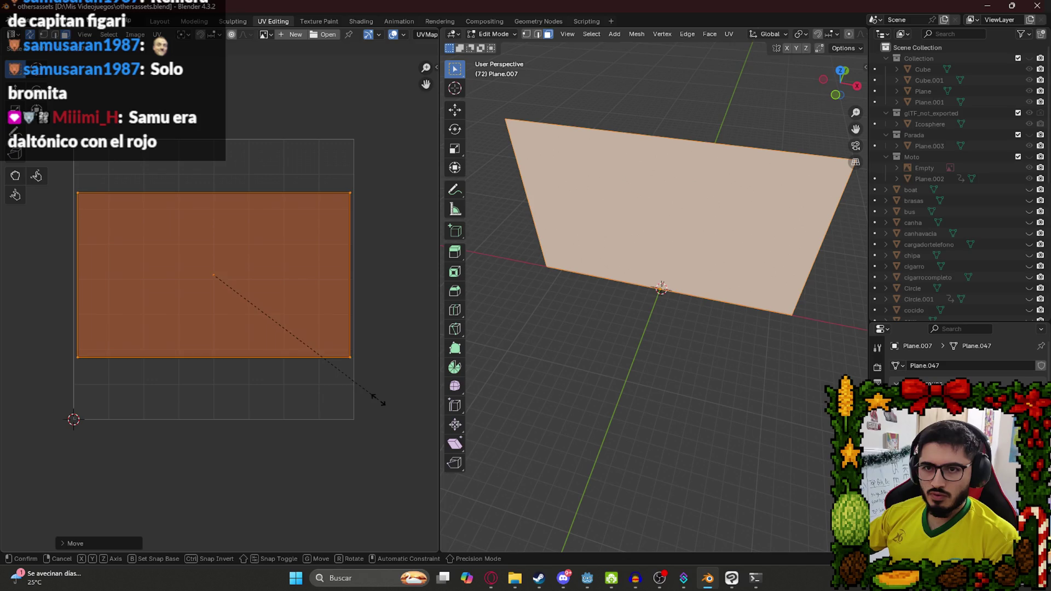
click(381, 402)
Save the blend file and export the UV layout as Tejido.png.
key(ctrl+s)
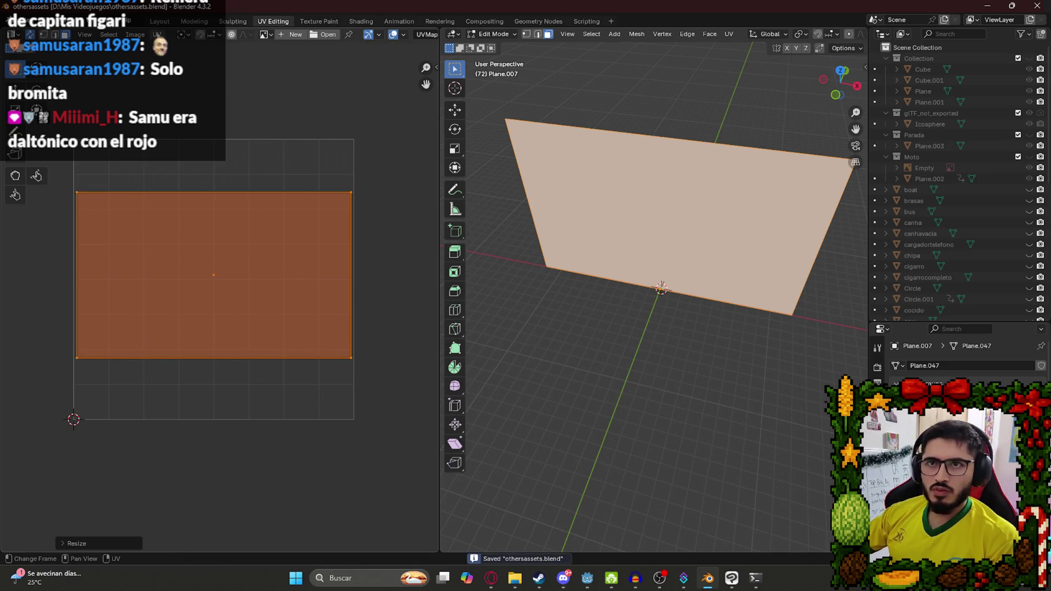
click(157, 34)
click(237, 359)
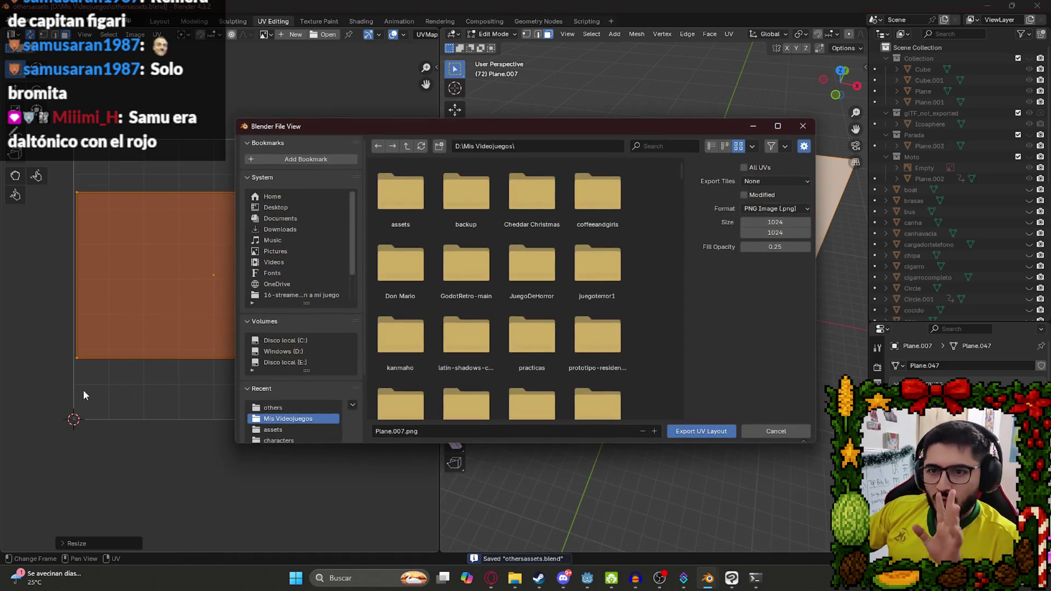
click(455, 432)
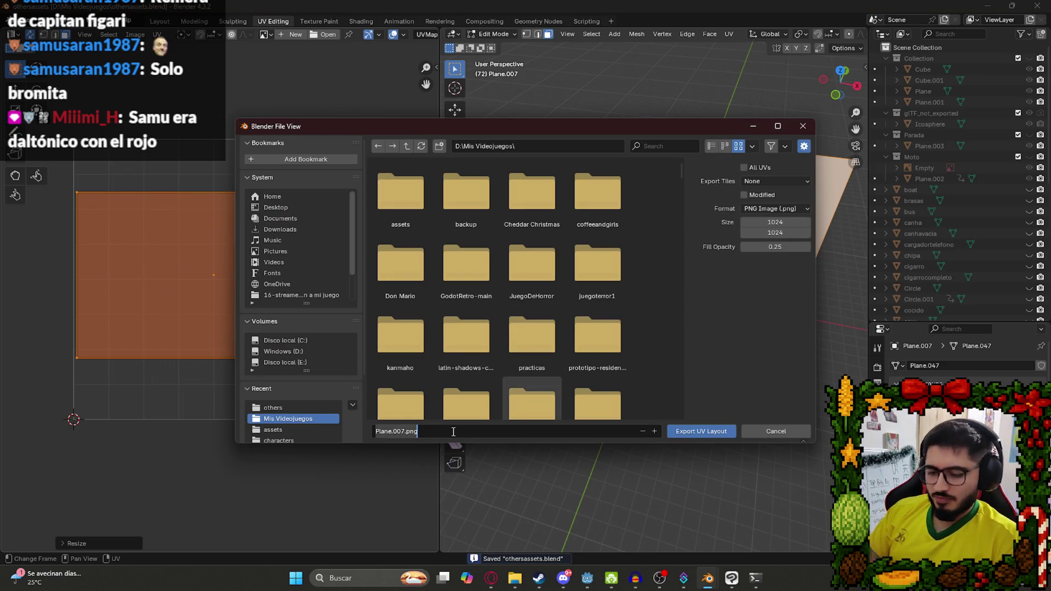
text(Tejido)
key(Return)
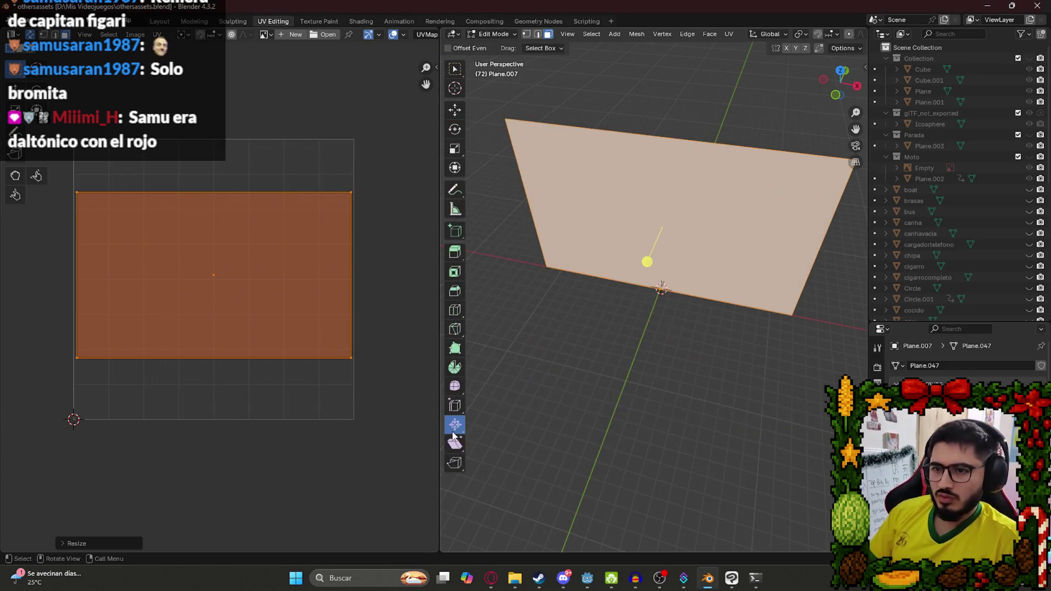
mouse_move(713, 587)
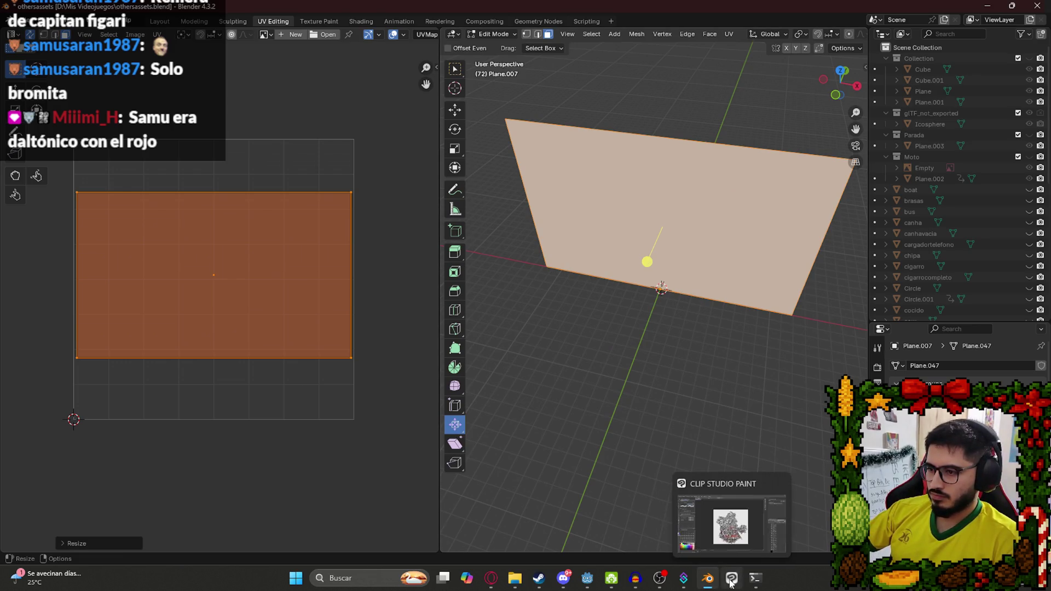
click(732, 578)
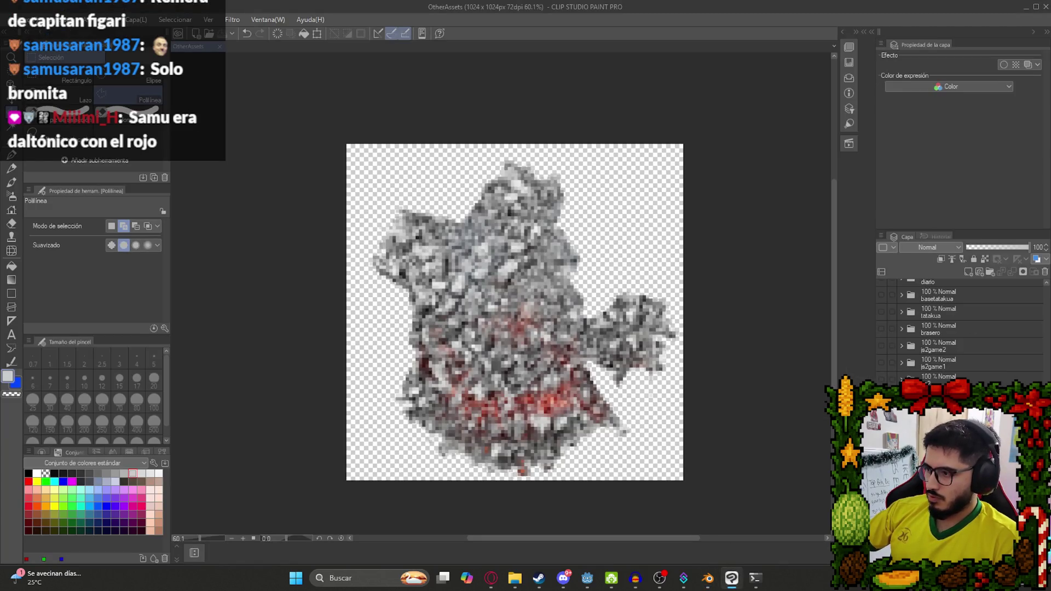
Paste the texture, collapse and hide the leña folder, and add a new layer folder named tejido.
key(ctrl+v)
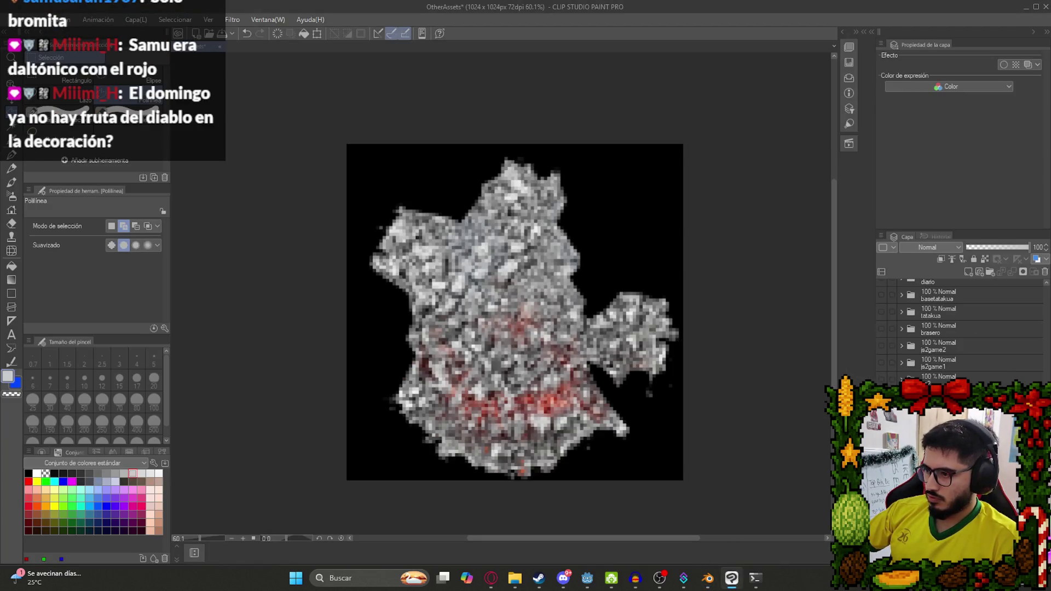
scroll(920, 353, up, 5)
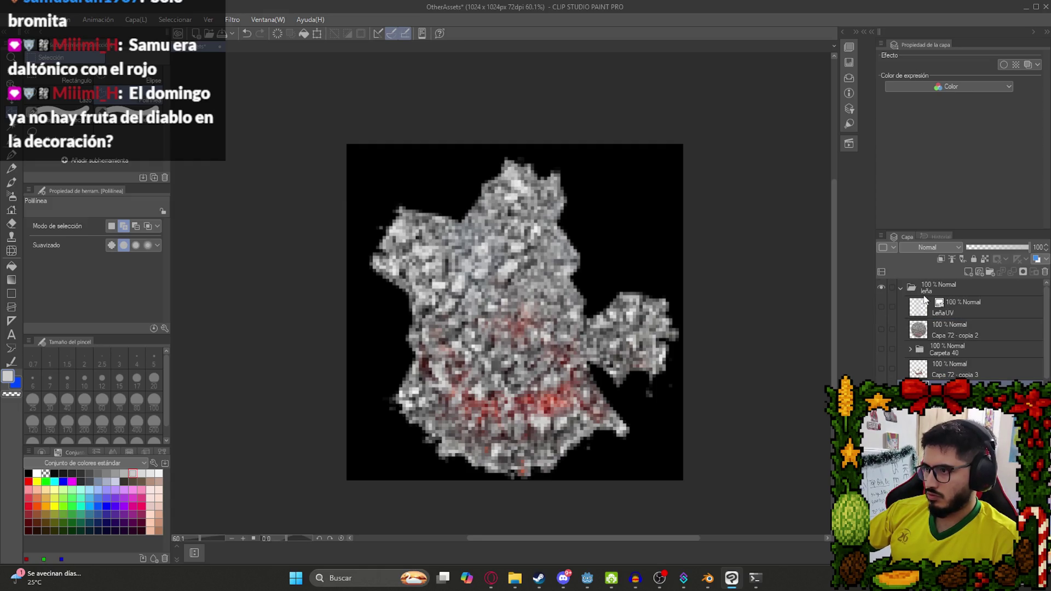
click(924, 291)
click(901, 287)
click(881, 288)
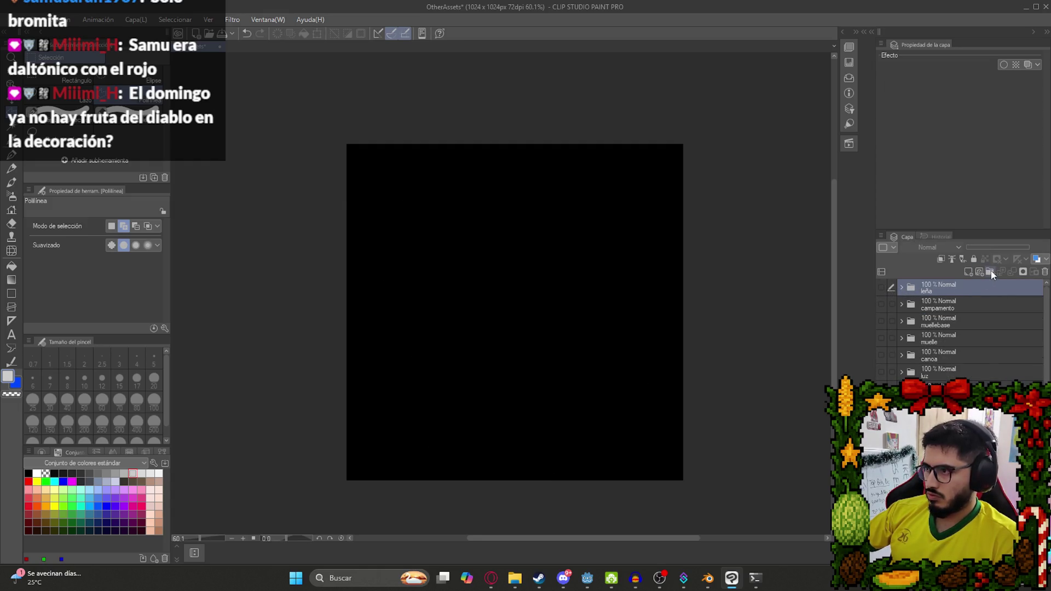
click(990, 272)
double_click(943, 288)
text(tejido)
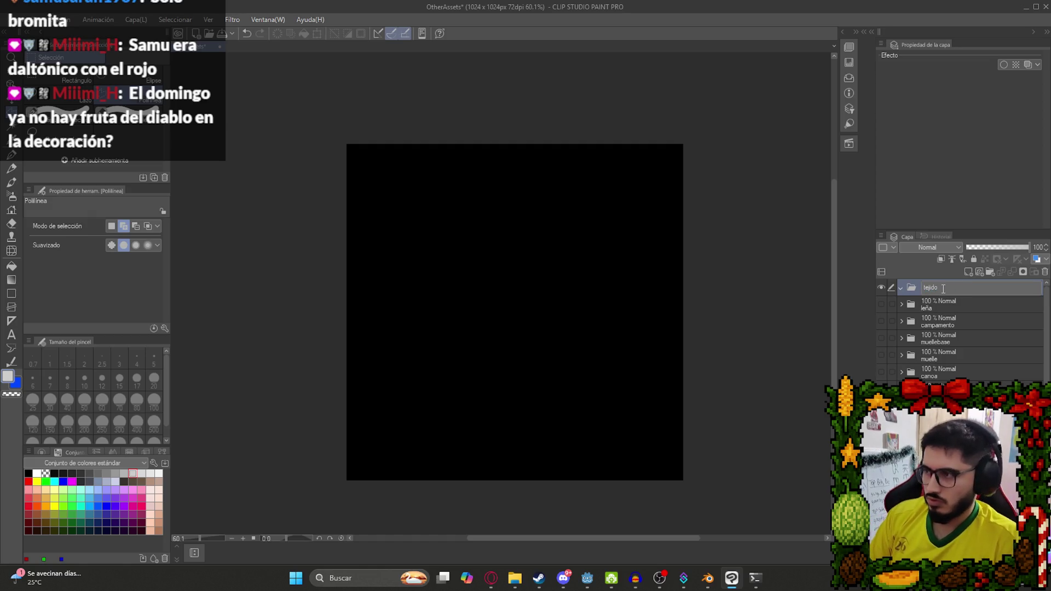
key(Return)
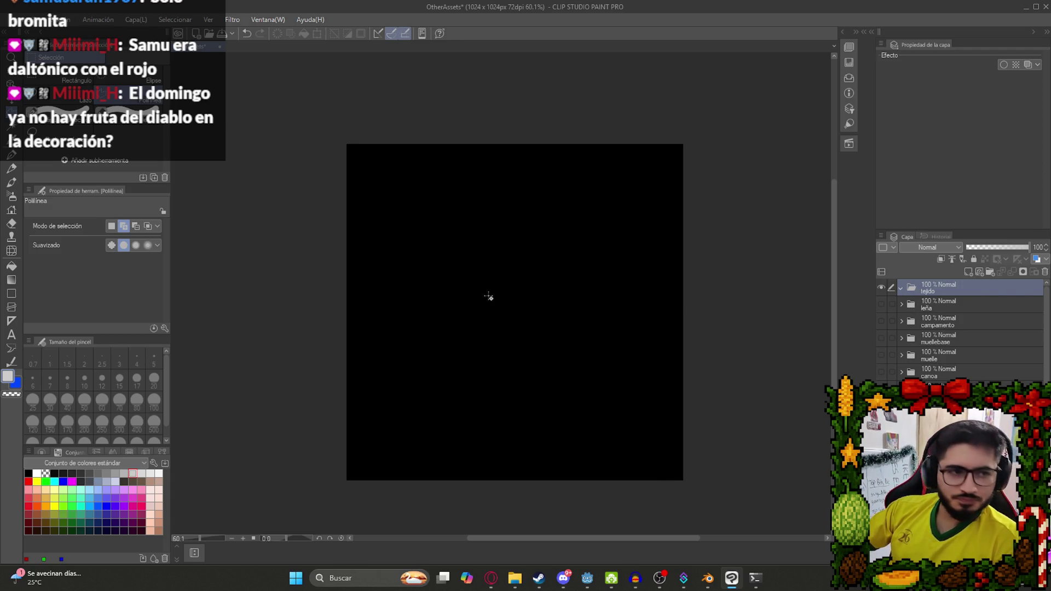
Save OtherAssets with the tejido folder selected, then bring up File Explorer.
key(ctrl+s)
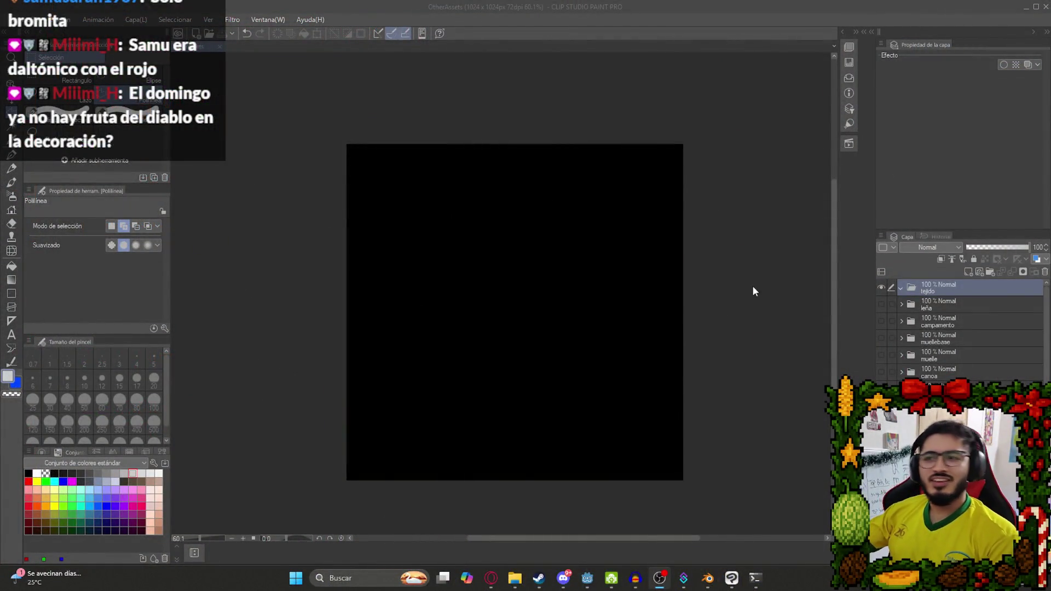
click(937, 324)
click(922, 294)
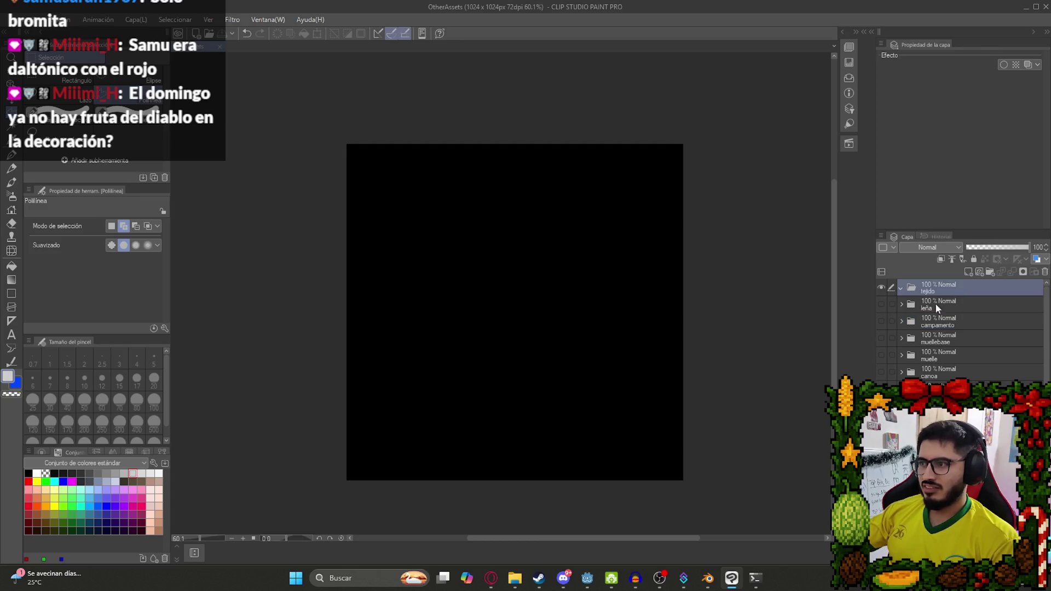
click(514, 578)
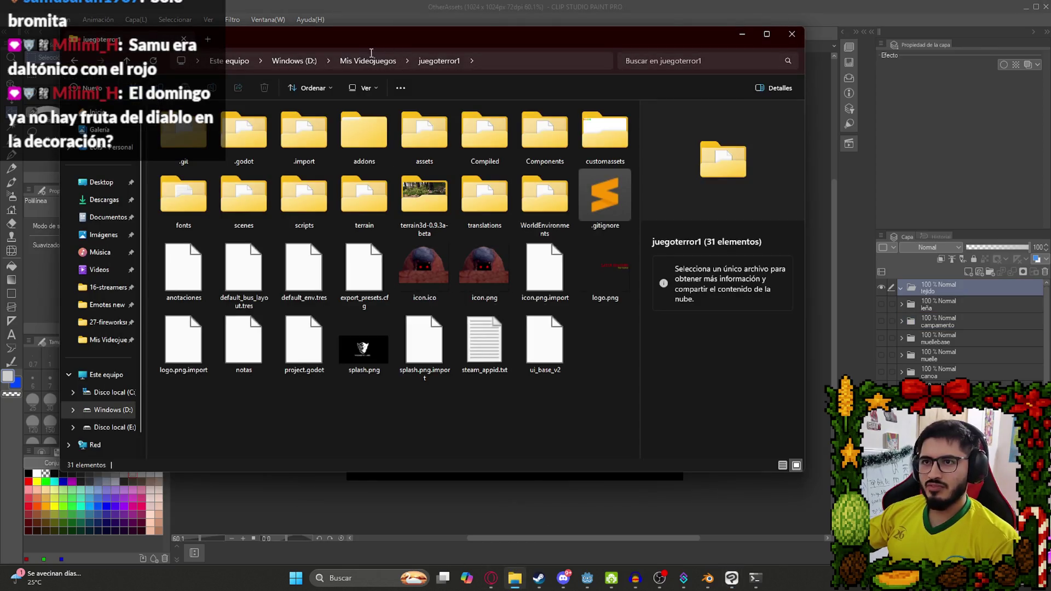
Find TejidoUV in Mis Videojuegos and drag it into the tejido folder as a layer.
click(371, 61)
click(420, 276)
scroll(485, 314, down, 5)
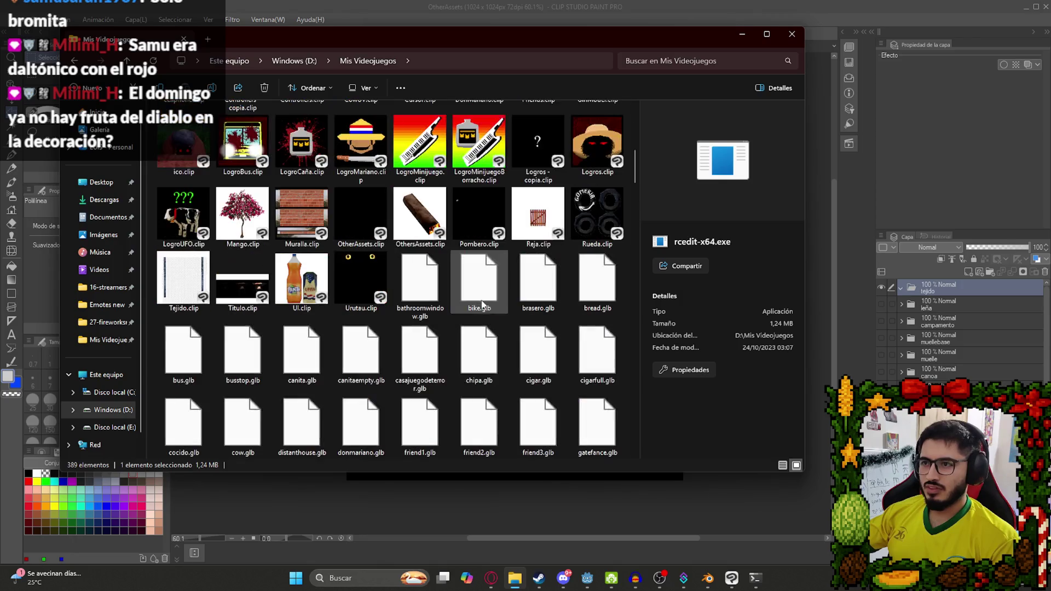
text(tejidouv)
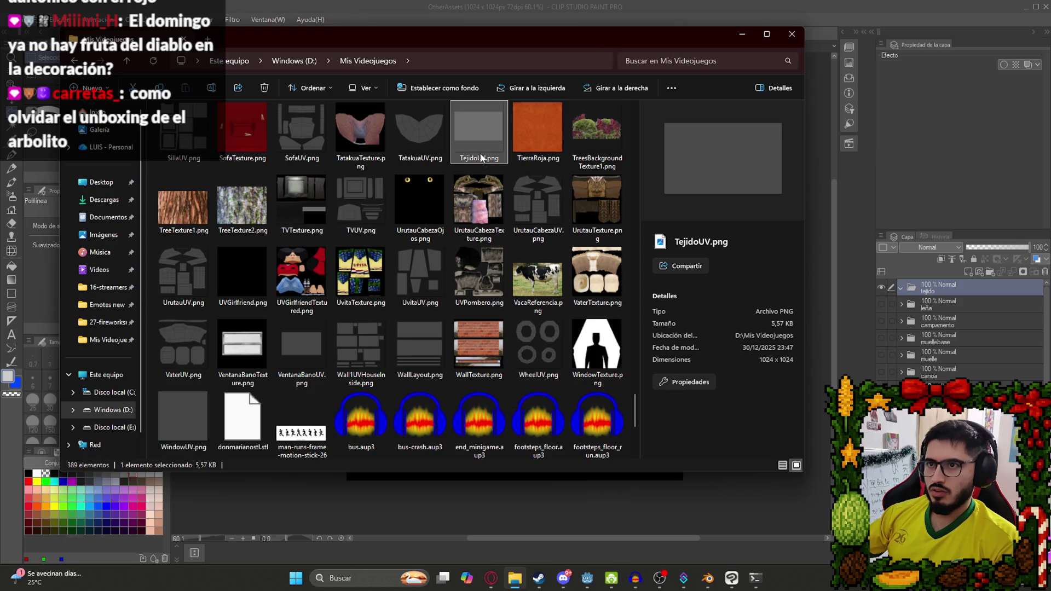
drag(938, 284, 939, 286)
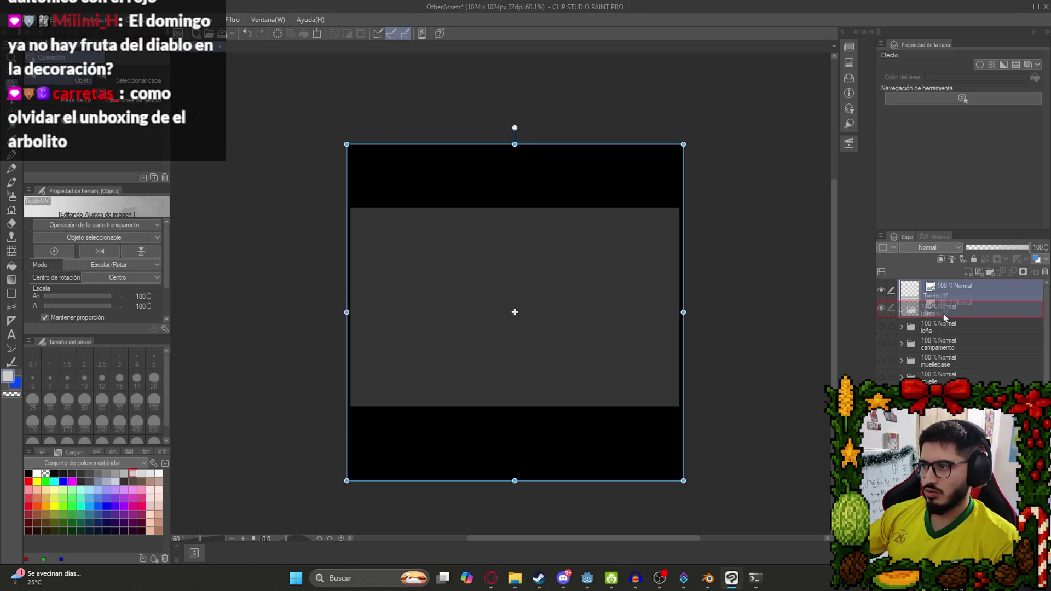
Create the Carpeta 41 folder and move it and TejidoUV inside tejido.
click(987, 273)
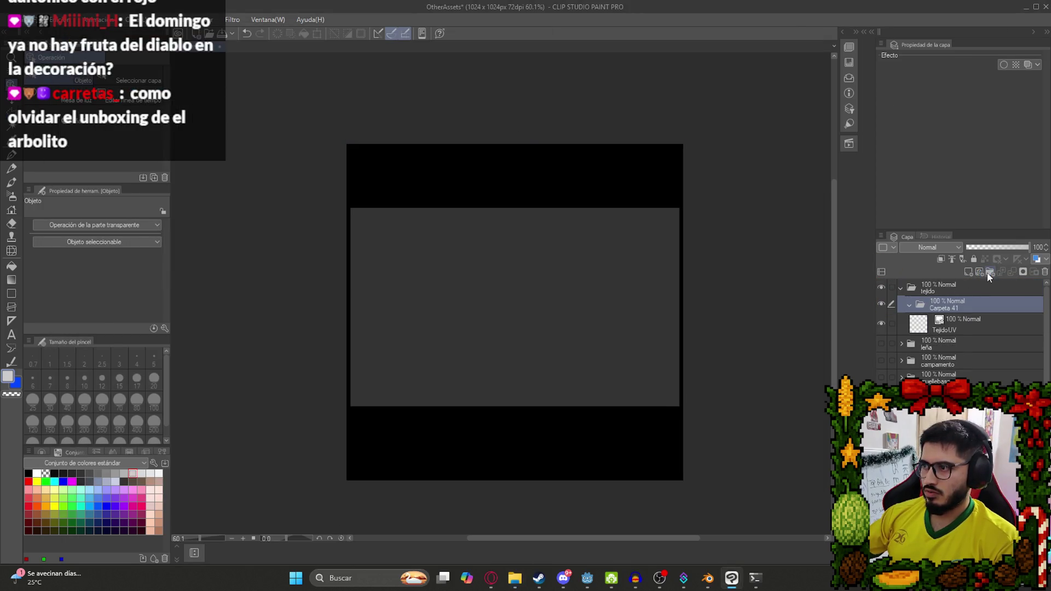
drag(956, 305, 940, 293)
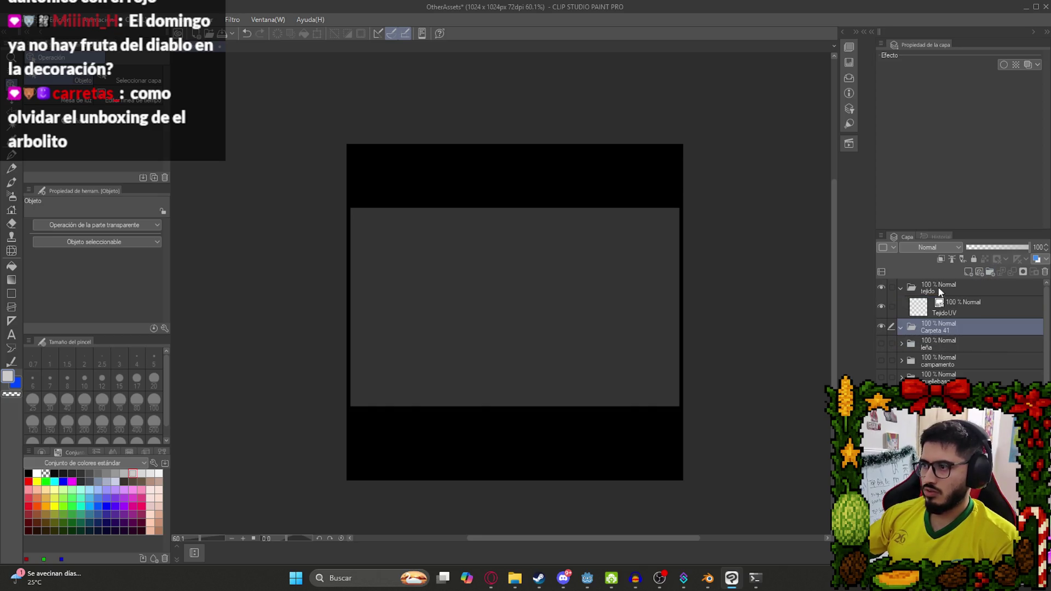
drag(970, 326, 968, 312)
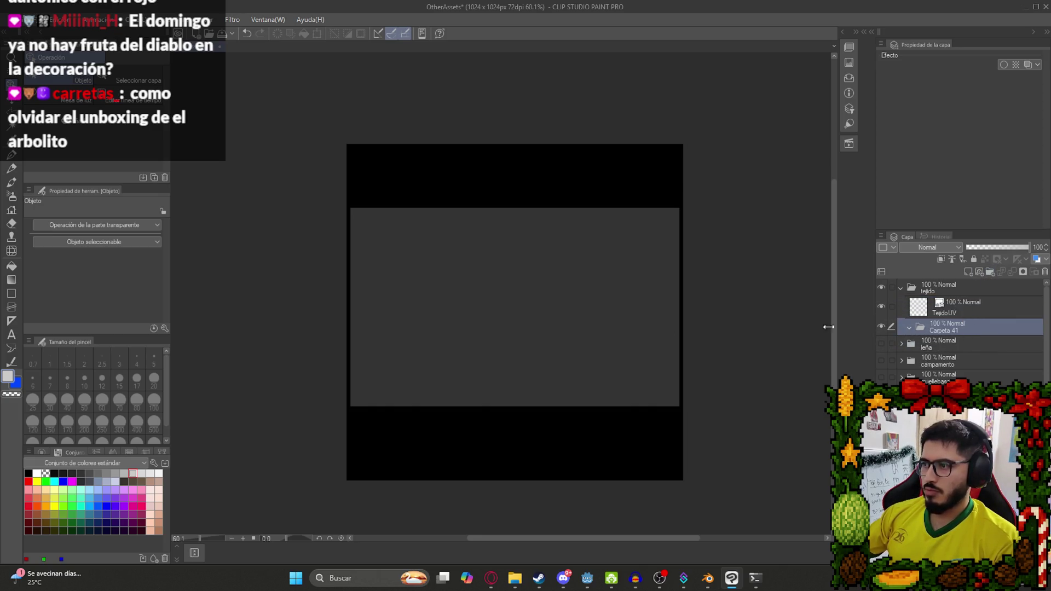
scroll(375, 289, up, 2)
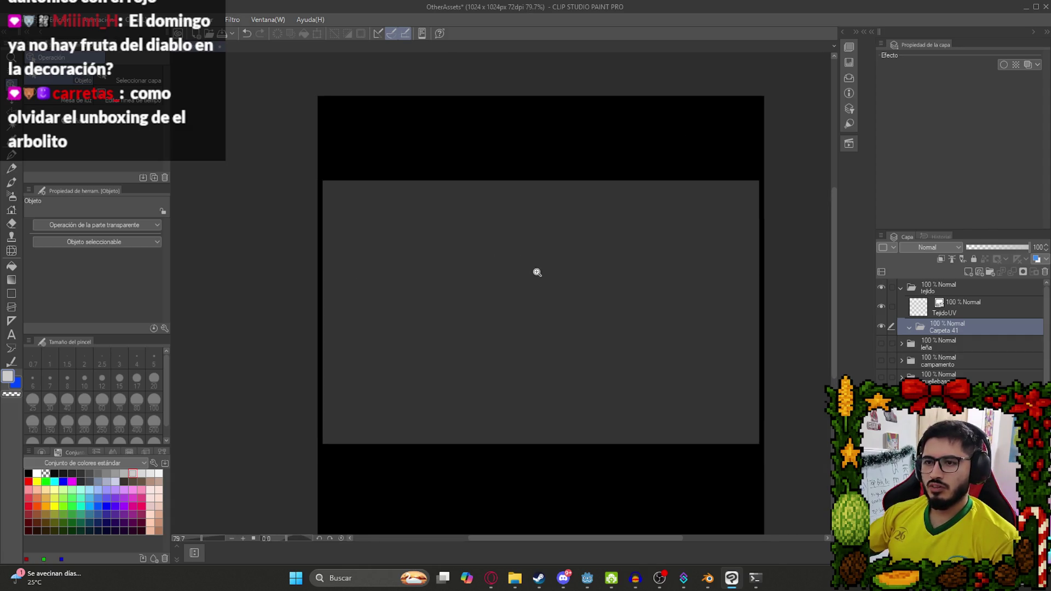
click(515, 578)
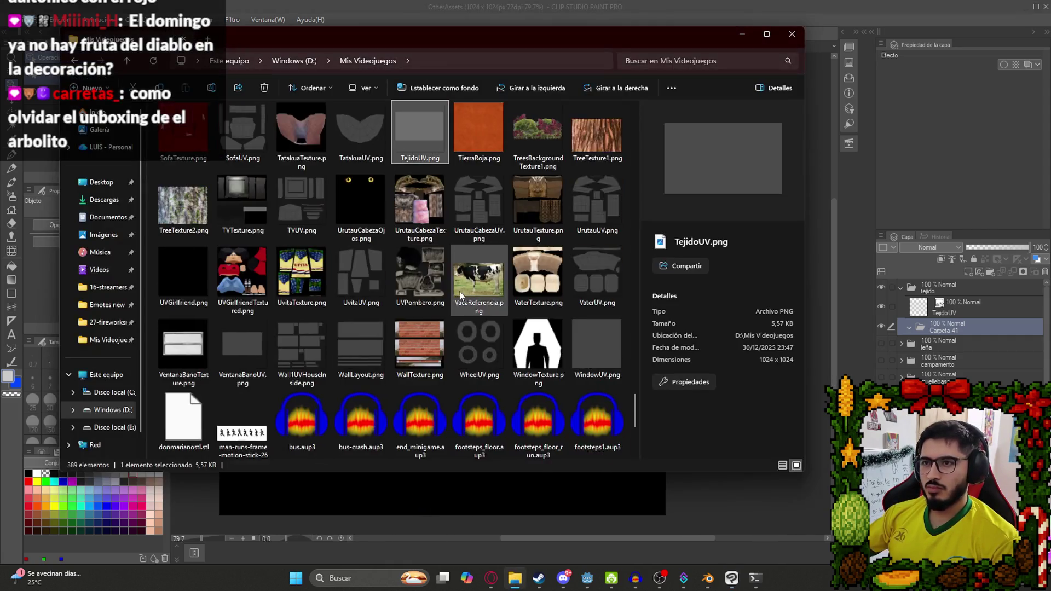
Search the Mis Videojuegos folder for the house texture files.
click(460, 294)
text(house)
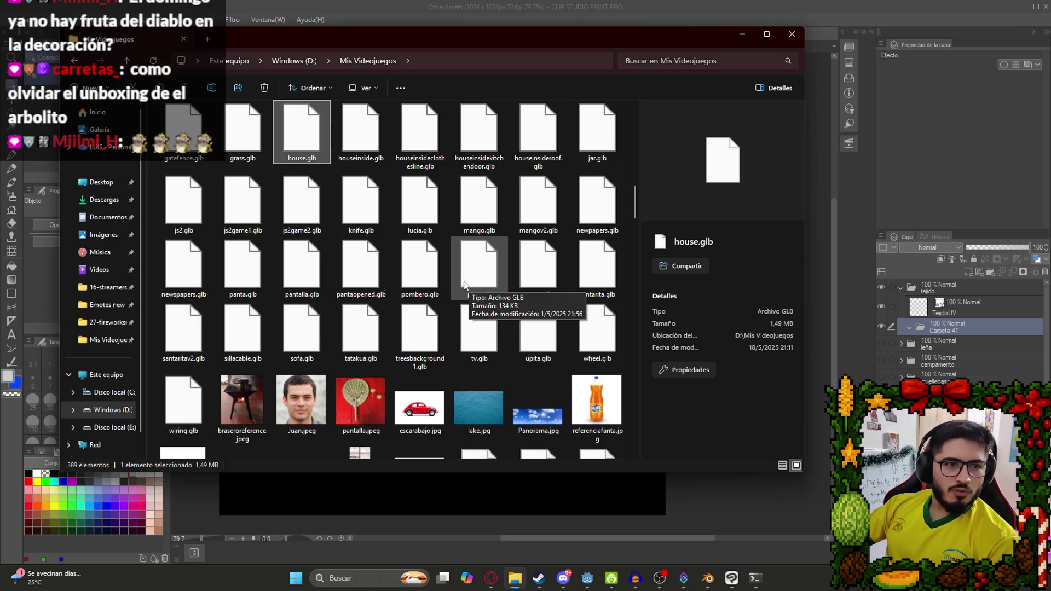
click(442, 280)
scroll(444, 282, down, 3)
scroll(449, 281, down, 6)
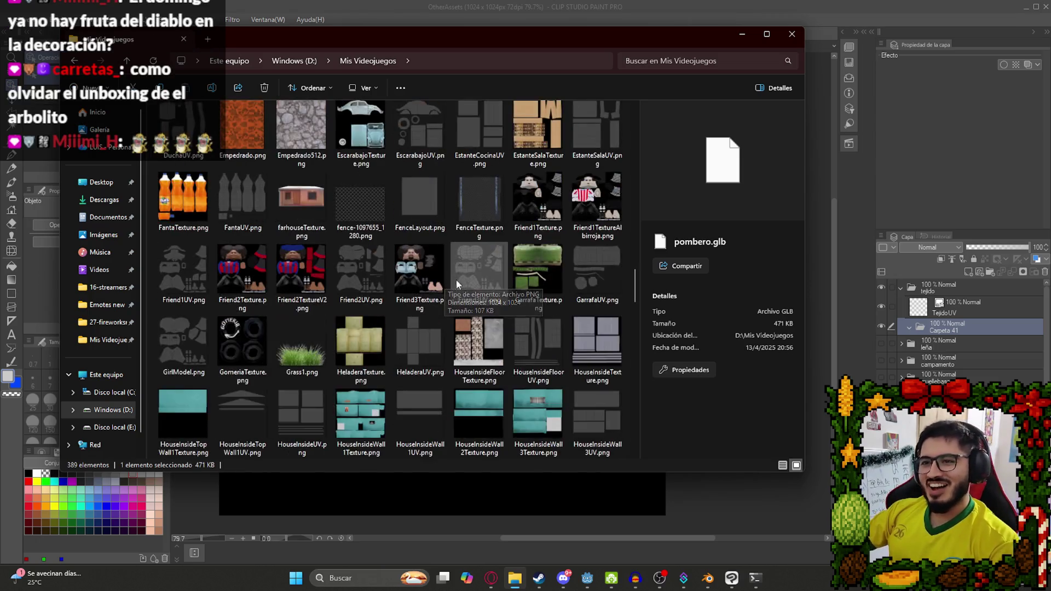
scroll(481, 287, up, 2)
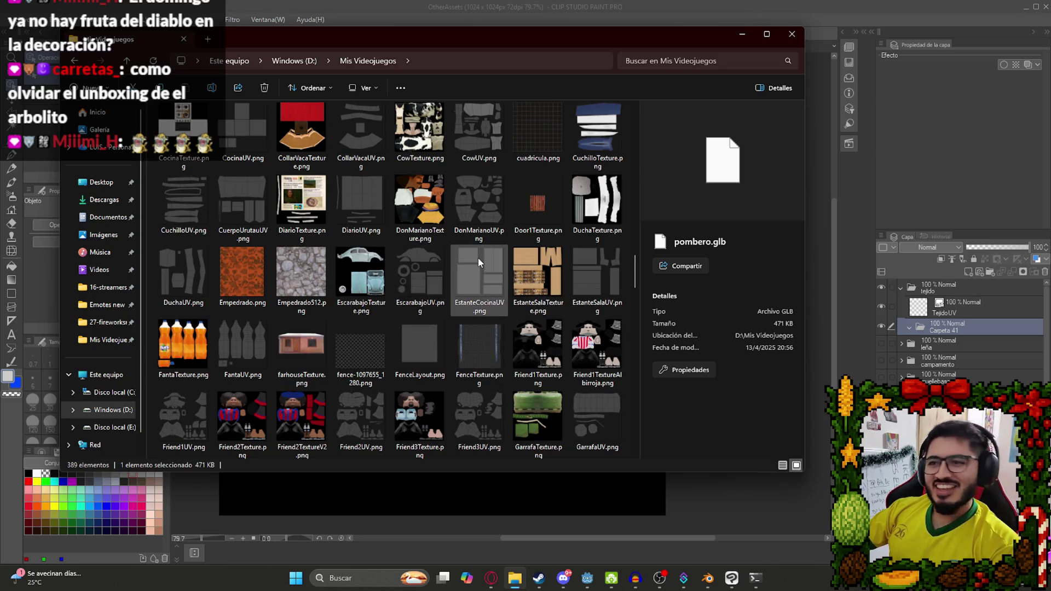
scroll(488, 325, up, 4)
scroll(519, 334, down, 3)
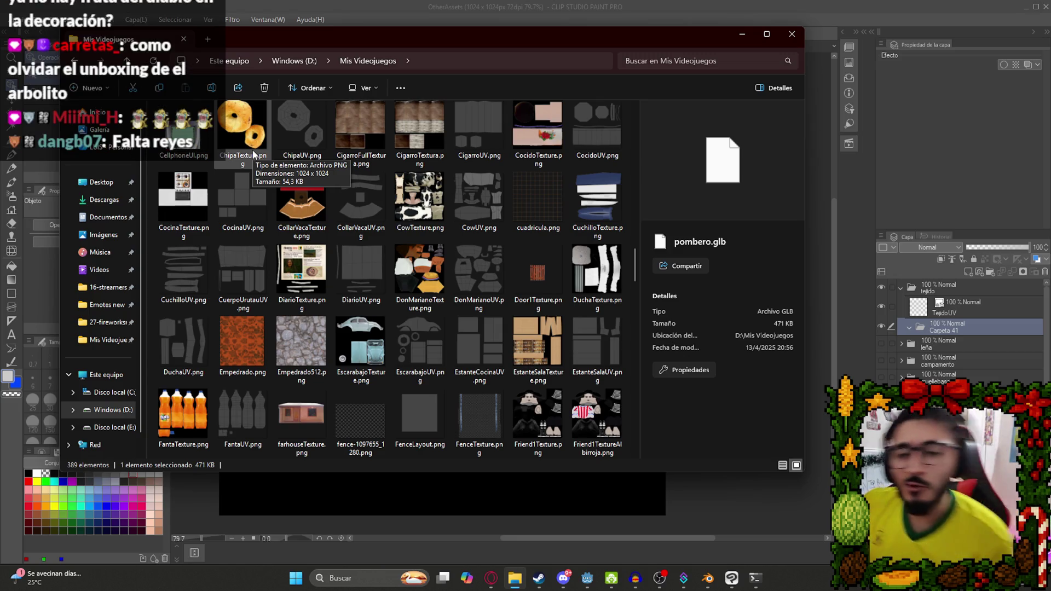
scroll(494, 321, down, 10)
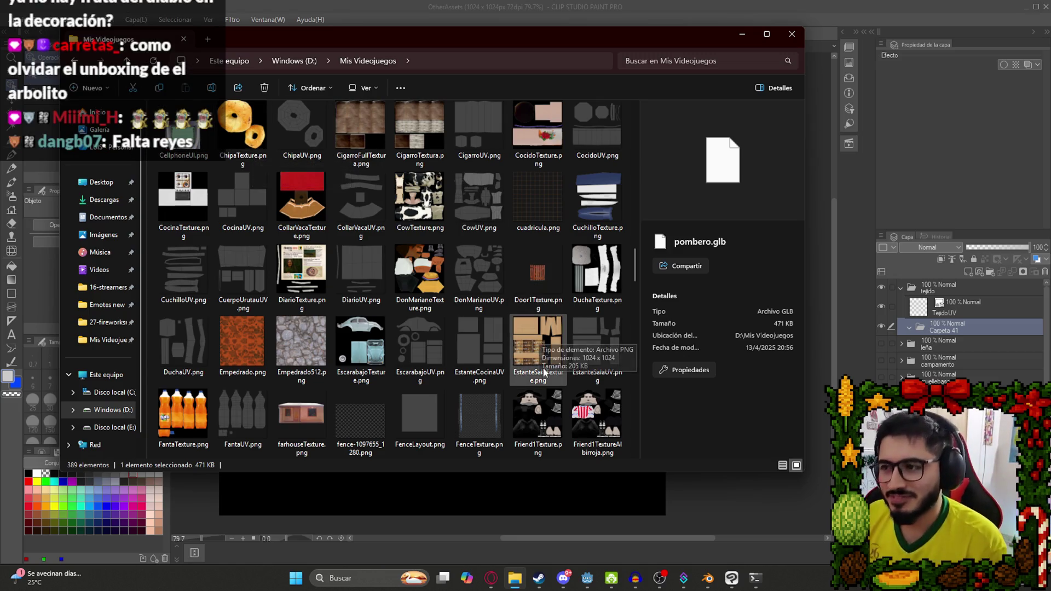
scroll(488, 314, down, 3)
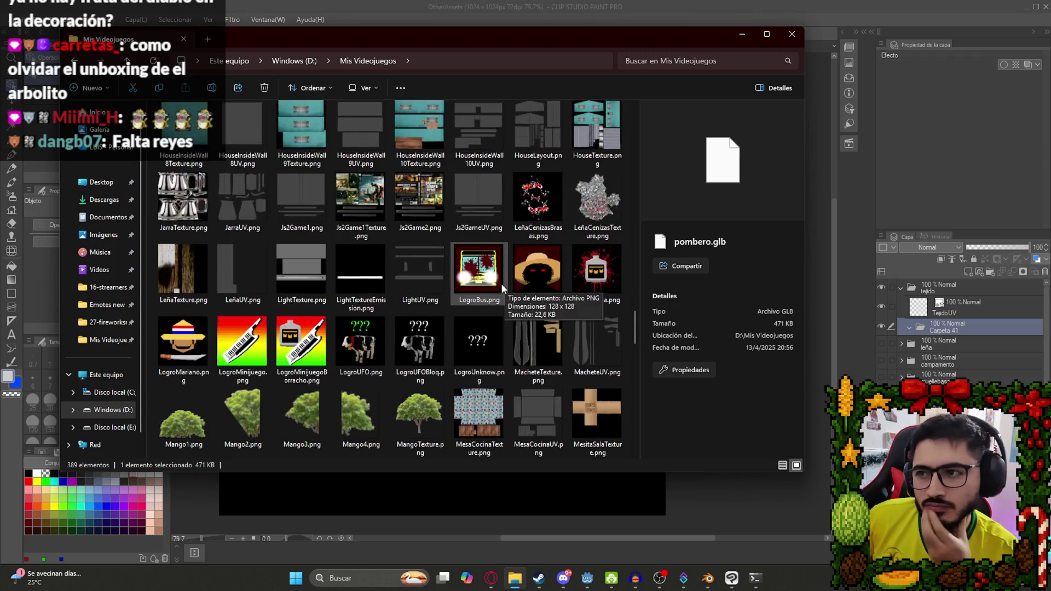
scroll(495, 281, up, 12)
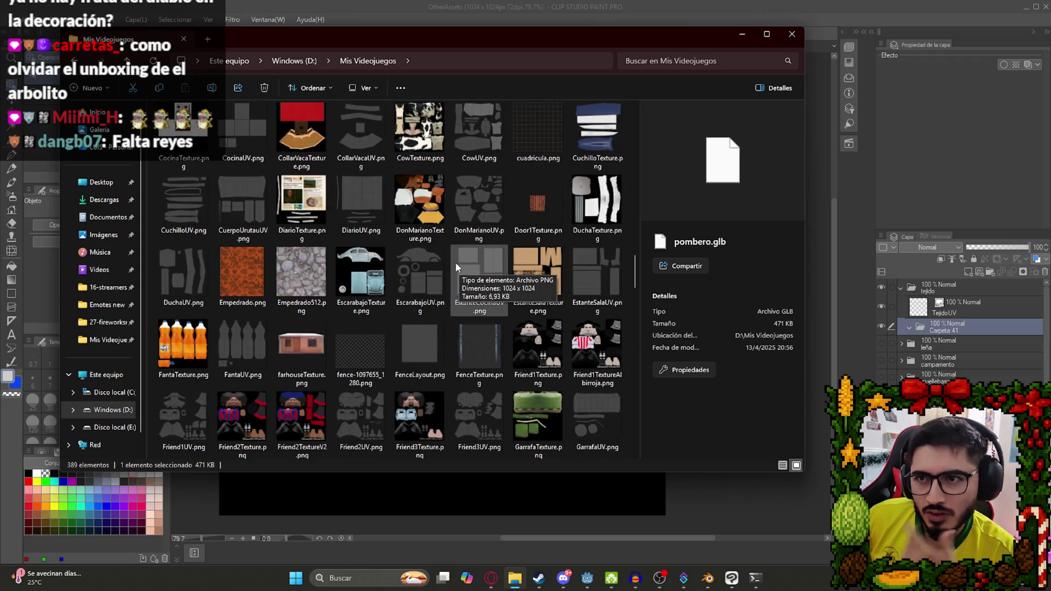
Preview DonMarianoTexture.png, then open Casa.clip in Clip Studio Paint.
click(420, 205)
scroll(469, 271, up, 15)
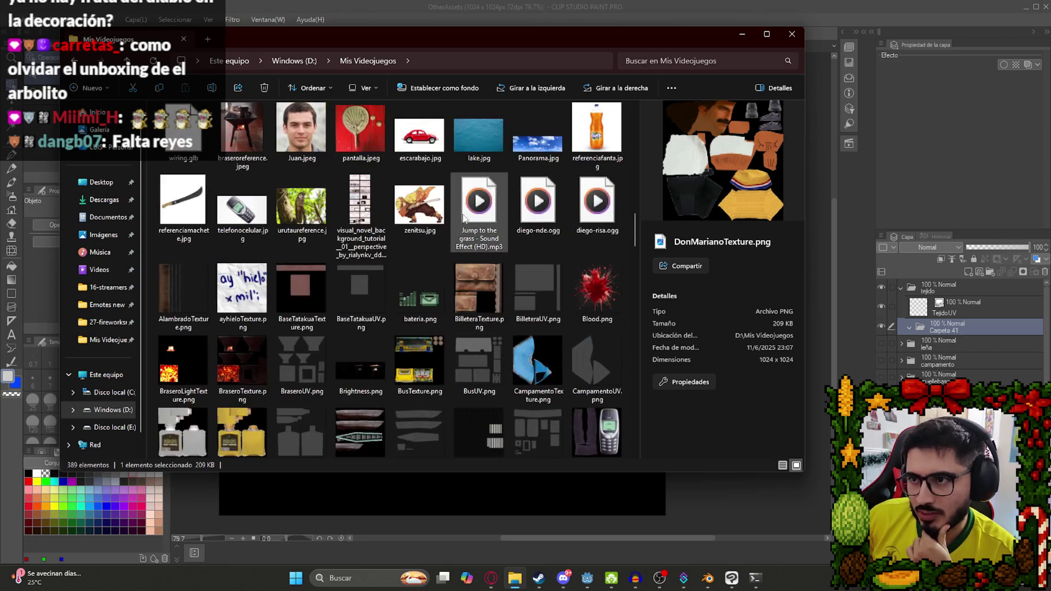
scroll(470, 283, down, 5)
scroll(470, 284, up, 4)
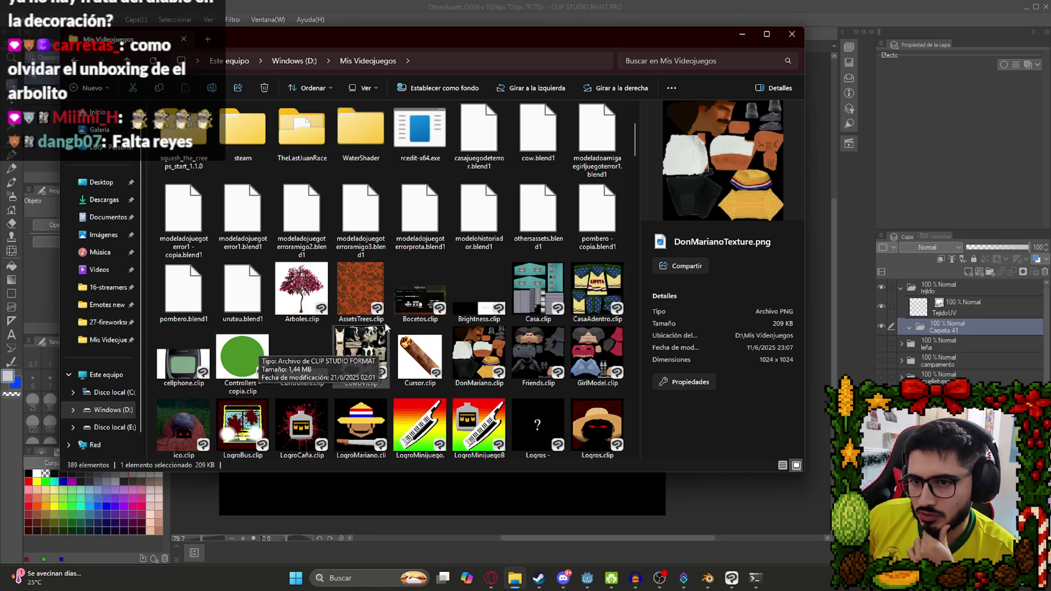
double_click(535, 290)
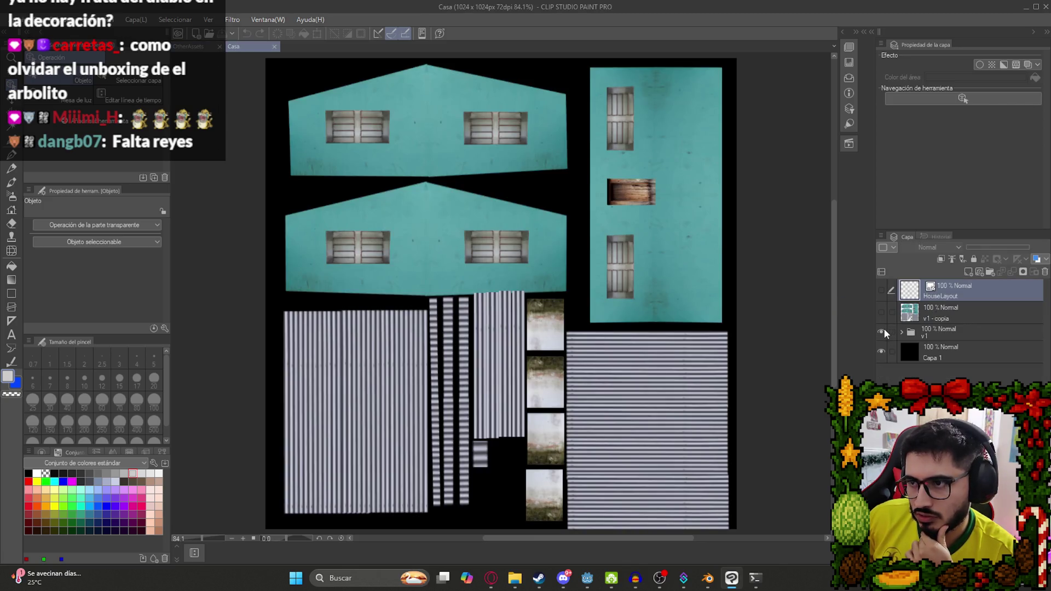
Preview the CasaAdentro.clip file in the Mis Videojuegos folder.
click(524, 569)
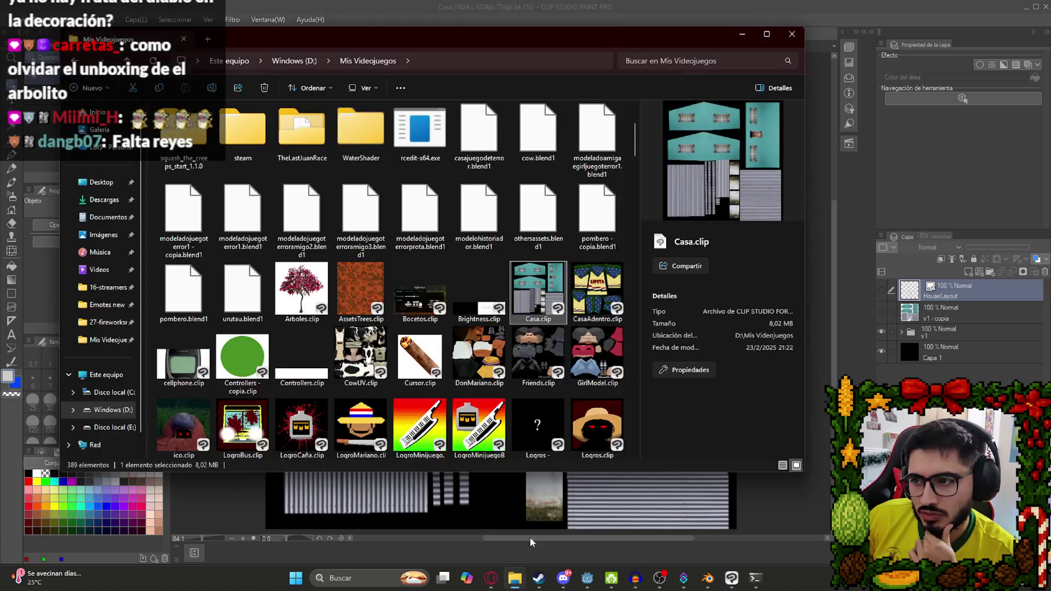
click(596, 296)
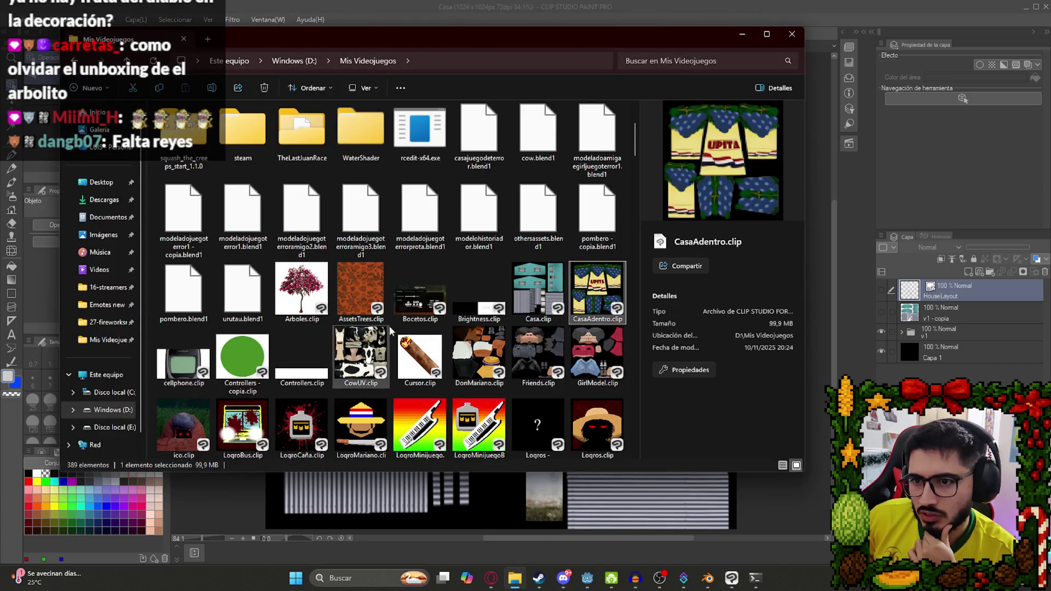
scroll(465, 350, down, 3)
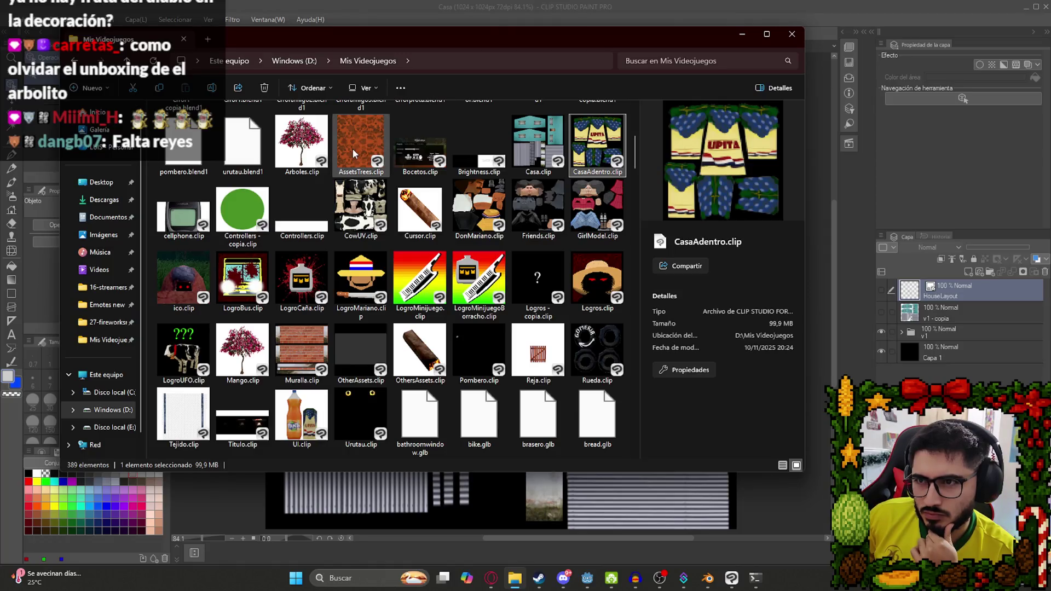
Return to the OtherAssets document in Clip Studio and review its layers, then bring Explorer forward.
click(406, 22)
click(182, 48)
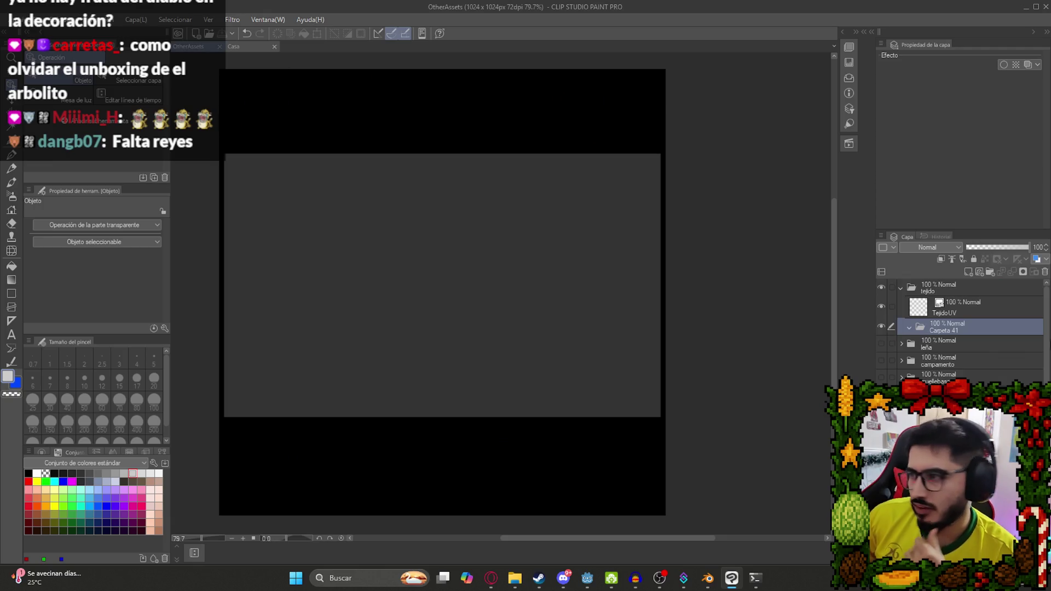
scroll(958, 329, down, 3)
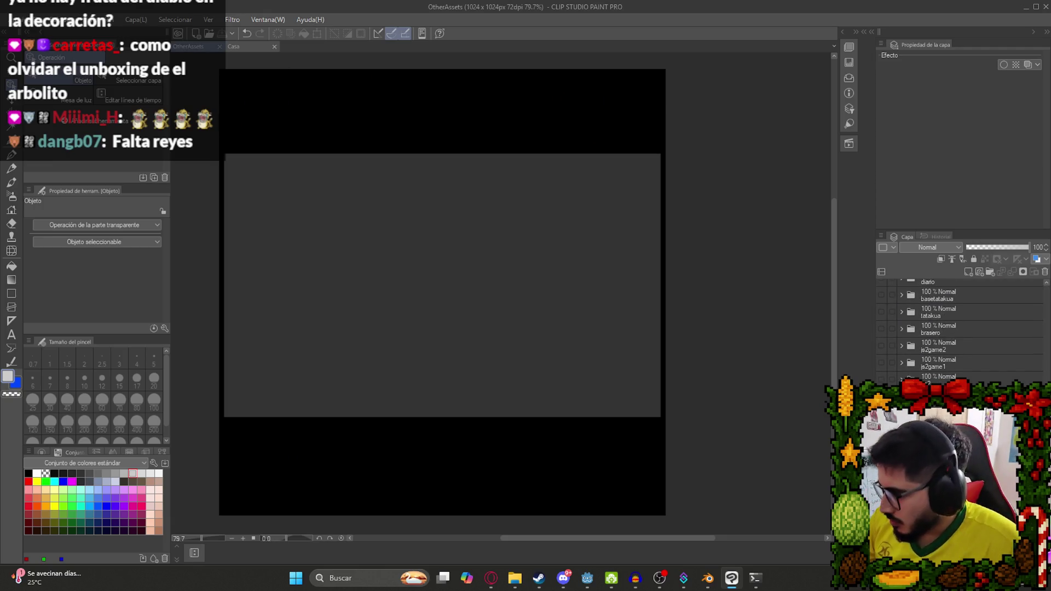
scroll(957, 329, down, 10)
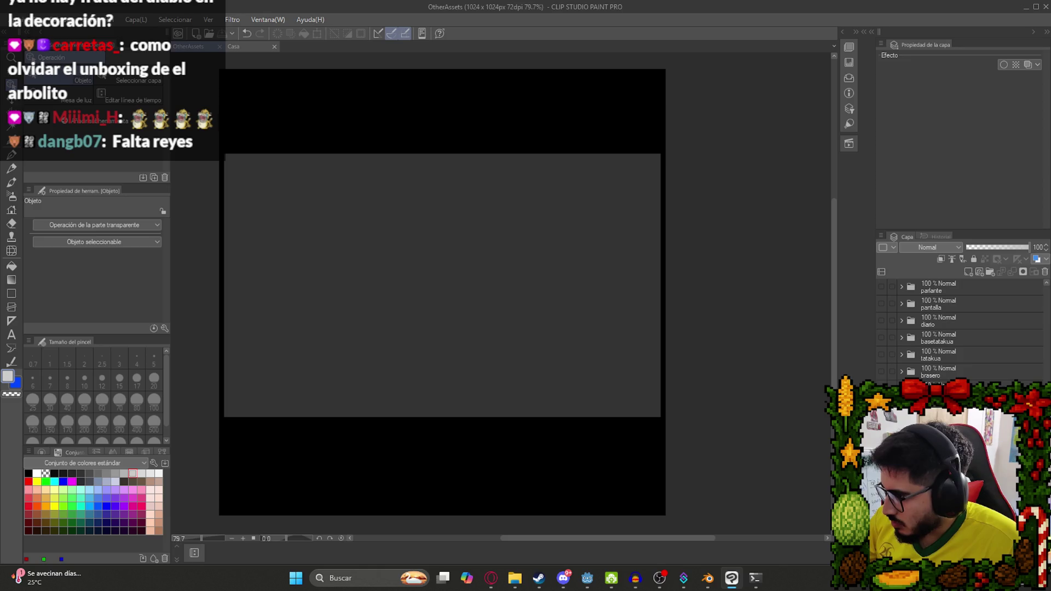
scroll(958, 328, down, 10)
scroll(957, 328, up, 5)
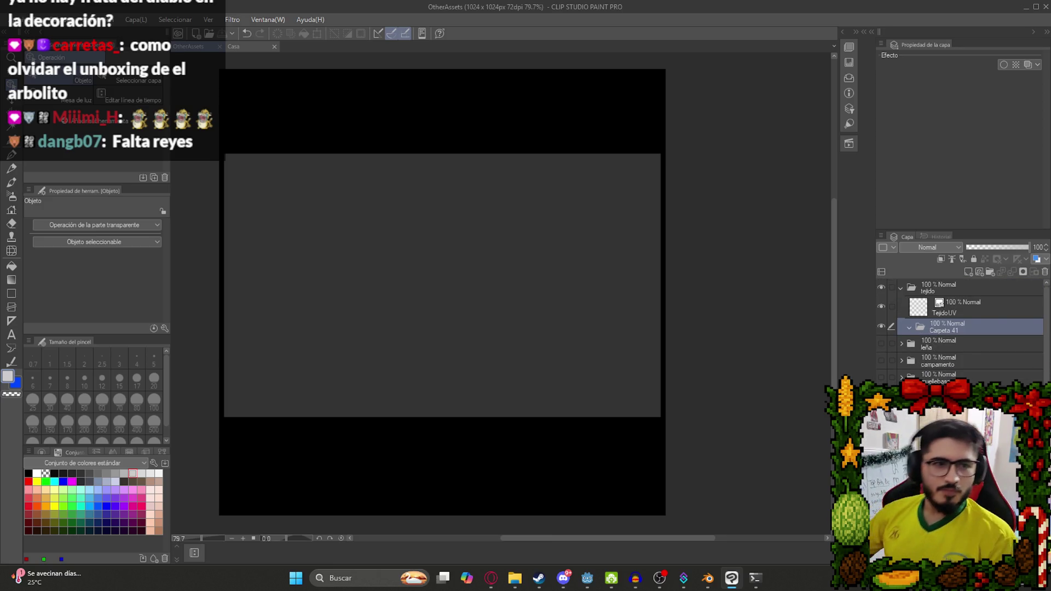
click(515, 578)
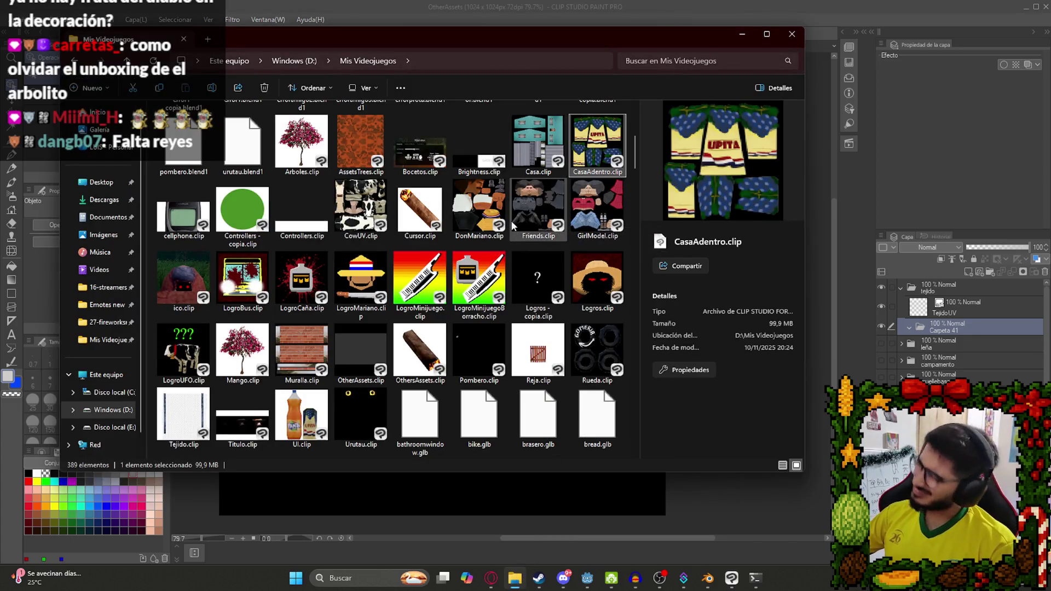
Open Casa.clip from Mis Videojuegos in Clip Studio Paint.
scroll(495, 204, up, 5)
scroll(497, 194, down, 3)
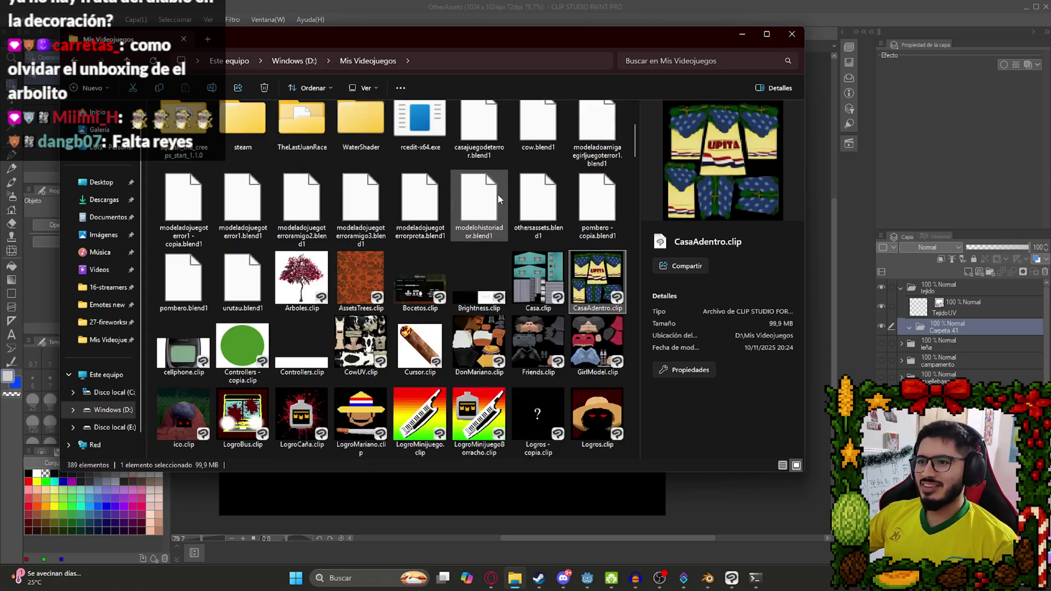
click(529, 267)
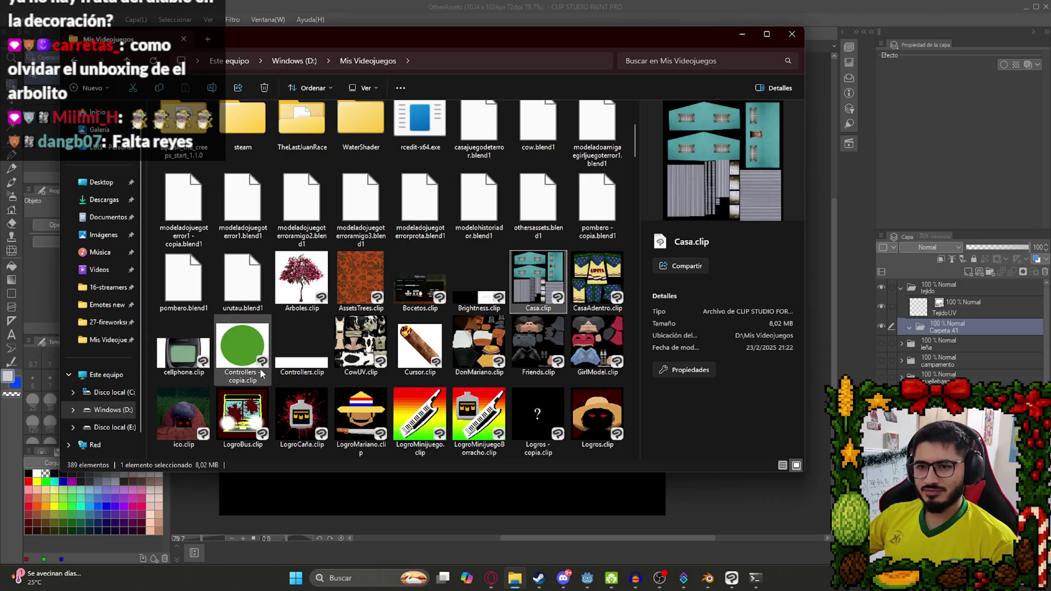
key(Return)
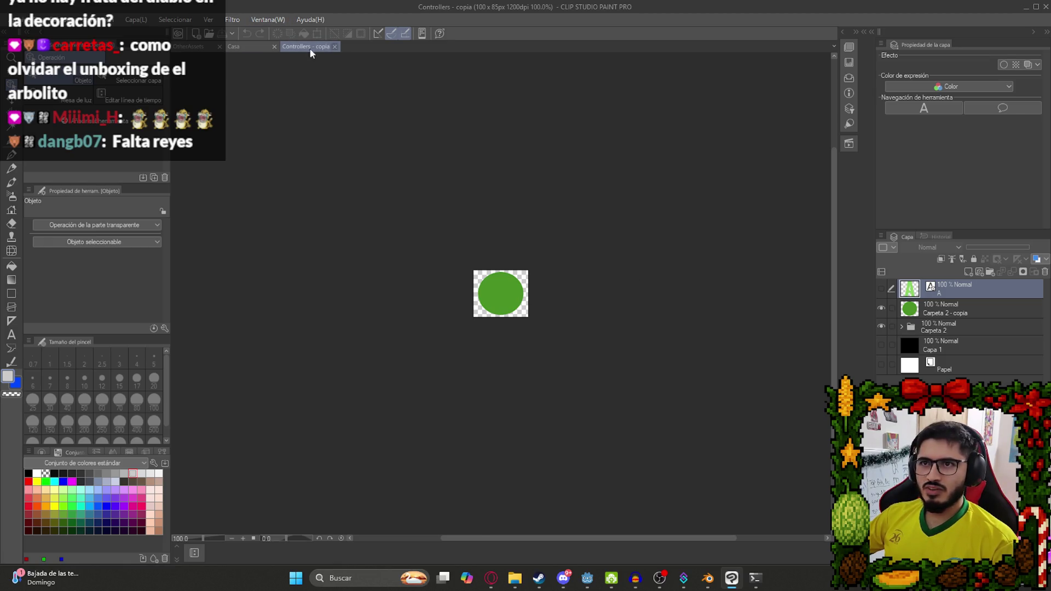
Close the Controllers - copia and Casa documents, answering the save-changes prompt.
click(335, 47)
click(902, 332)
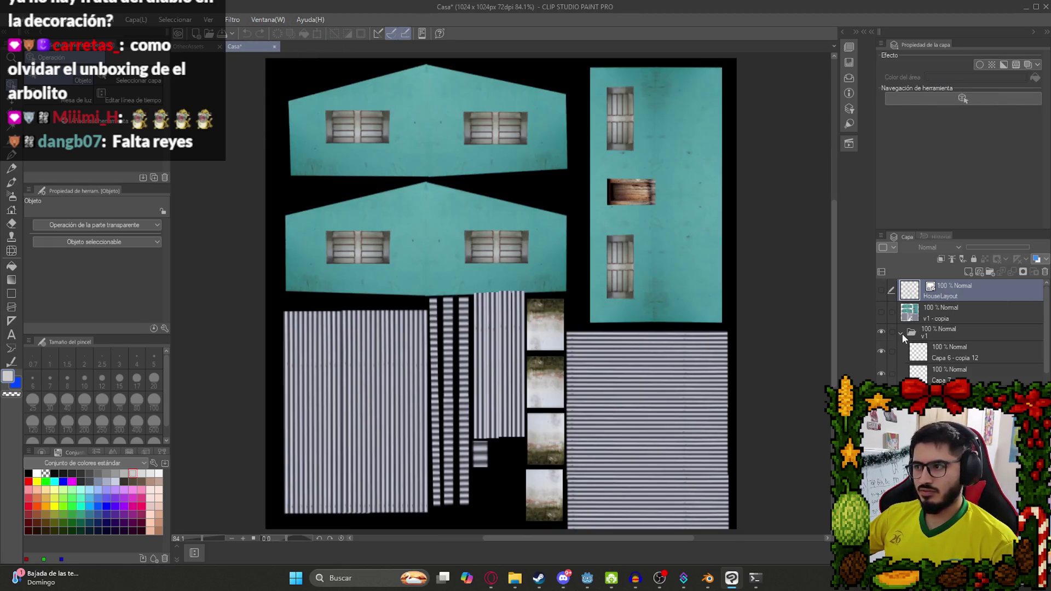
click(901, 333)
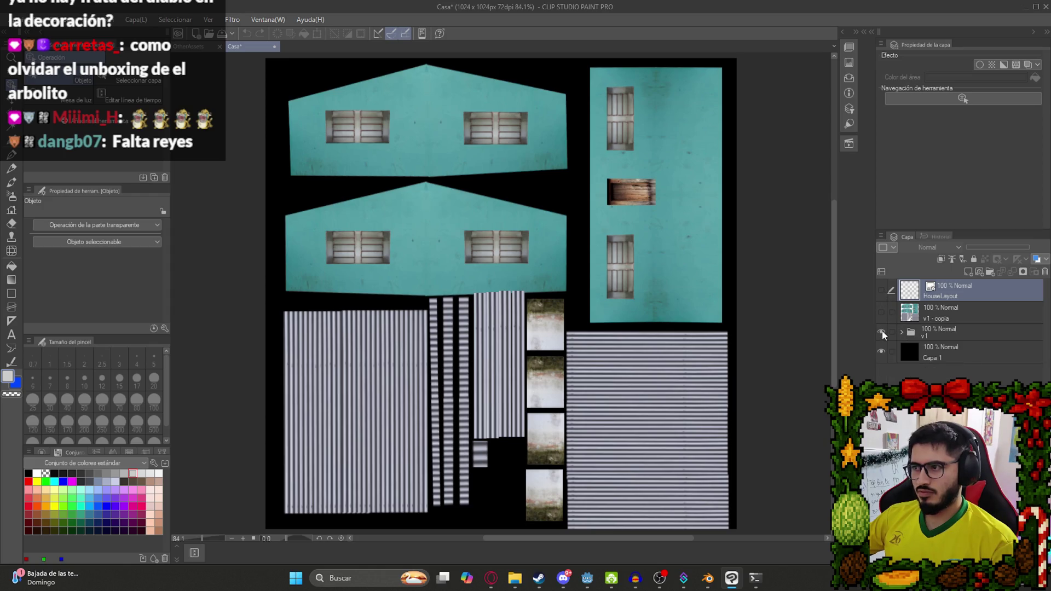
click(274, 47)
click(526, 214)
Open and close Arboles.clip, then open CasaAdentro.clip from Mis Videojuegos.
click(515, 578)
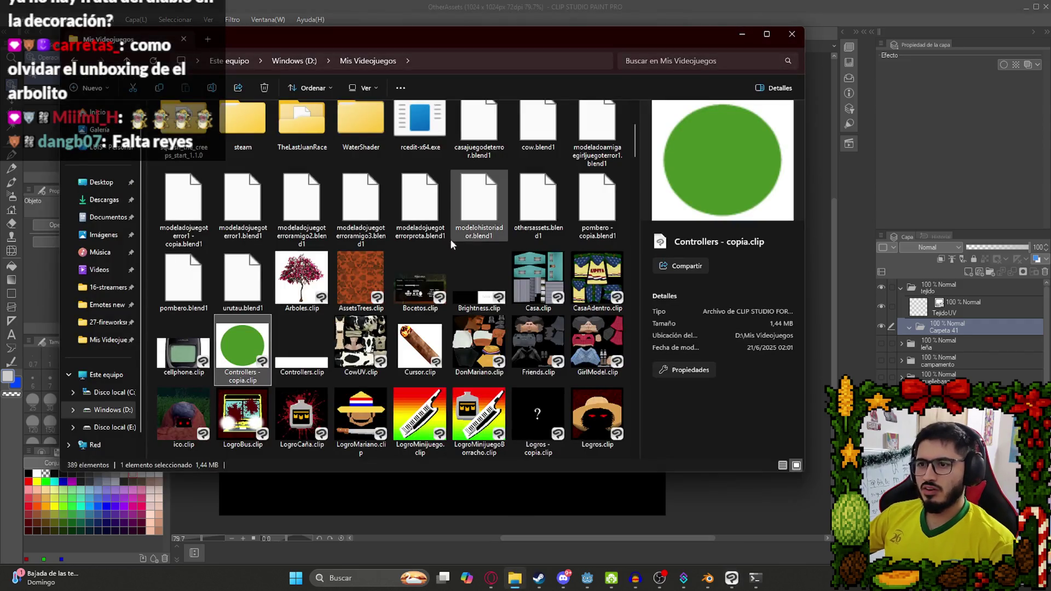
double_click(320, 294)
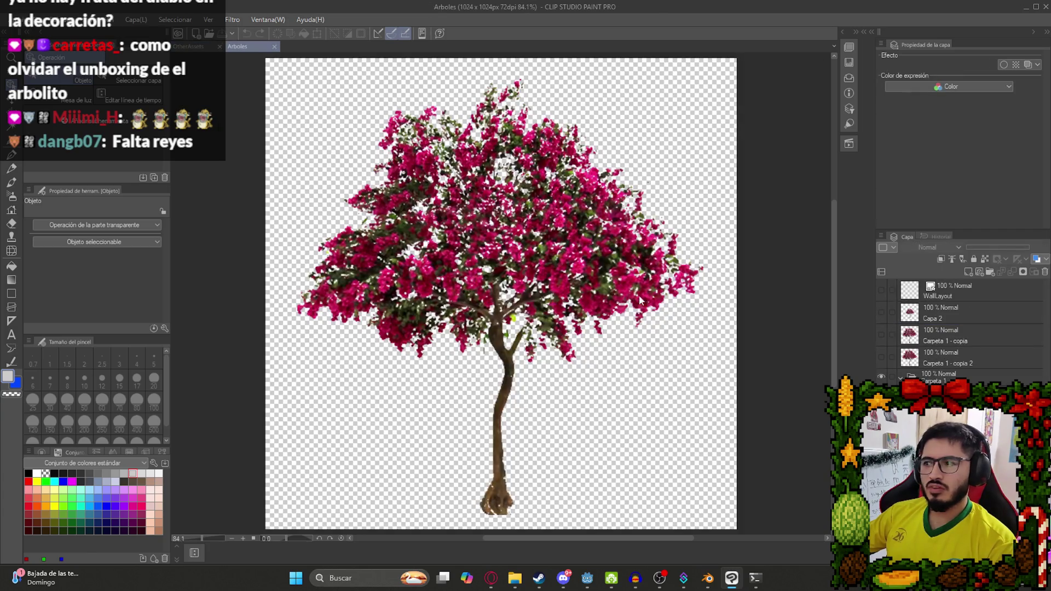
click(275, 47)
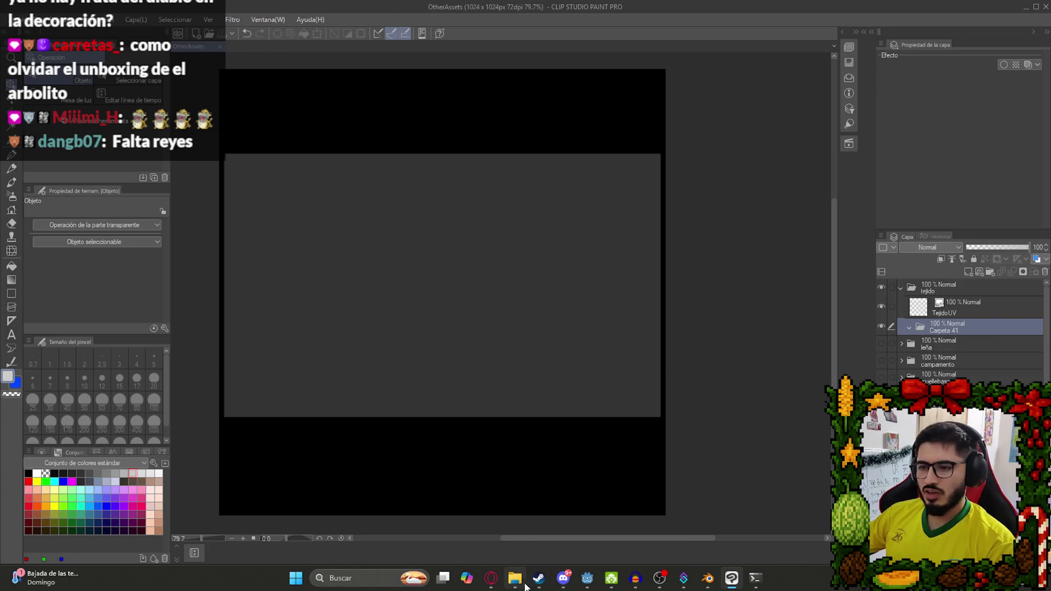
click(515, 578)
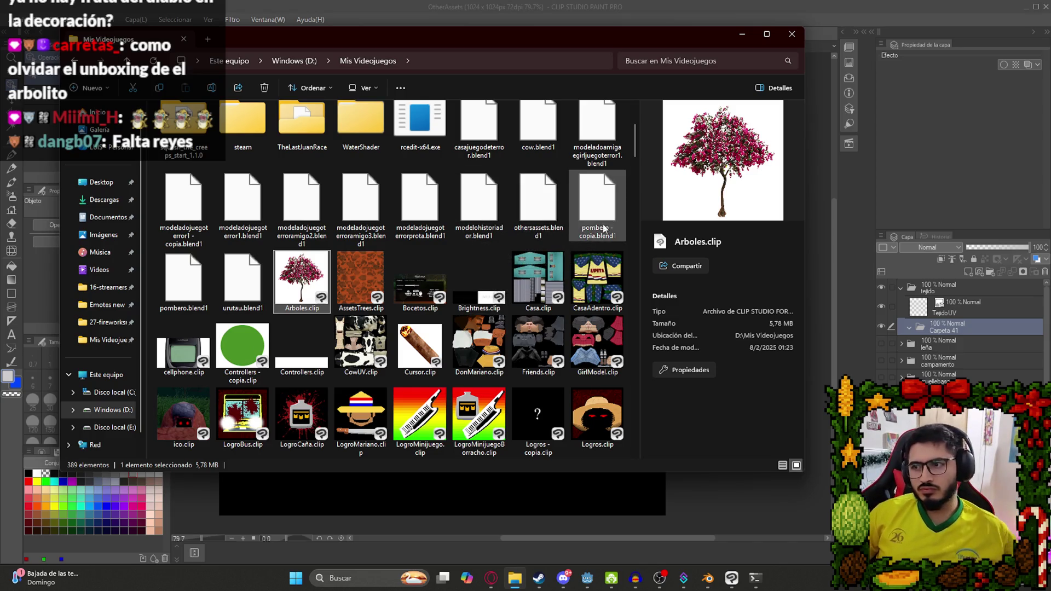
double_click(596, 279)
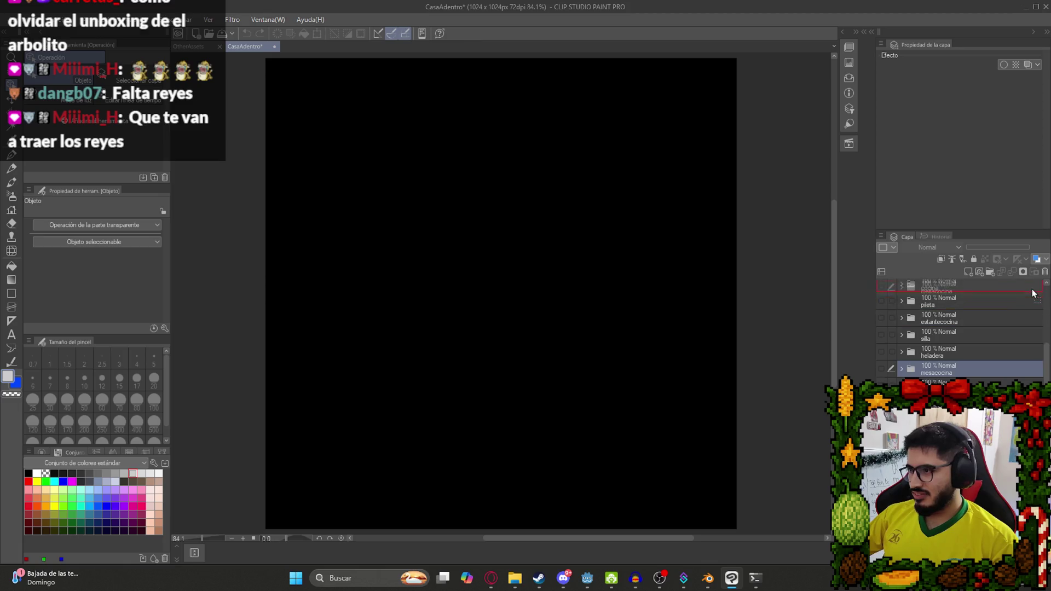
Scroll CasaAdentro's layers and briefly show, then hide, the pared8 and pared9 wall folders.
mouse_move(1049, 378)
mouse_down()
mouse_move(1047, 303)
mouse_move(1047, 394)
mouse_up()
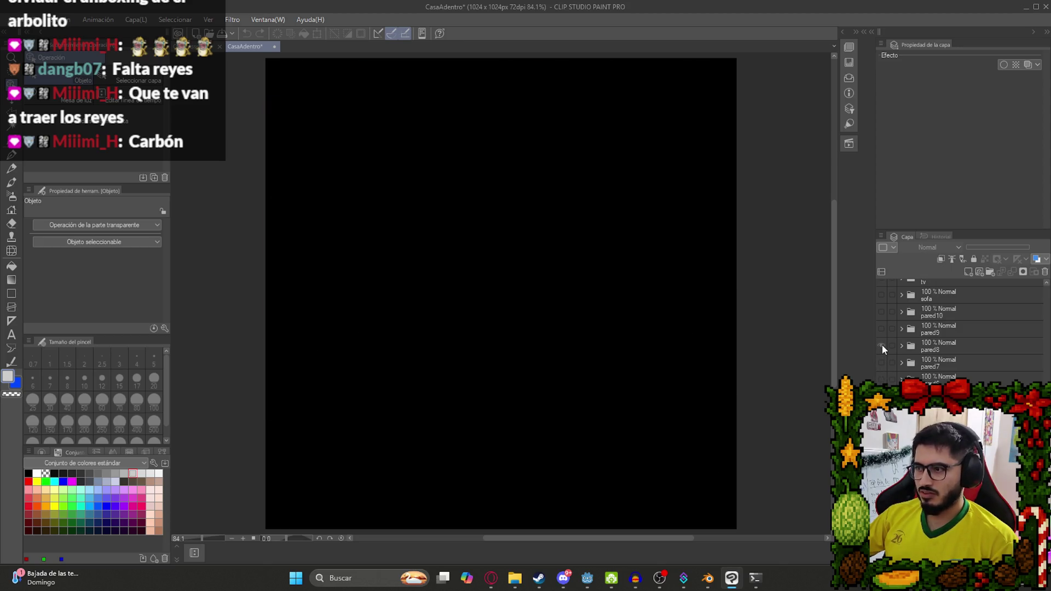
click(881, 345)
click(881, 345)
click(881, 330)
click(881, 330)
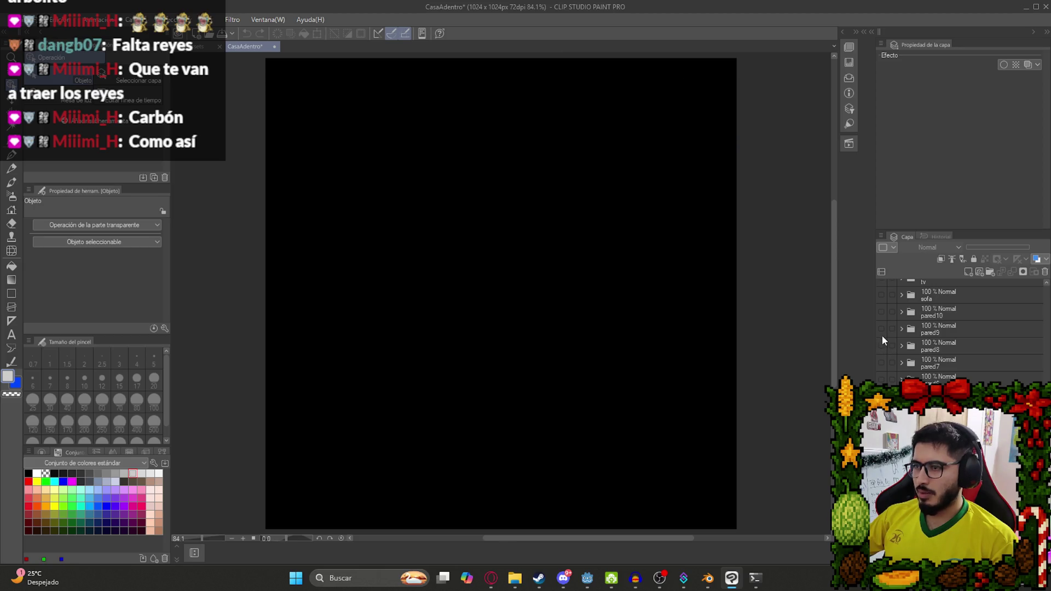
Preview the pared9, pared10, sofa, TV, Panta and ropatendida layers, hiding each again.
click(881, 328)
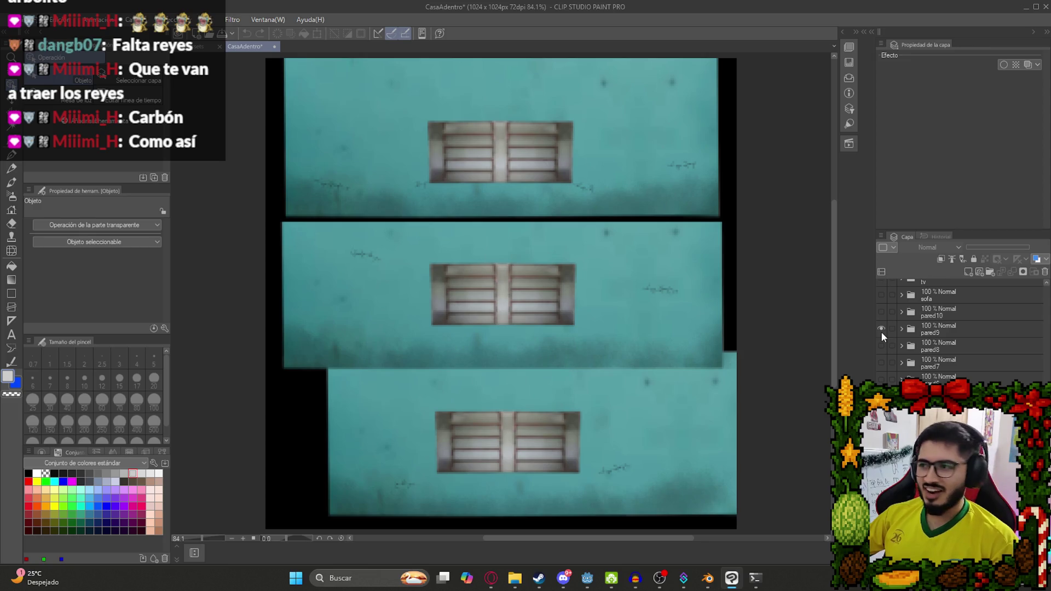
click(881, 328)
click(880, 312)
click(879, 312)
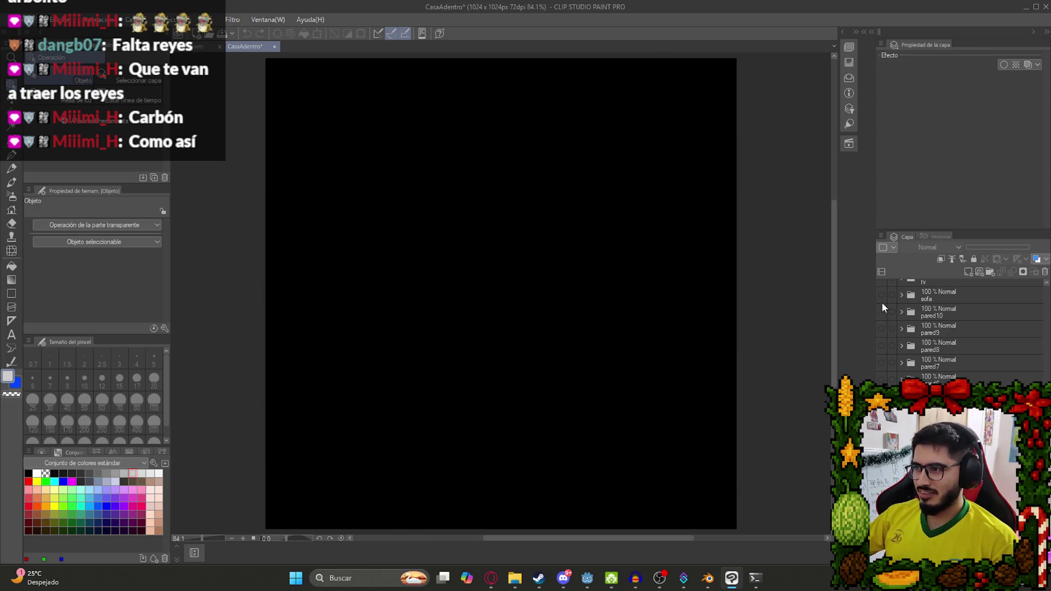
click(882, 296)
scroll(925, 358, up, 3)
scroll(926, 359, up, 5)
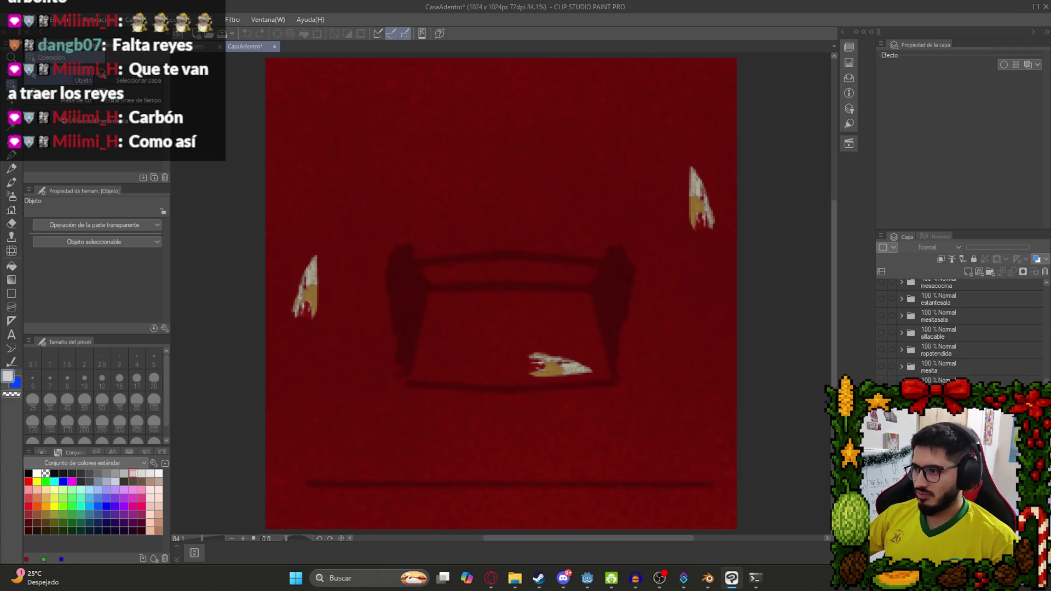
click(880, 333)
click(881, 349)
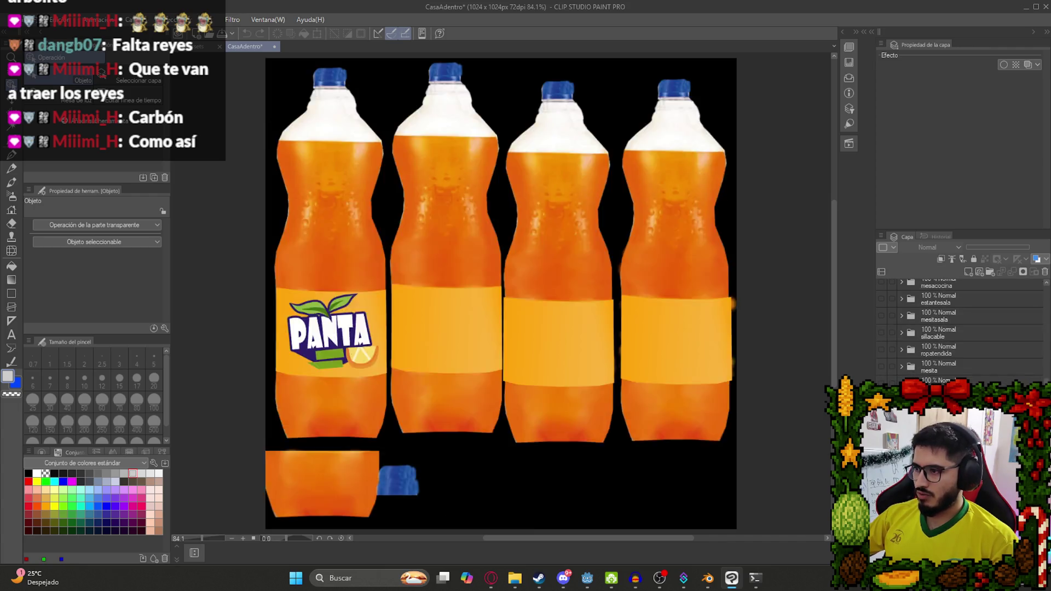
click(881, 350)
click(881, 350)
click(880, 383)
click(881, 383)
click(881, 367)
click(881, 367)
click(881, 348)
click(881, 347)
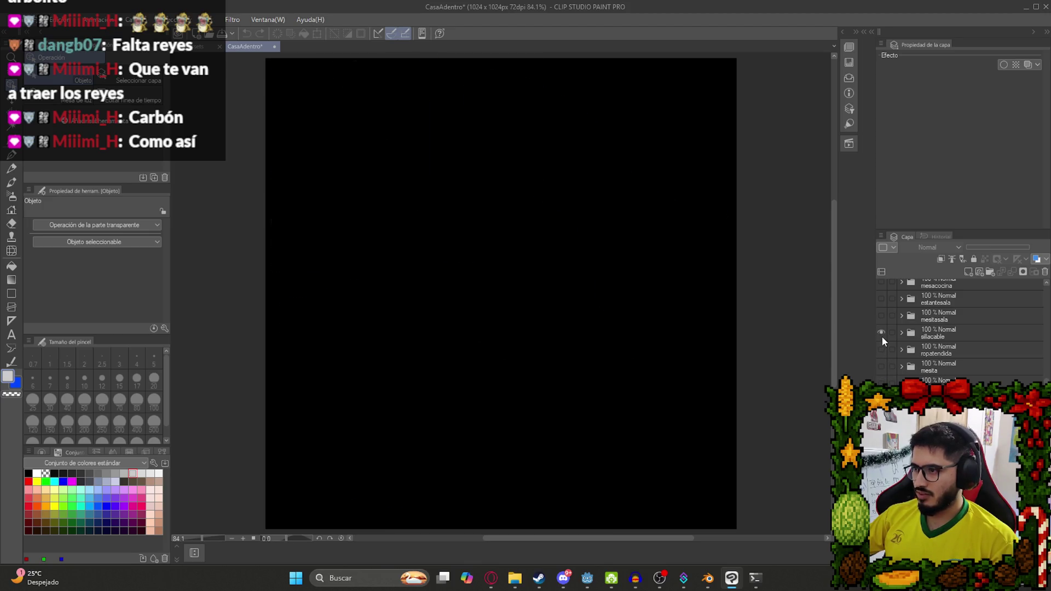
click(881, 333)
click(881, 334)
Preview the wall texture sheets, including the striped one, then recenter the zoomed-out canvas.
scroll(890, 350, down, 2)
scroll(930, 373, down, 3)
scroll(937, 373, up, 2)
scroll(938, 328, down, 5)
click(881, 329)
click(881, 328)
click(881, 329)
click(881, 328)
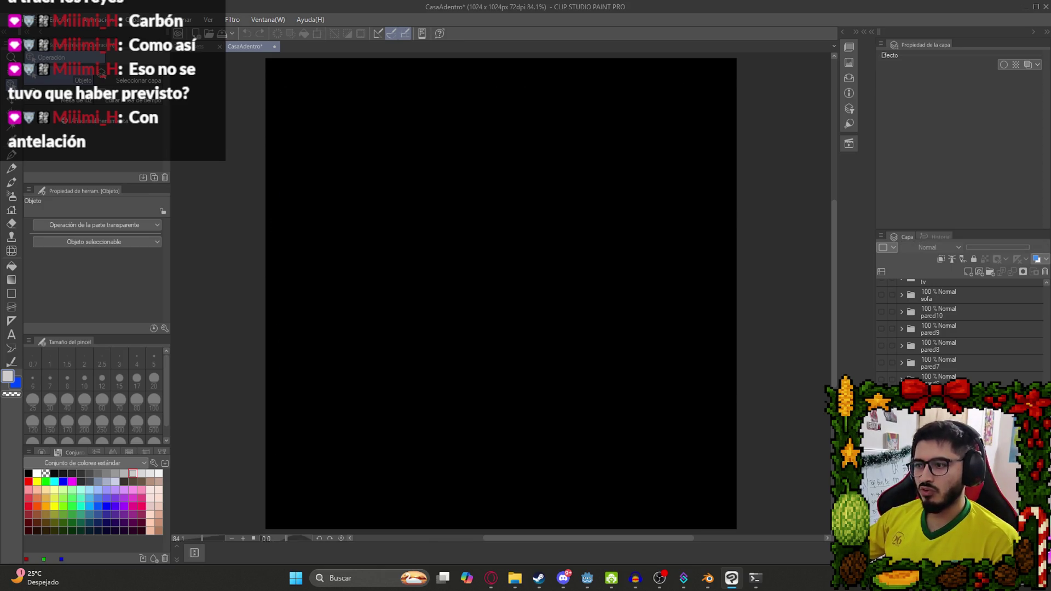
scroll(724, 408, down, 2)
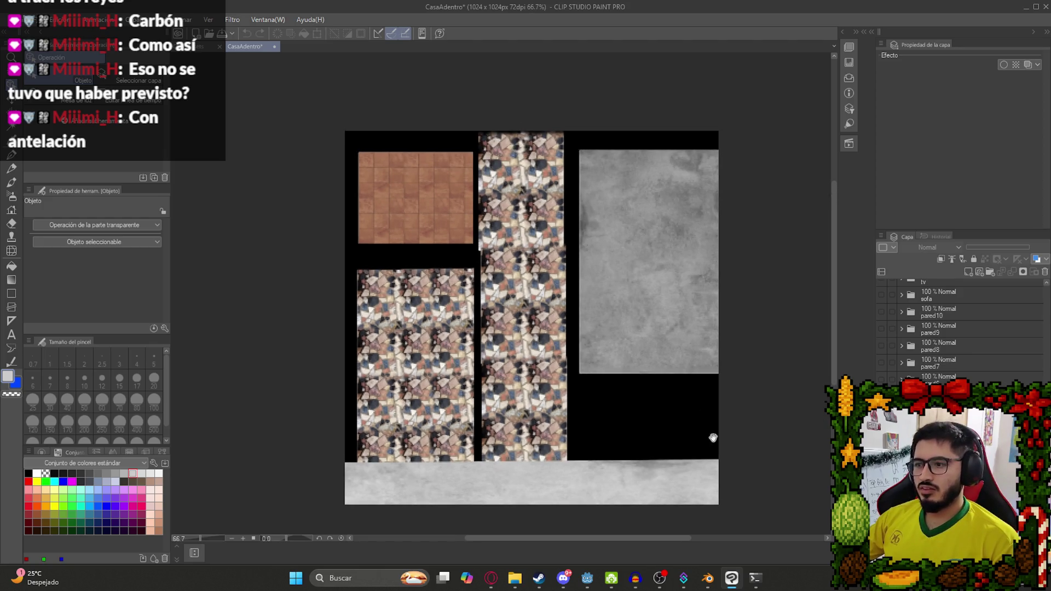
drag(717, 436, 684, 432)
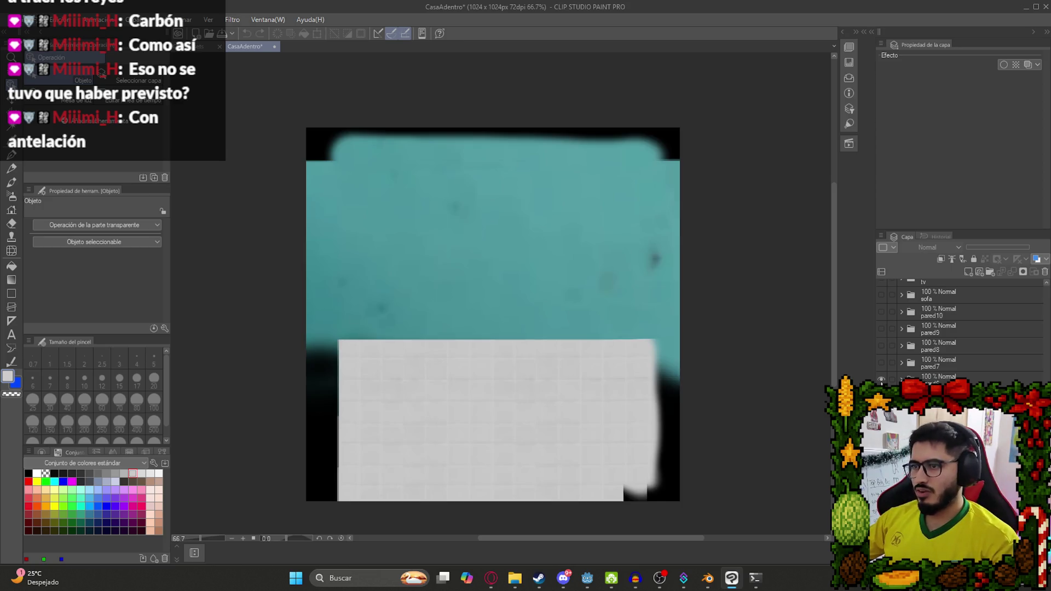
Show and hide the pared7, pared8, pared9, pared10 and sofa texture layers.
click(881, 363)
click(881, 363)
click(880, 346)
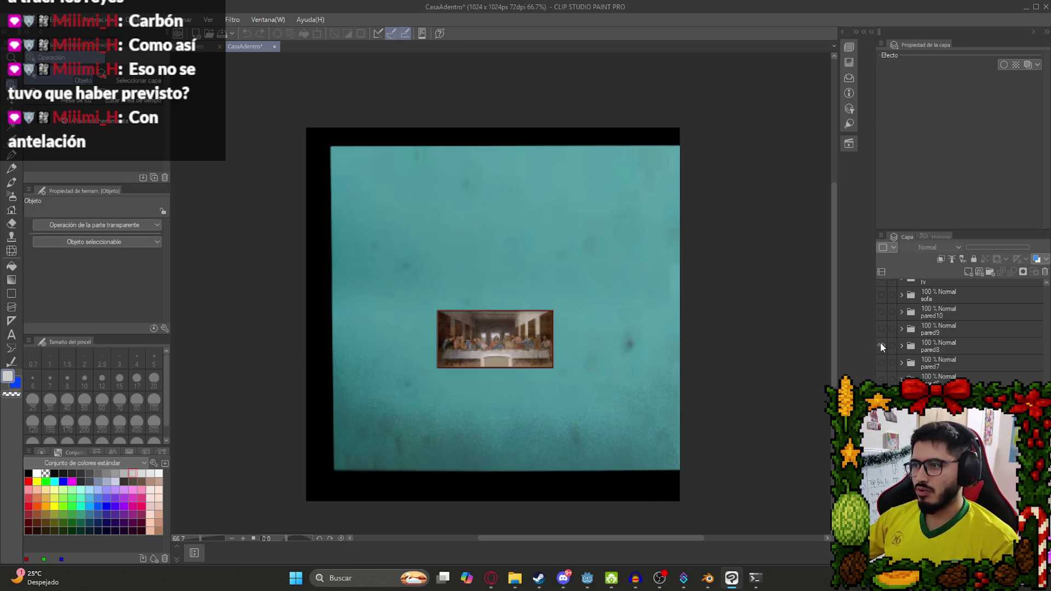
click(880, 346)
click(881, 329)
click(881, 329)
click(881, 312)
click(881, 312)
click(881, 295)
click(881, 295)
Preview the ventanabaño, aire, cuchillo, puertacocina, ducha and piletabaño layers, leaving each hidden.
scroll(894, 318, up, 3)
scroll(957, 357, up, 5)
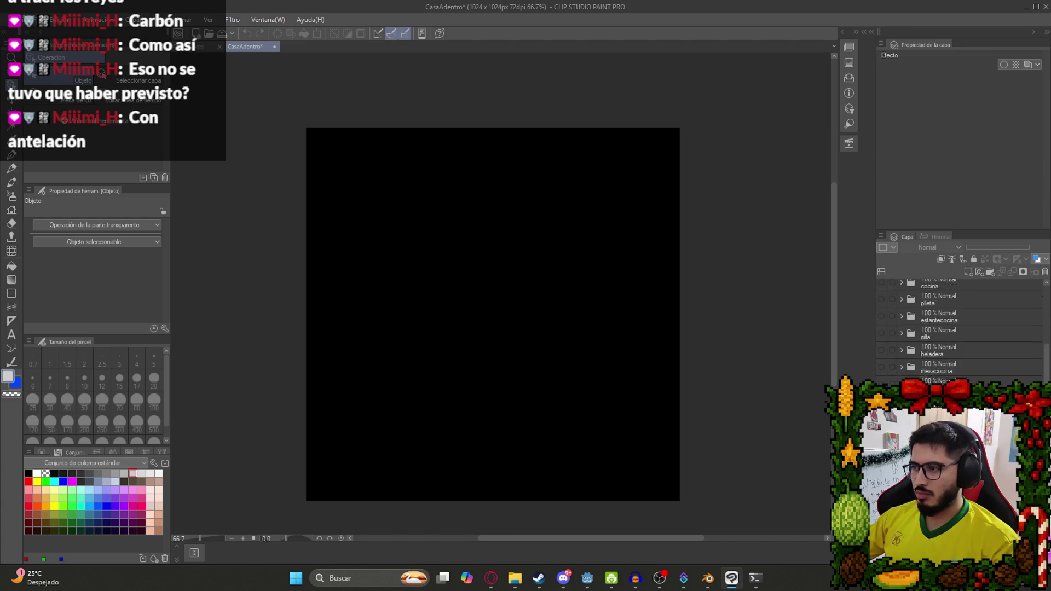
click(881, 287)
click(881, 286)
click(879, 301)
click(879, 301)
click(880, 320)
click(880, 320)
click(881, 337)
click(881, 338)
click(882, 355)
click(881, 355)
click(881, 373)
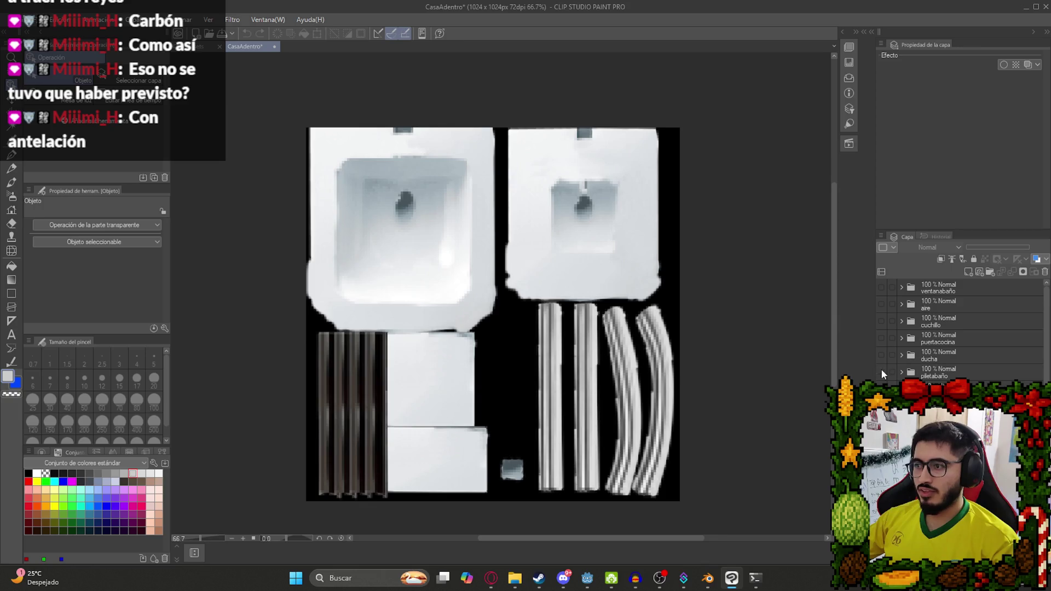
click(881, 372)
Preview the beige, green, stove, sink-brick, panel layout, wood and tablecloth layers, hiding each.
click(881, 389)
click(881, 389)
click(881, 406)
click(881, 406)
click(881, 423)
click(881, 423)
click(881, 440)
click(881, 440)
click(881, 457)
click(881, 457)
click(881, 474)
click(881, 474)
click(881, 491)
click(881, 491)
click(881, 508)
click(881, 508)
Preview the mesacocina, estantesala, cross, blue chair and clothesline layers, hiding each.
scroll(881, 508, down, 5)
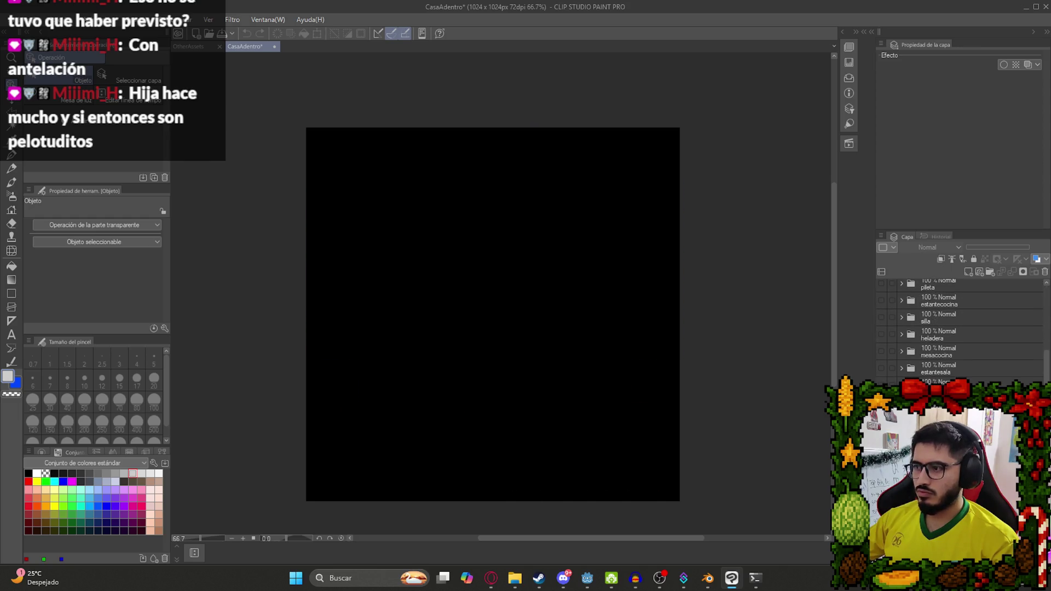
click(881, 352)
click(881, 352)
click(882, 368)
click(882, 368)
click(881, 385)
click(881, 386)
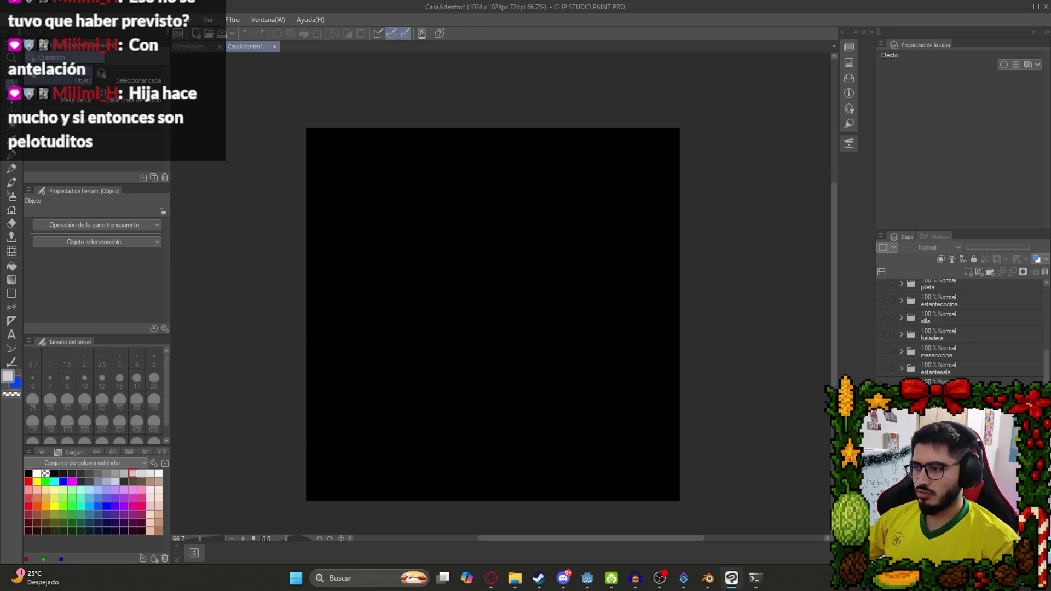
click(882, 402)
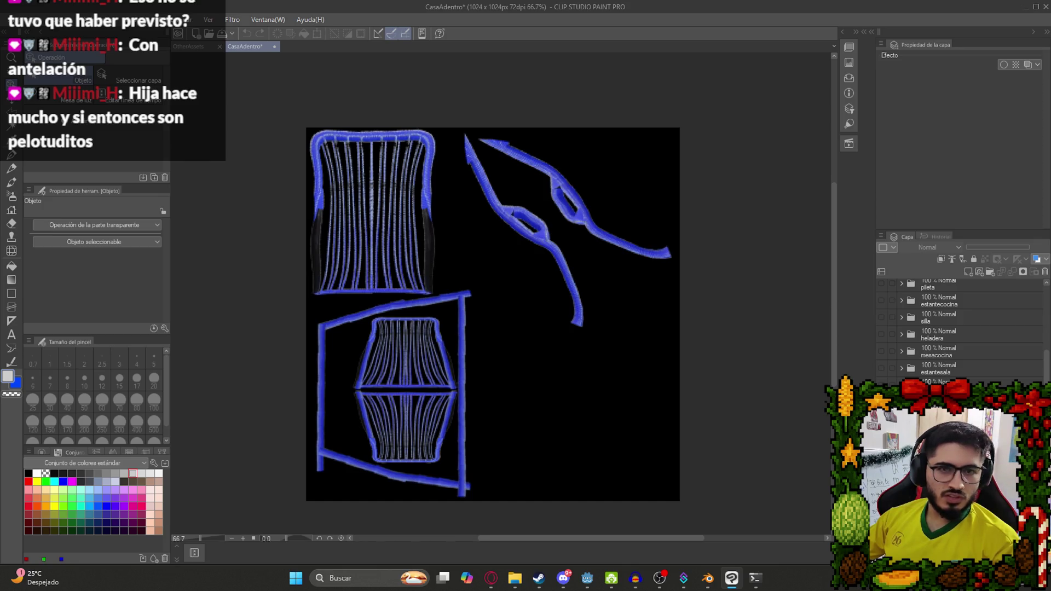
click(881, 402)
click(881, 419)
click(881, 419)
Show and hide the wood, metal, grape, Panta bottle and TV texture layers.
click(881, 436)
click(881, 437)
click(882, 454)
click(881, 453)
click(881, 470)
click(881, 470)
click(882, 487)
click(881, 487)
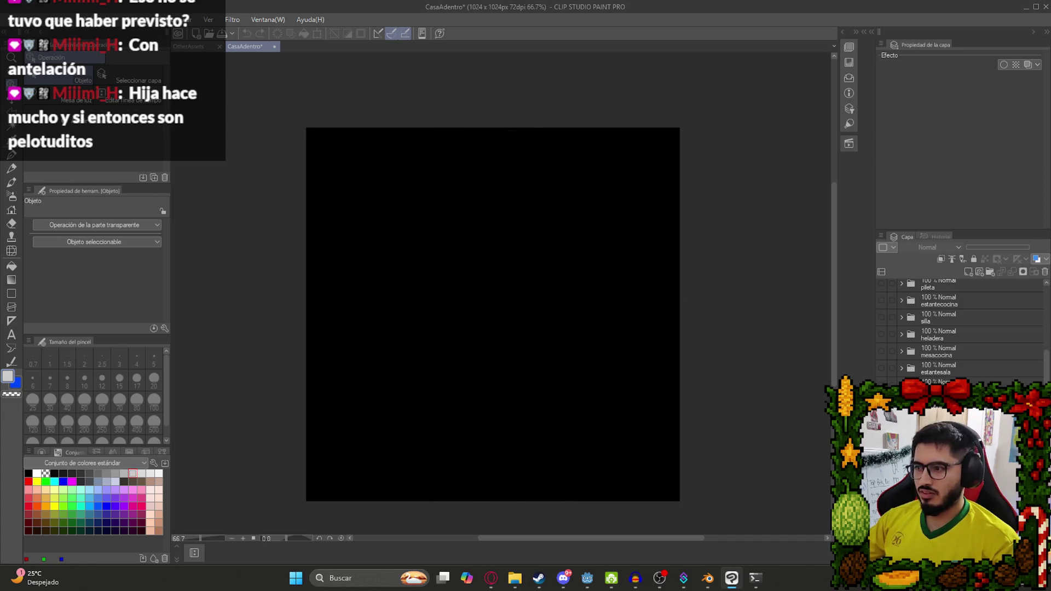
click(882, 504)
scroll(881, 504, down, 3)
click(881, 402)
Preview the red, teal house, teal window and Last Supper wall layers, leaving them hidden.
click(881, 419)
click(881, 419)
click(882, 436)
click(882, 437)
click(881, 454)
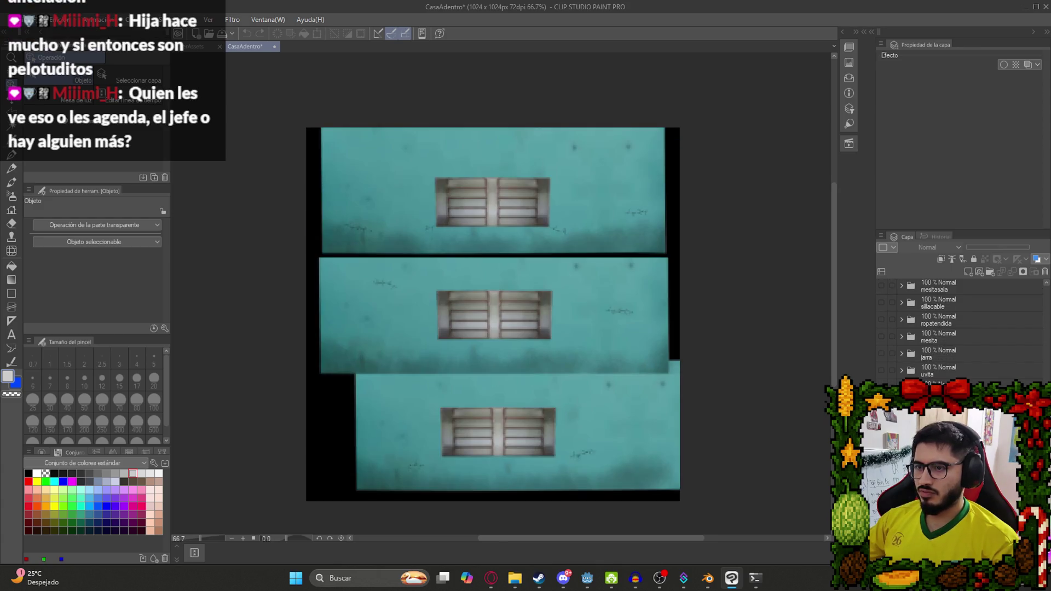
click(882, 453)
click(881, 470)
click(881, 470)
Preview the remaining teal wall, two-strip and tiled layers, then bring File Explorer forward.
scroll(881, 470, down, 2)
click(881, 419)
click(882, 420)
click(881, 436)
click(881, 437)
click(881, 454)
click(881, 453)
click(881, 470)
click(881, 471)
click(881, 487)
click(881, 487)
click(882, 504)
click(881, 504)
click(881, 521)
click(881, 521)
click(882, 538)
click(881, 538)
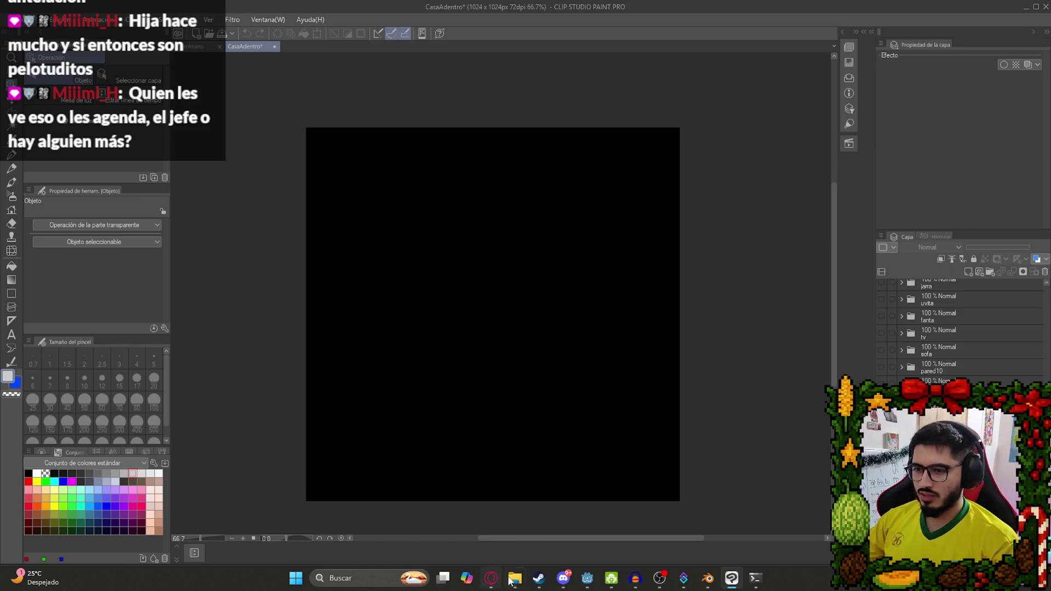
click(507, 579)
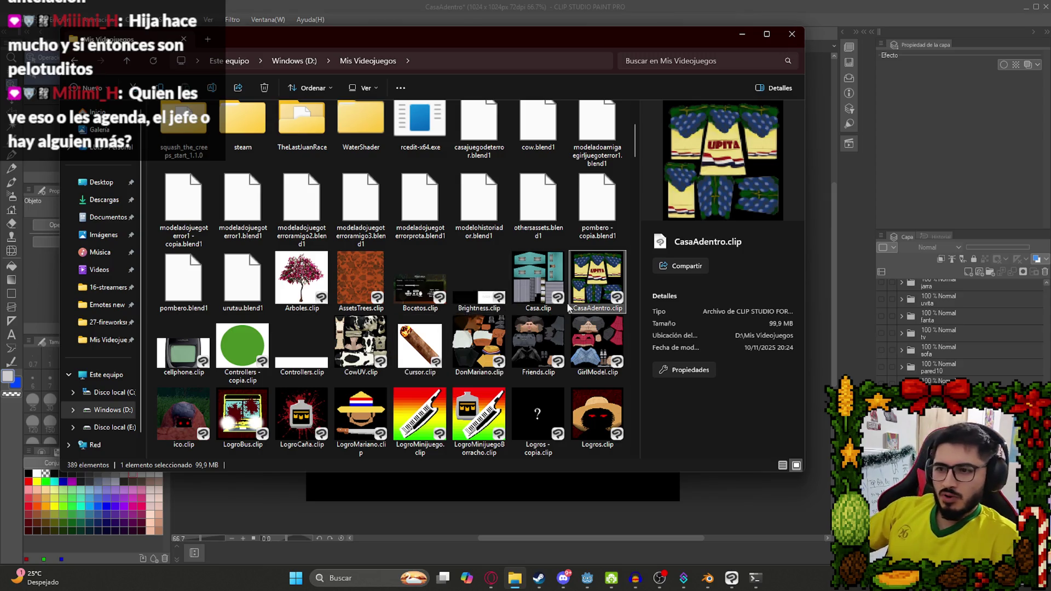
Close CasaAdentro without saving and inspect the Carpeta 1 layers in Muralla.
scroll(458, 274, down, 3)
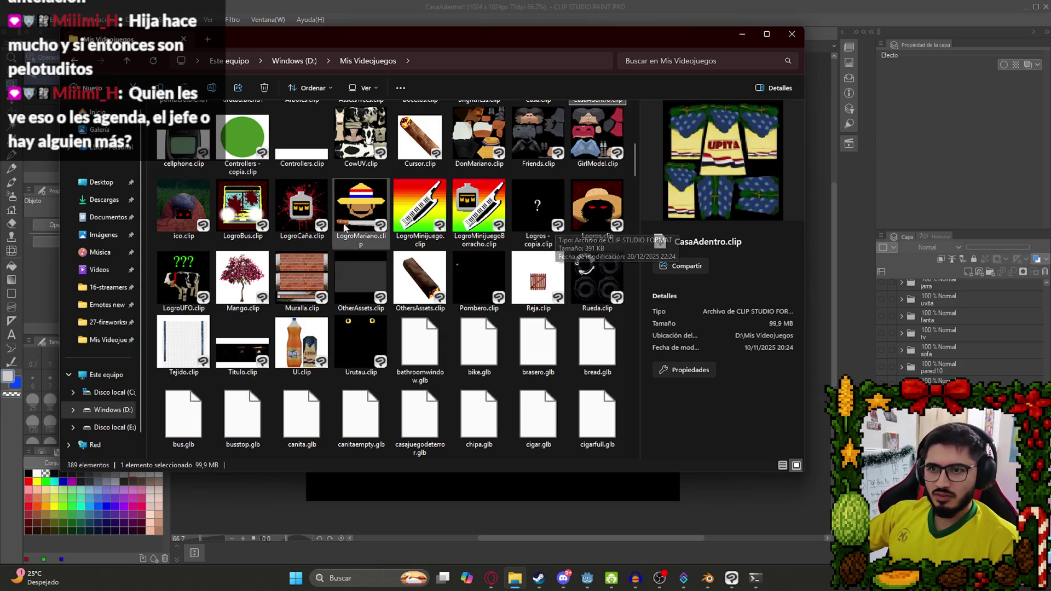
key(alt+Tab)
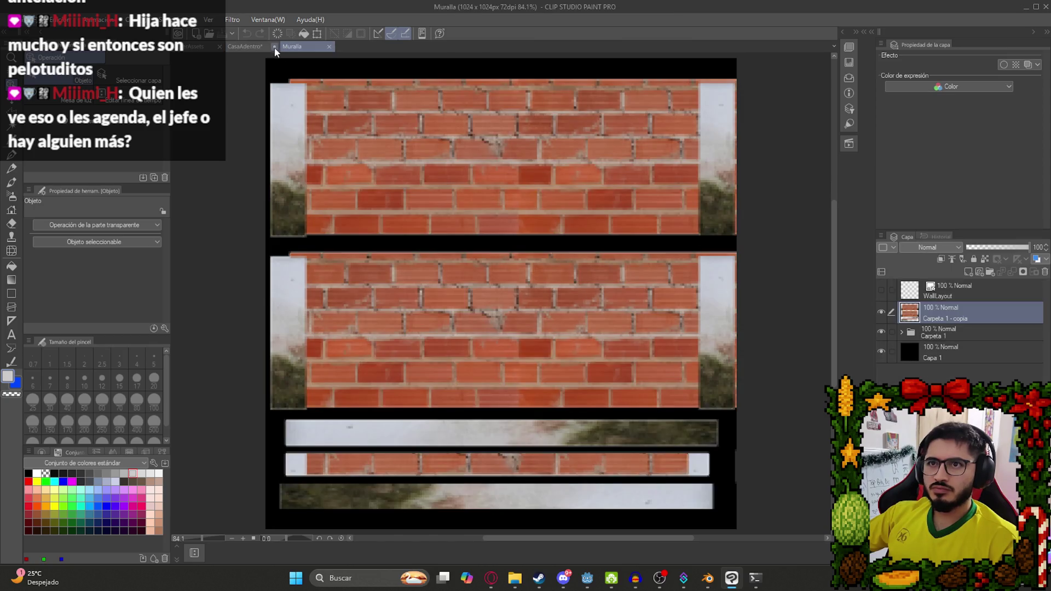
click(274, 45)
click(529, 216)
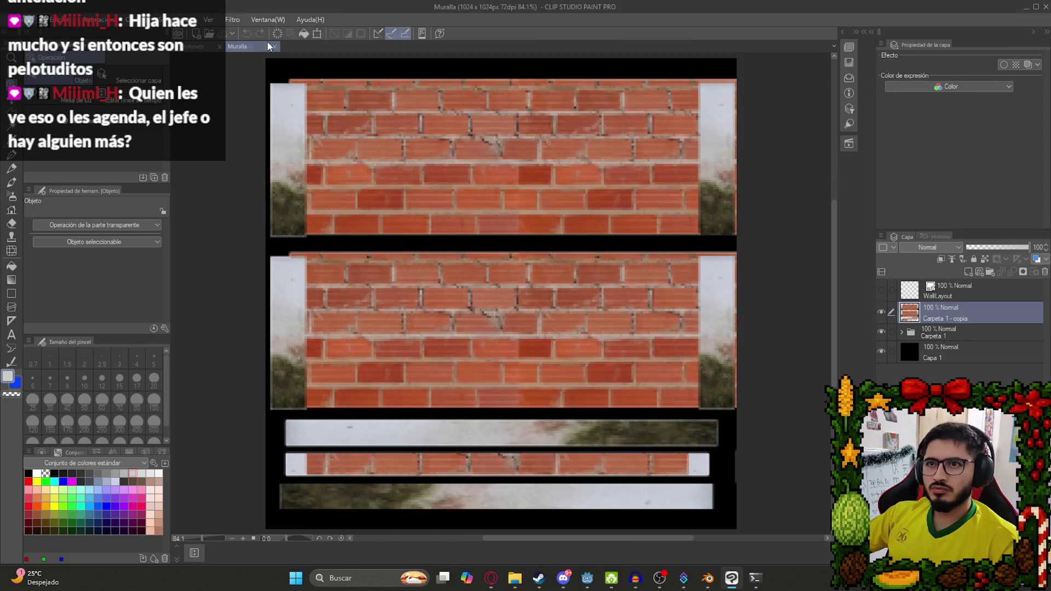
click(882, 312)
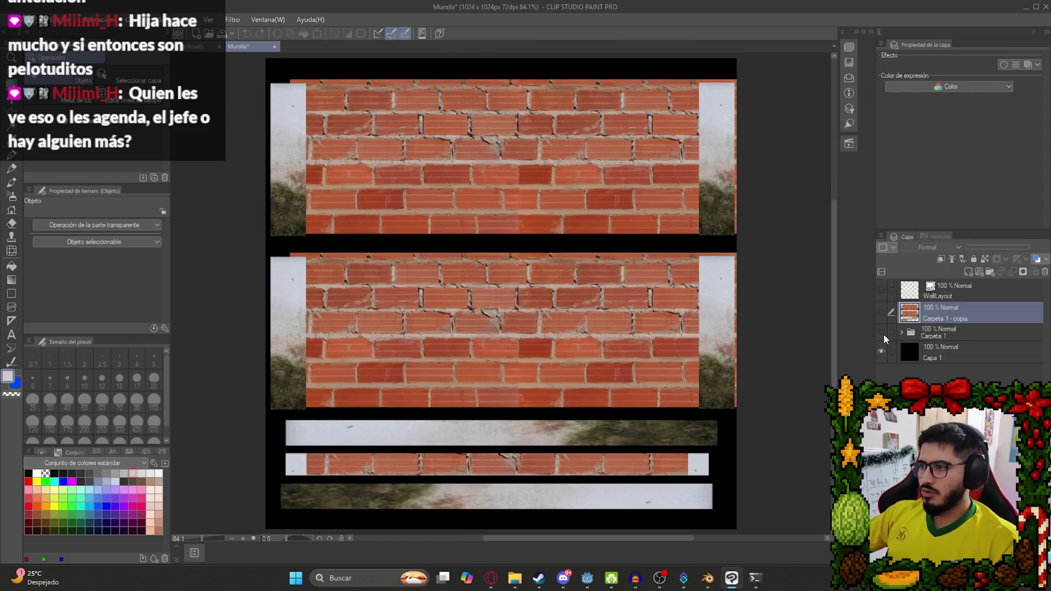
click(901, 331)
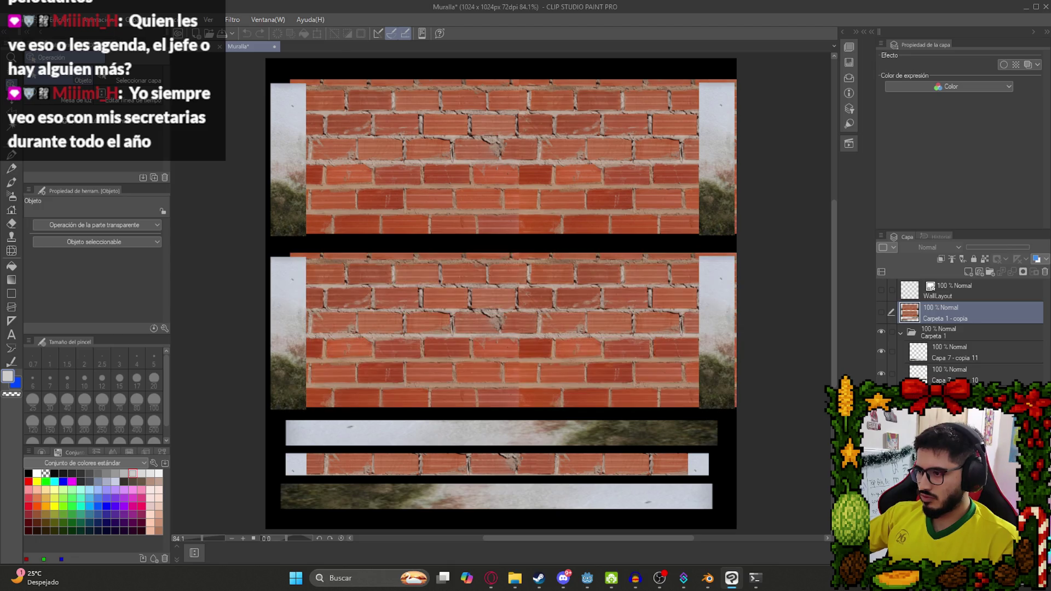
Close the Muralla document and open Tejido.clip from File Explorer.
click(272, 47)
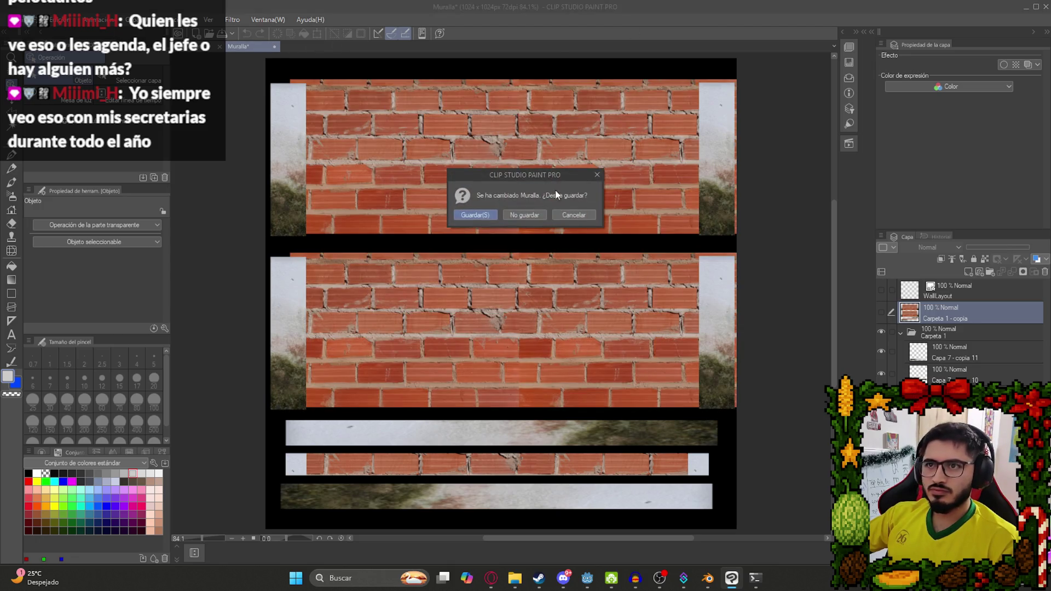
click(514, 215)
click(527, 584)
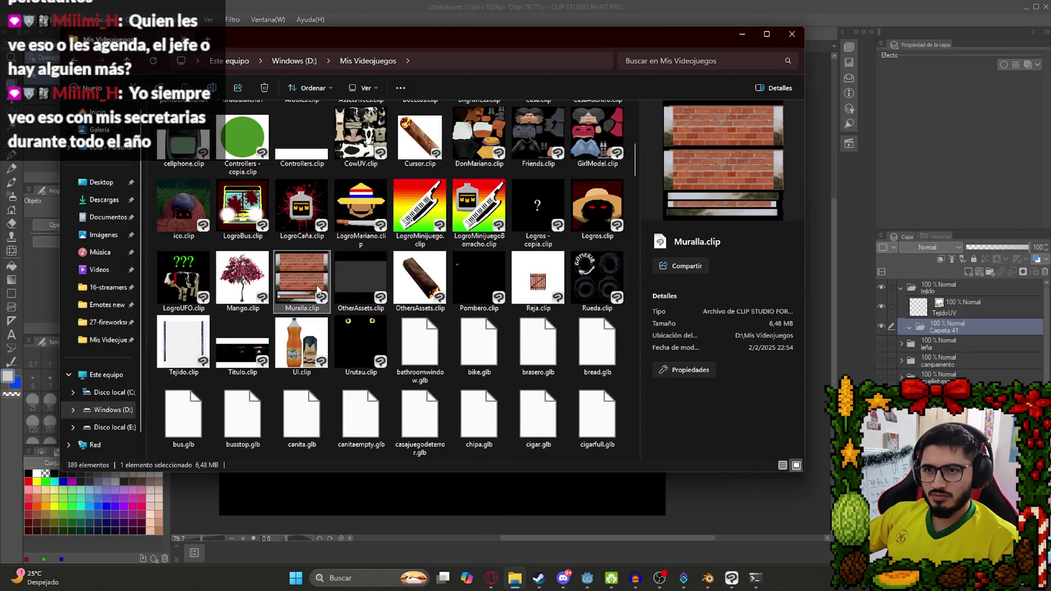
double_click(186, 343)
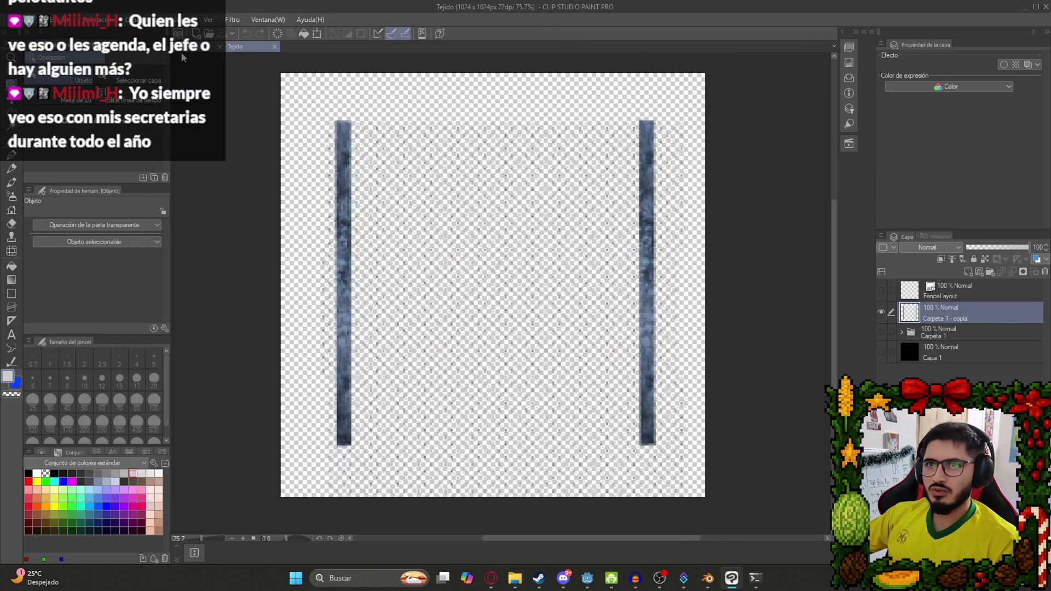
Paste into OtherAssets, then show and select the Carpeta 1 fence folder in Tejido.
click(188, 48)
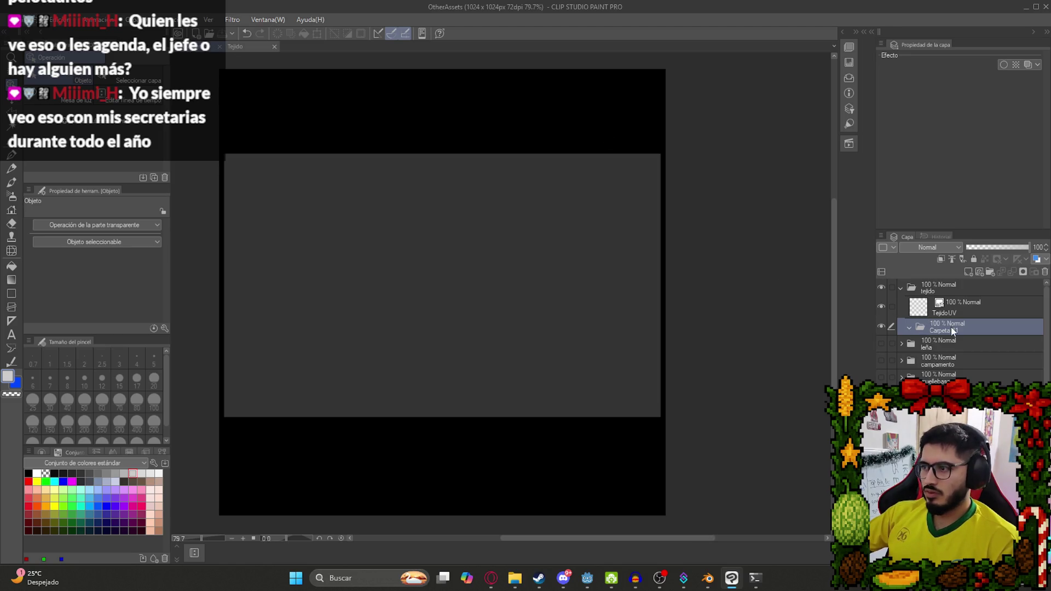
key(ctrl+v)
click(247, 47)
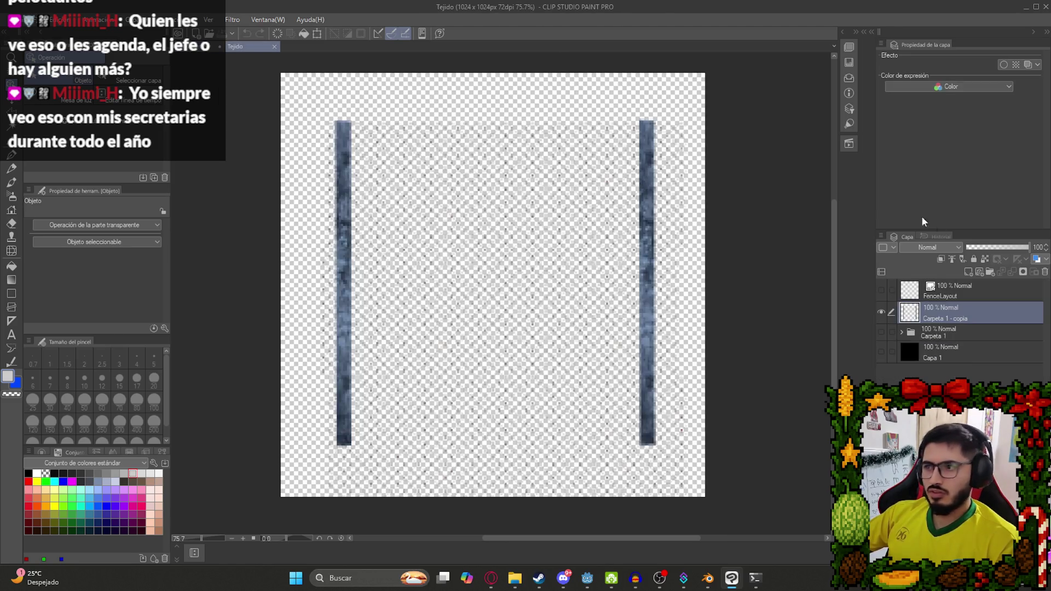
click(891, 330)
click(881, 331)
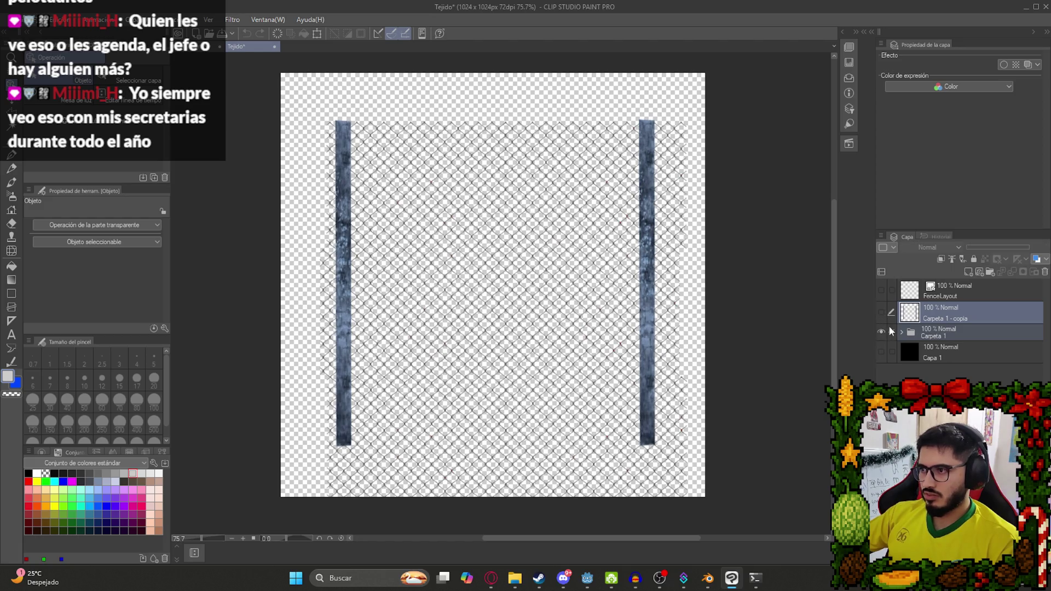
click(901, 331)
click(933, 334)
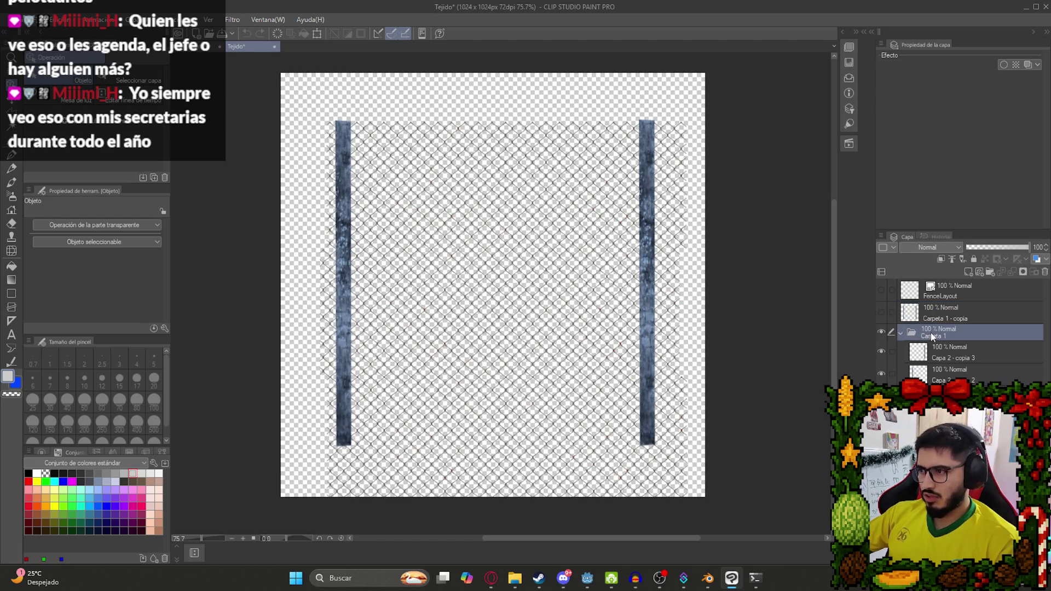
In OtherAssets, delete the stray Carpeta 41 folder, paste the fence folder, and drag it below TejidoUV.
click(181, 48)
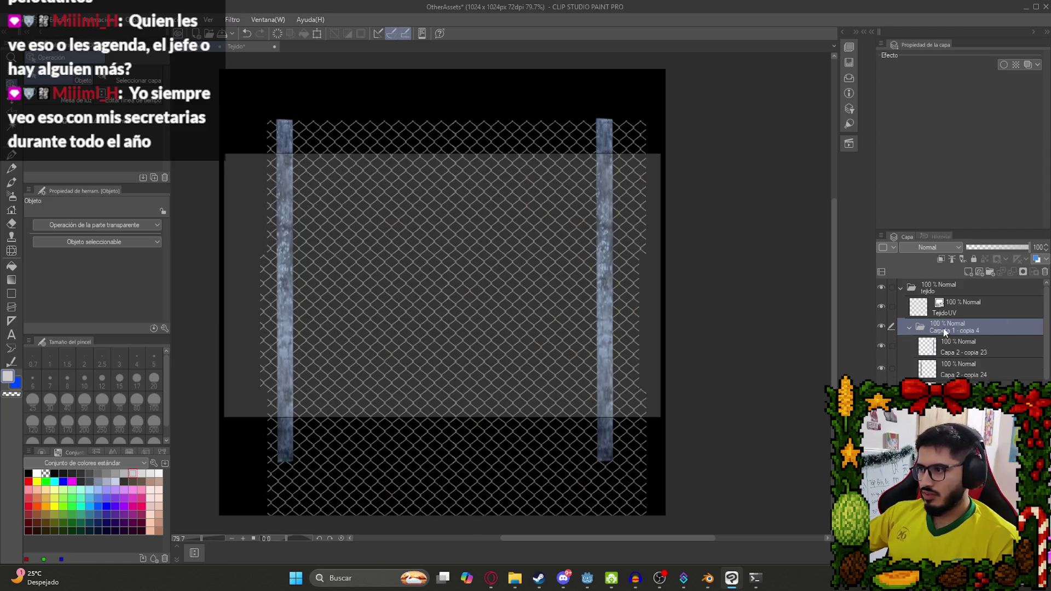
right_click(937, 325)
click(941, 132)
key(ctrl+v)
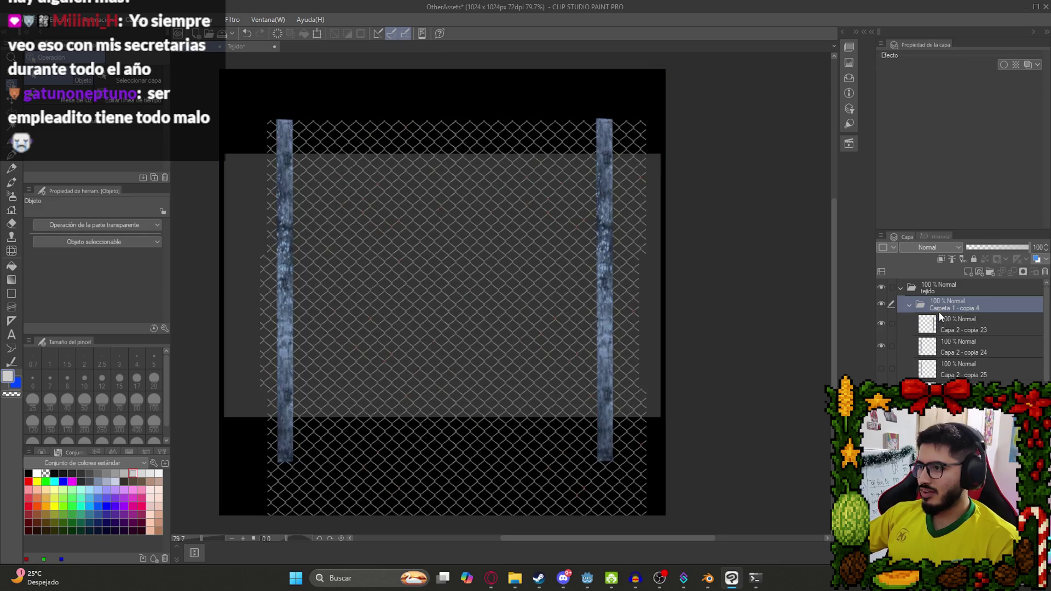
click(908, 308)
drag(943, 305, 947, 327)
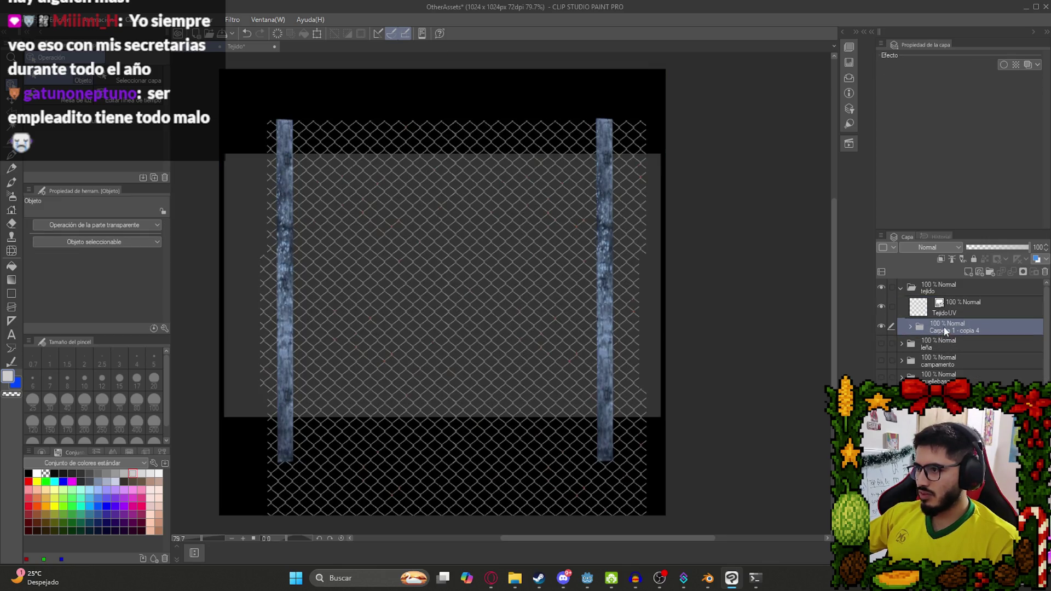
Make the Carpeta 1 - copia 4 fence folder the active layer.
scroll(533, 274, down, 2)
click(497, 311)
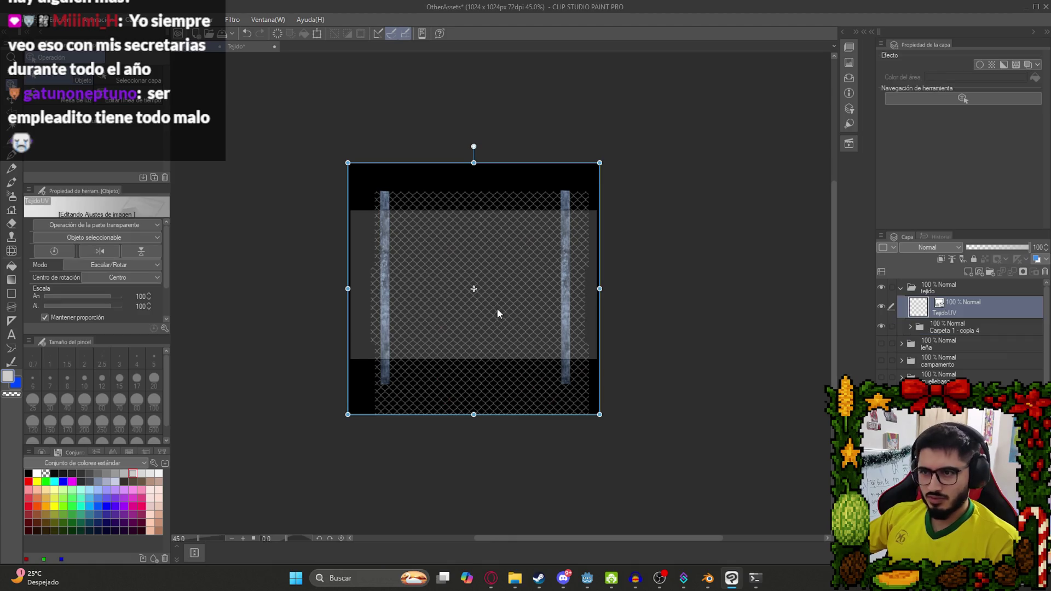
scroll(474, 324, up, 2)
click(959, 328)
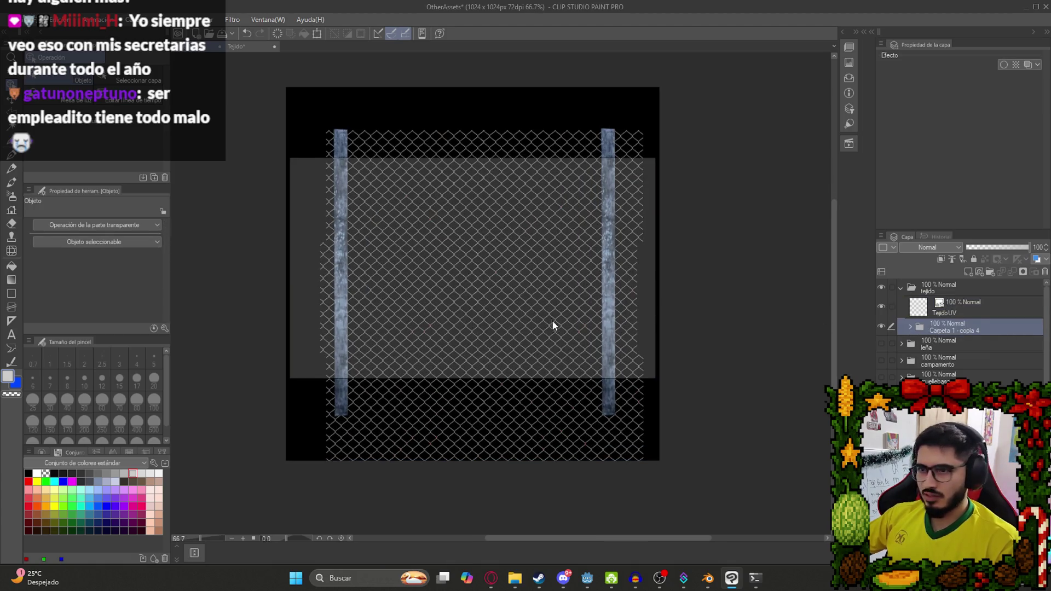
click(529, 280)
Move the fence layer left and slightly lower on the sheet with Move Layer (K).
key(k)
mouse_move(477, 277)
mouse_down()
mouse_move(432, 305)
mouse_move(452, 284)
mouse_up()
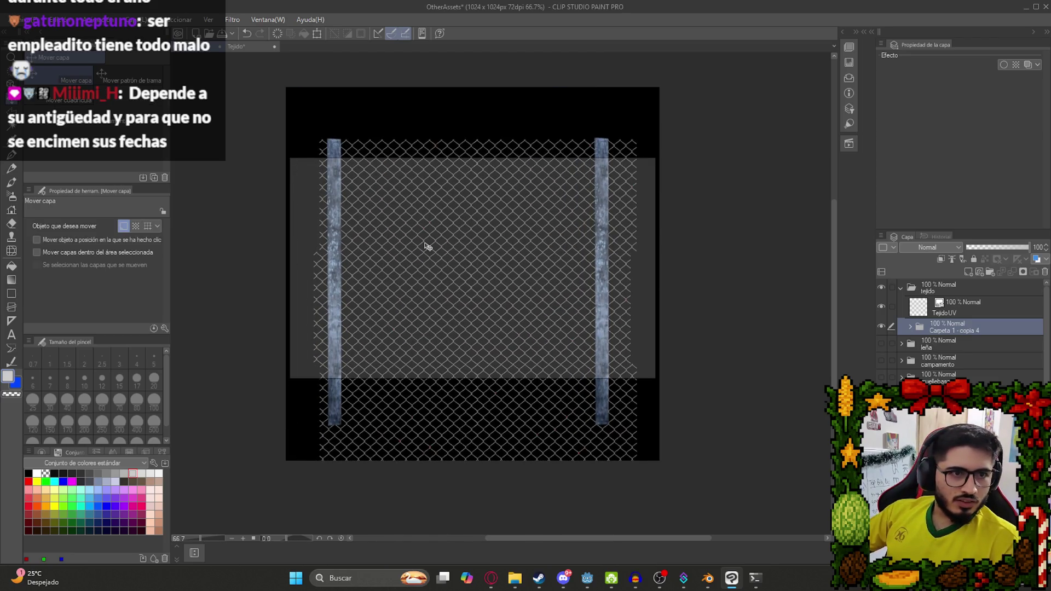
mouse_move(366, 197)
mouse_down()
mouse_move(399, 180)
mouse_move(408, 188)
mouse_up()
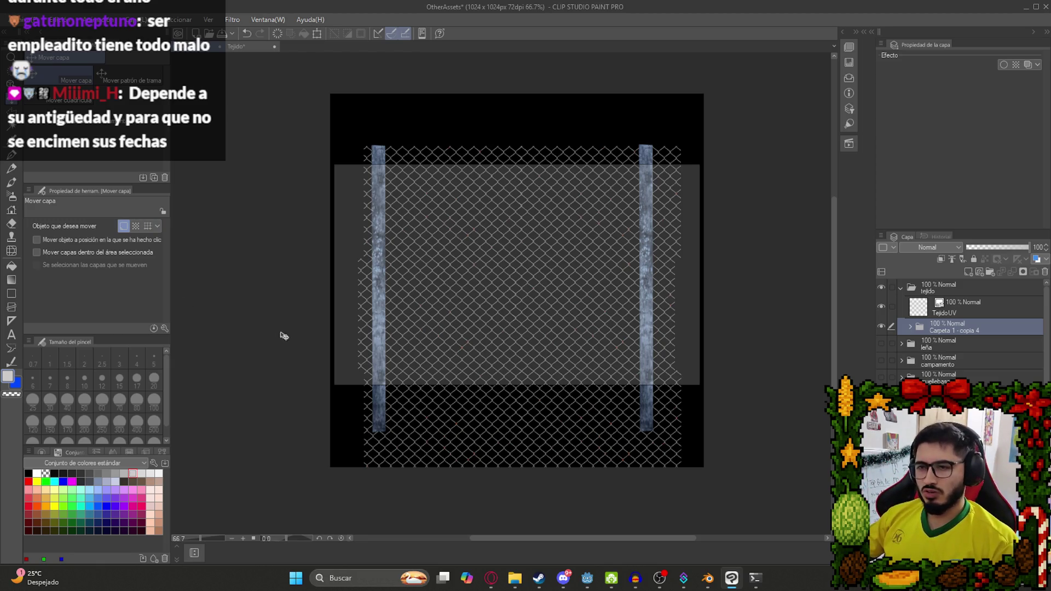
mouse_move(476, 290)
mouse_down()
mouse_move(469, 272)
mouse_move(439, 315)
mouse_up()
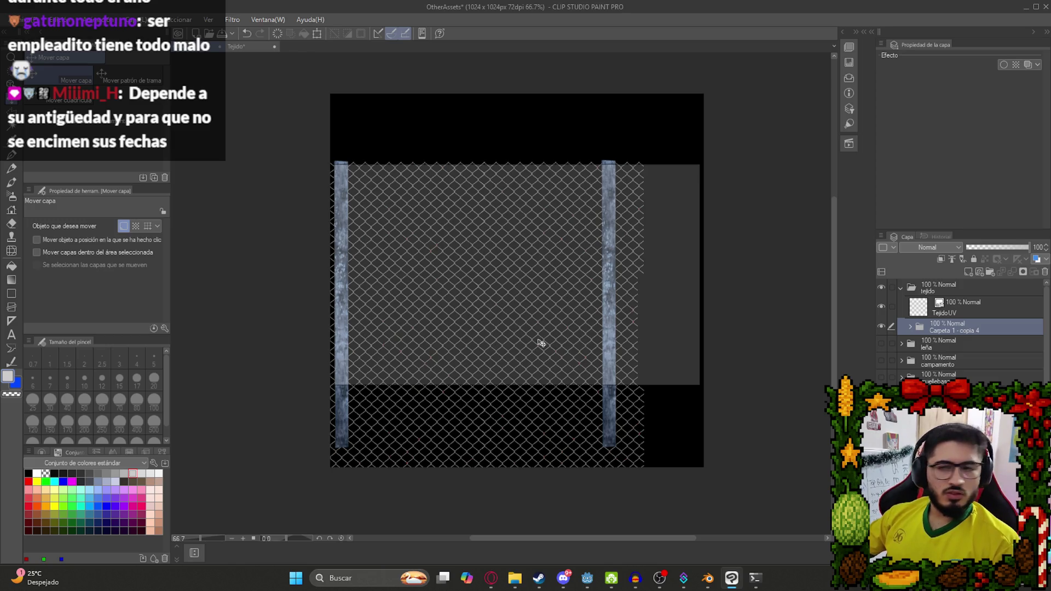
Scale the fence to about 76%, reposition it upward, commit, and duplicate the fence folder.
key(ctrl+t)
drag(644, 328, 562, 328)
mouse_move(414, 352)
mouse_down()
mouse_move(376, 335)
mouse_move(376, 323)
mouse_up()
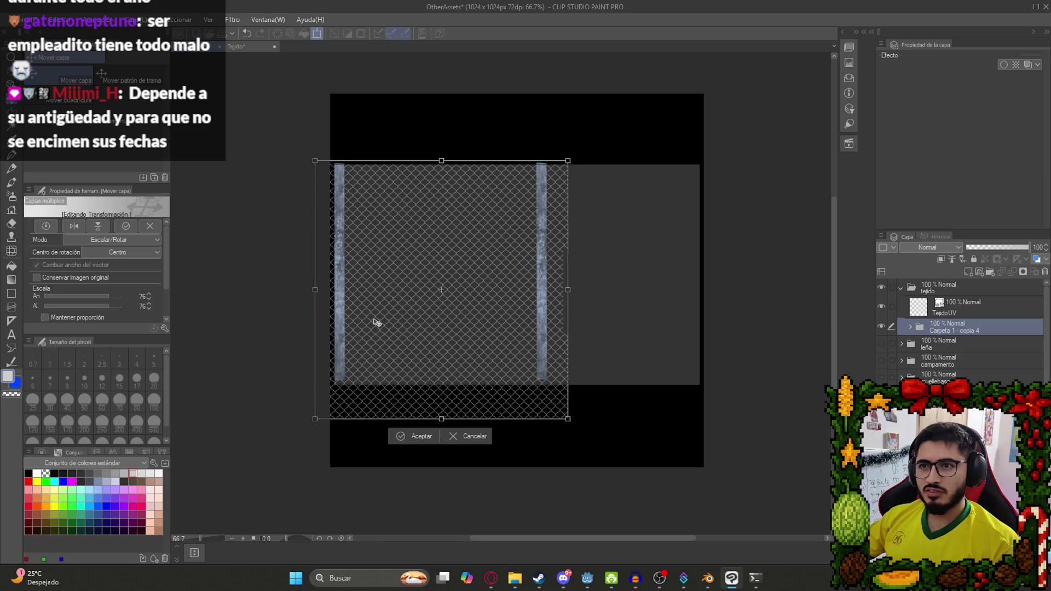
drag(570, 419, 579, 426)
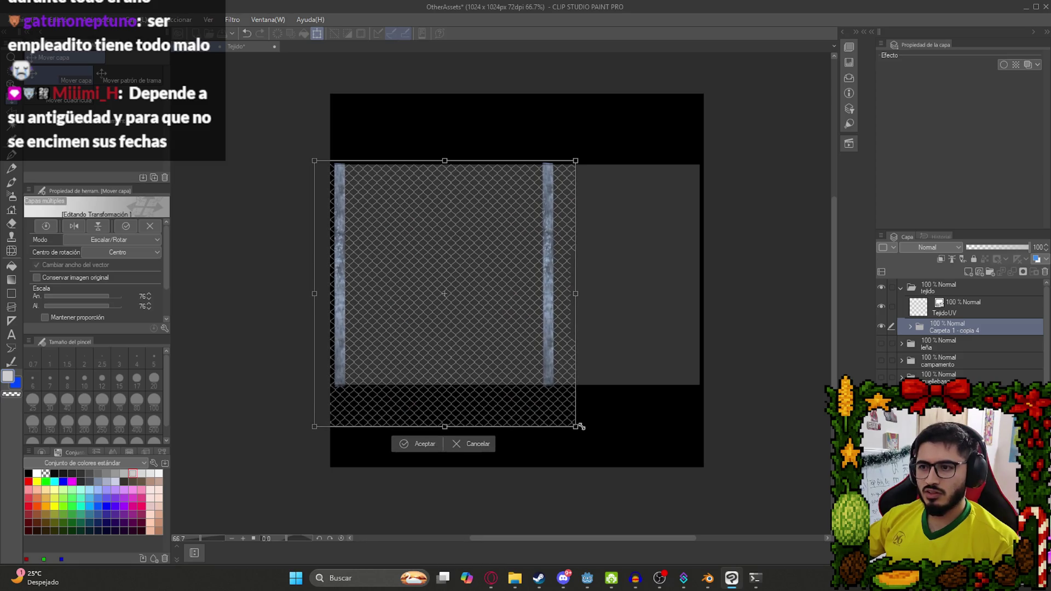
key(Return)
scroll(487, 282, up, 2)
key(ctrl+c)
key(ctrl+v)
Slide the fence copy to the right, make a hidden spare copy, and select Carpeta 1 - copia 5.
mouse_move(415, 319)
mouse_down()
mouse_move(767, 312)
mouse_move(635, 313)
mouse_move(624, 321)
mouse_move(643, 323)
mouse_move(623, 322)
mouse_up()
scroll(602, 296, down, 2)
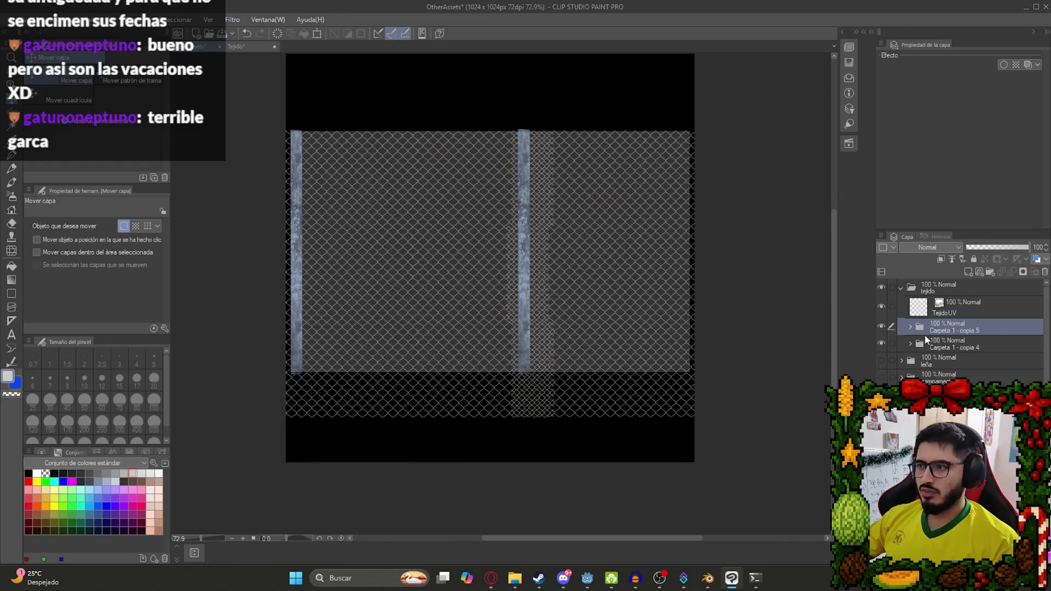
key(ctrl+c)
key(ctrl+v)
click(881, 327)
click(954, 342)
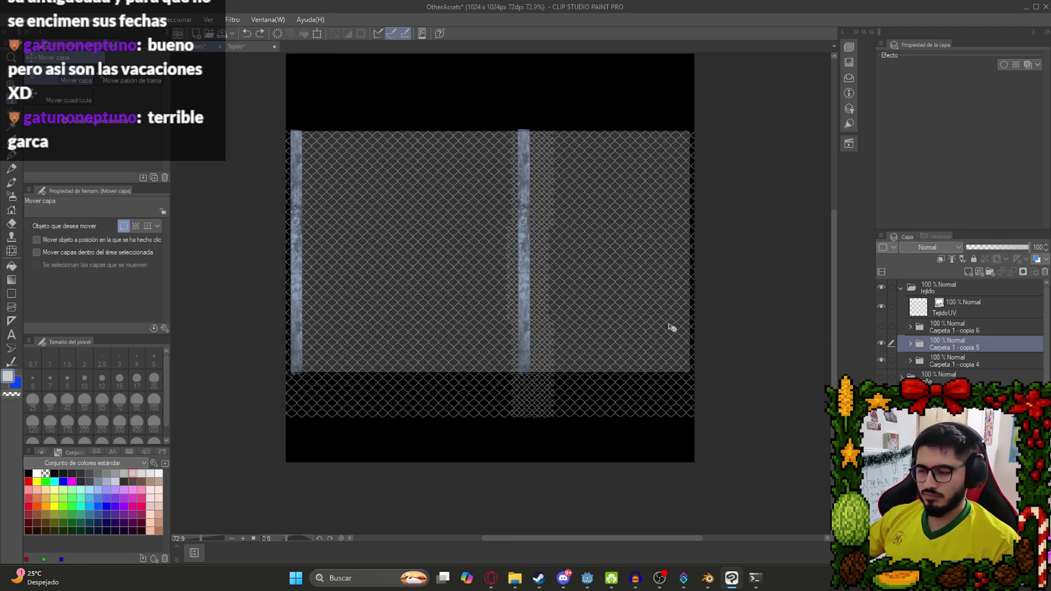
Try rectangular selections around the middle post on copia 5, undoing a too-large mesh deletion.
key(m)
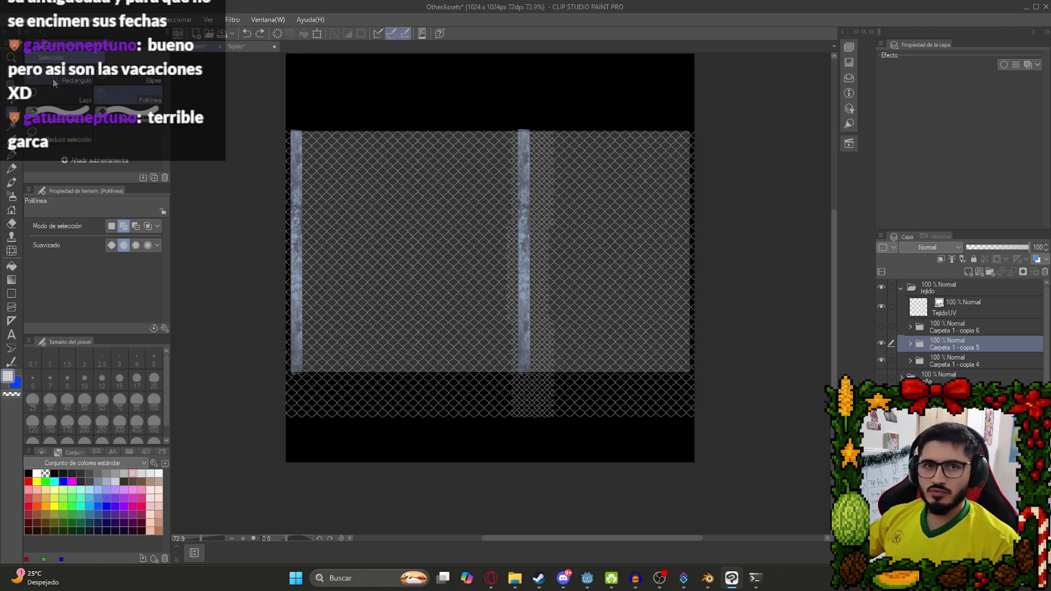
click(61, 77)
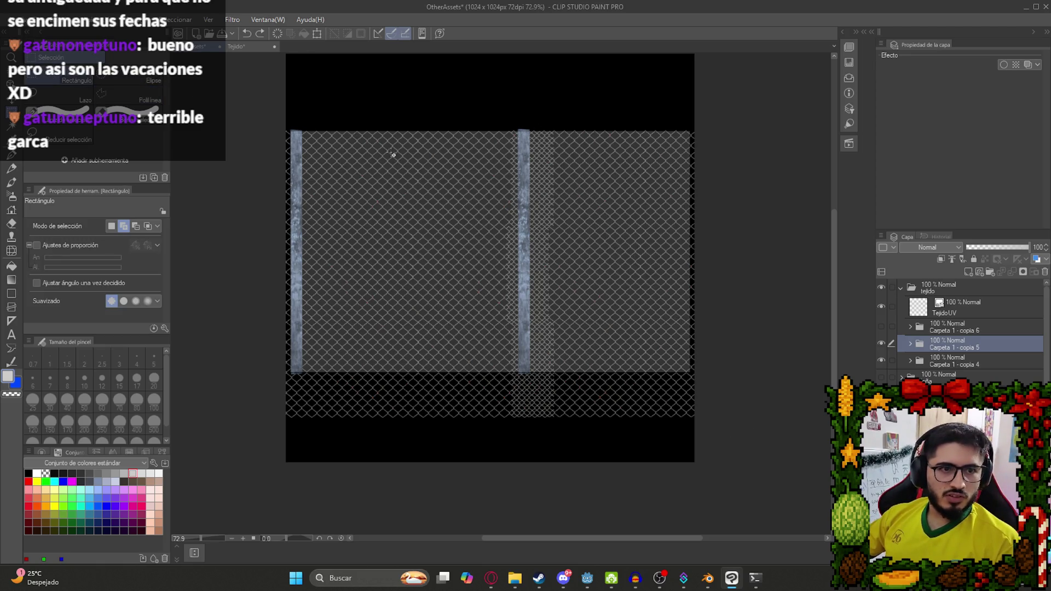
mouse_move(772, 493)
mouse_down()
mouse_move(516, 110)
mouse_move(524, 98)
mouse_up()
key(Delete)
key(ctrl+d)
key(ctrl+z)
key(ctrl+z)
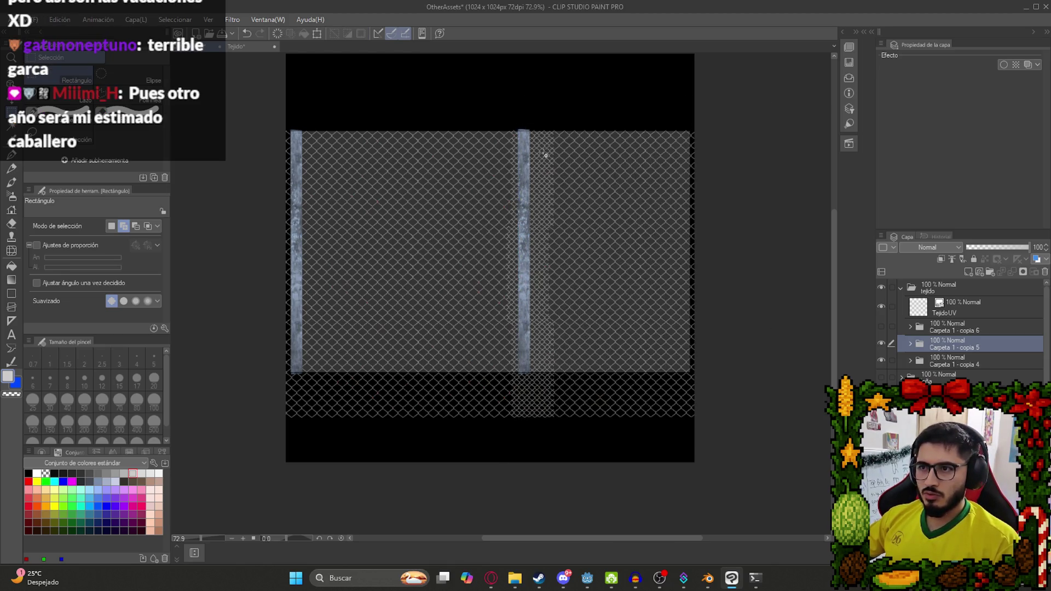
mouse_move(529, 128)
mouse_down()
mouse_move(565, 378)
mouse_move(557, 434)
mouse_up()
key(ctrl+d)
drag(522, 120, 560, 447)
key(ctrl+d)
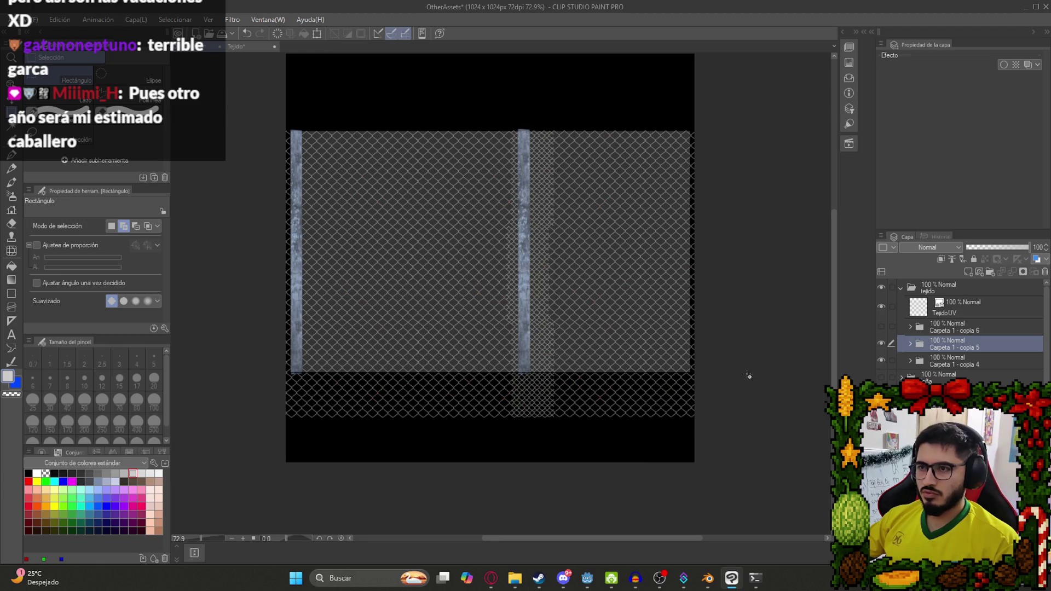
Delete the overlapping mesh strips beside the middle post on copia 4 and copia 5.
click(962, 360)
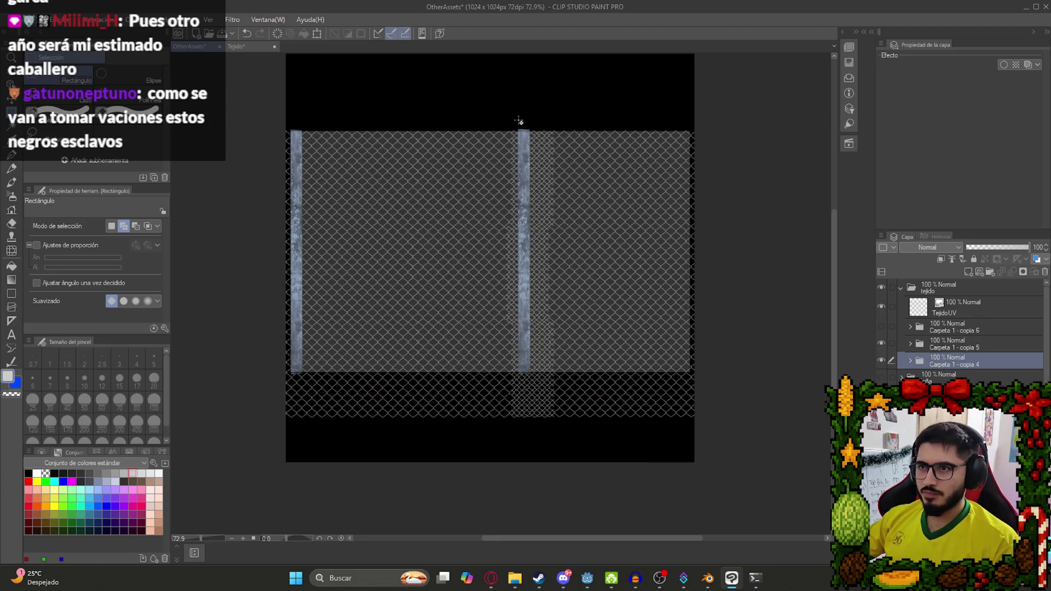
mouse_move(524, 124)
mouse_down()
mouse_move(544, 445)
mouse_move(558, 446)
mouse_up()
key(Delete)
key(ctrl+d)
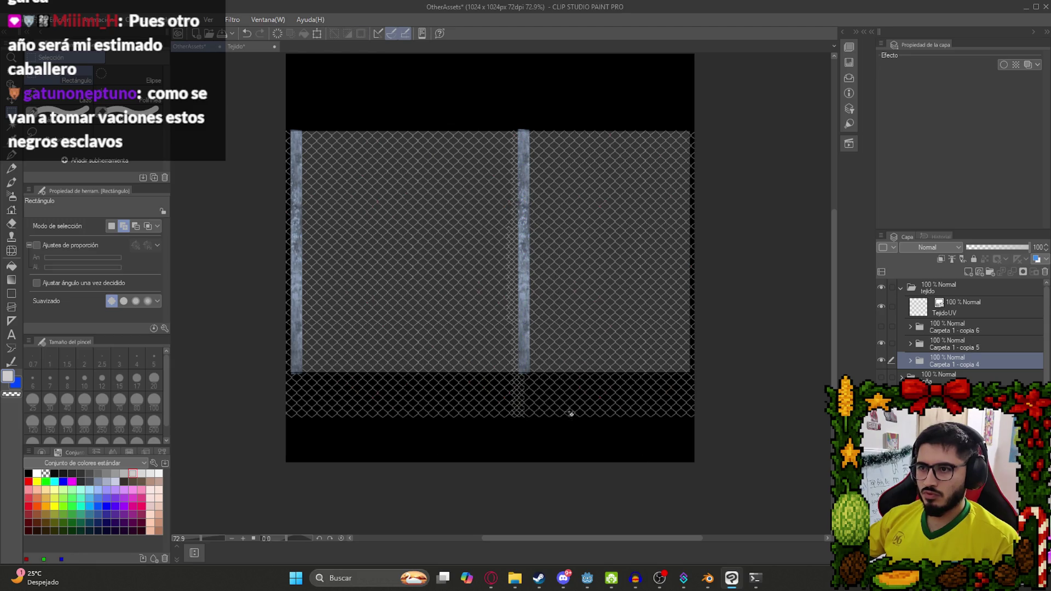
click(977, 343)
drag(465, 103, 524, 471)
key(Delete)
key(ctrl+d)
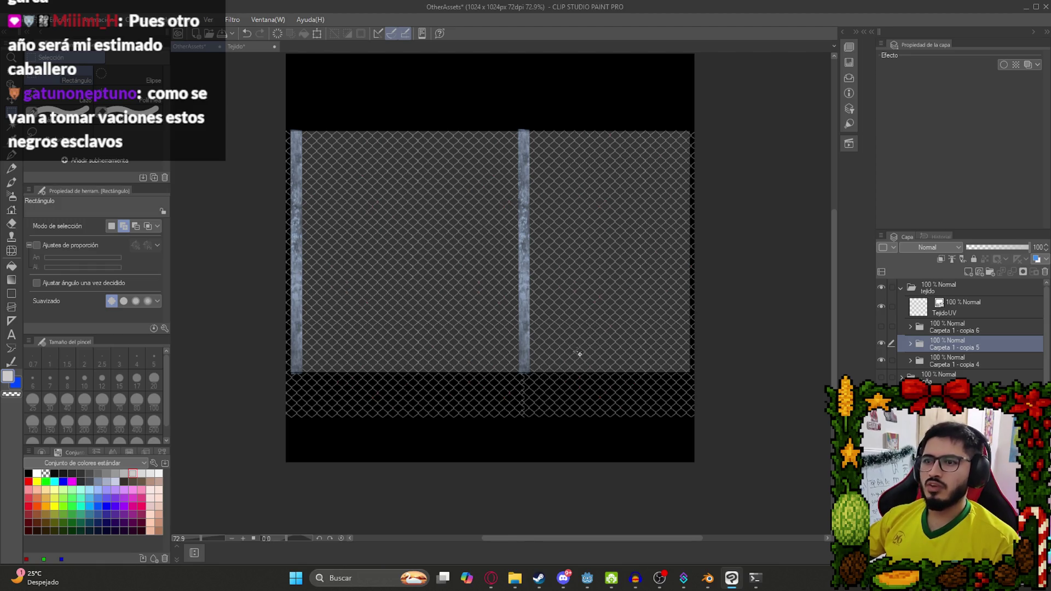
scroll(582, 354, down, 1)
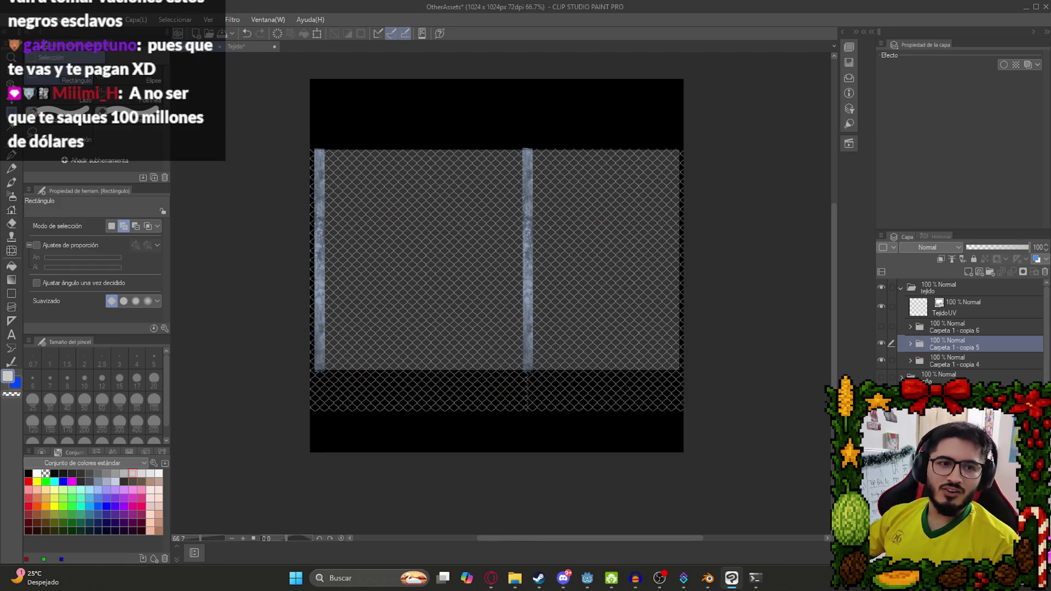
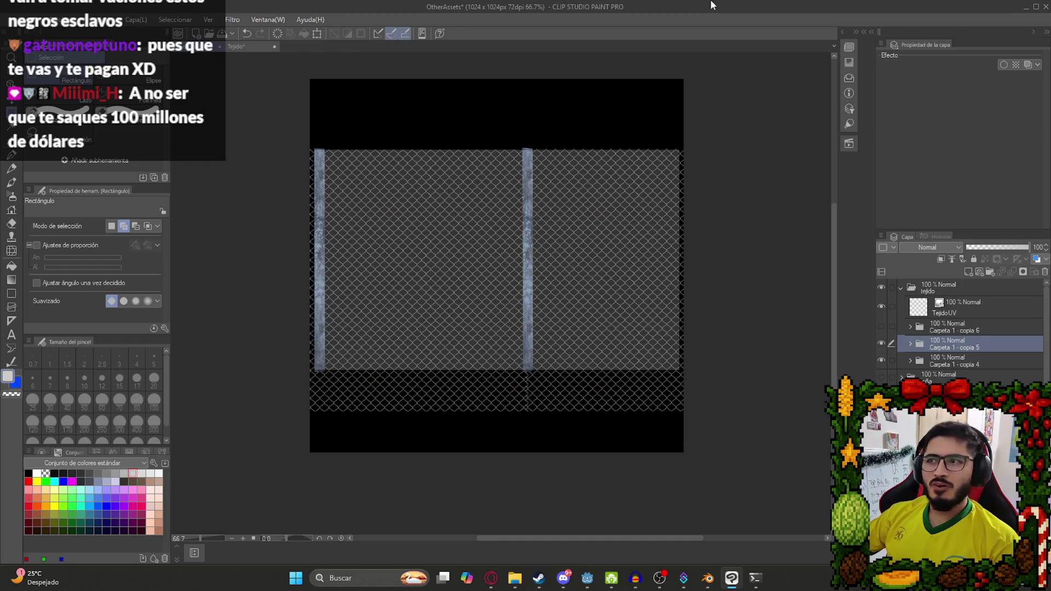
Select the fence folders with Move Layer, adding Carpeta 1 - copia 4.
scroll(545, 312, up, 3)
key(v)
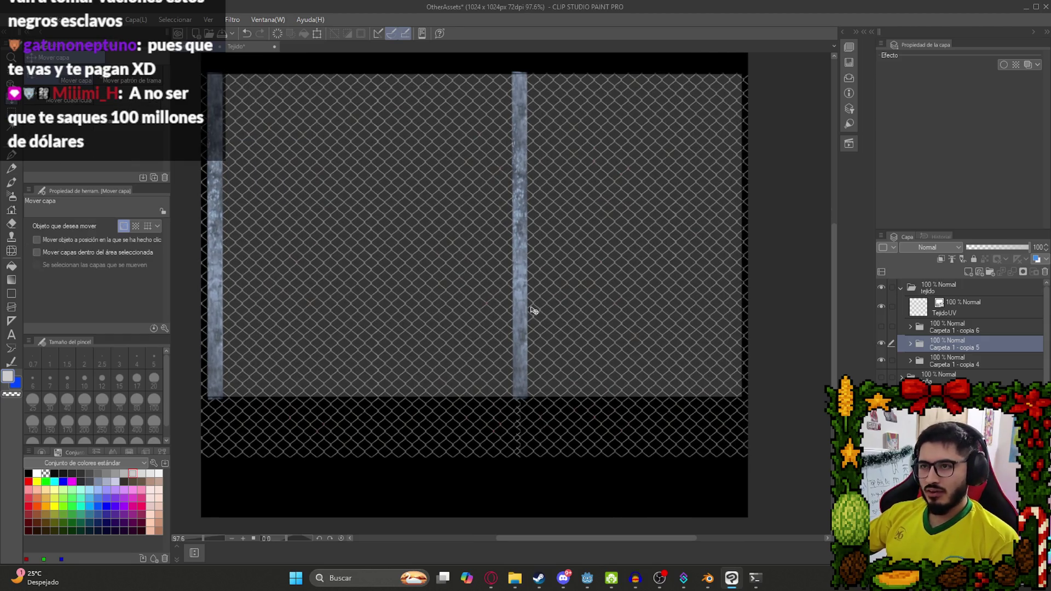
ctrl+click(979, 361)
scroll(820, 335, down, 3)
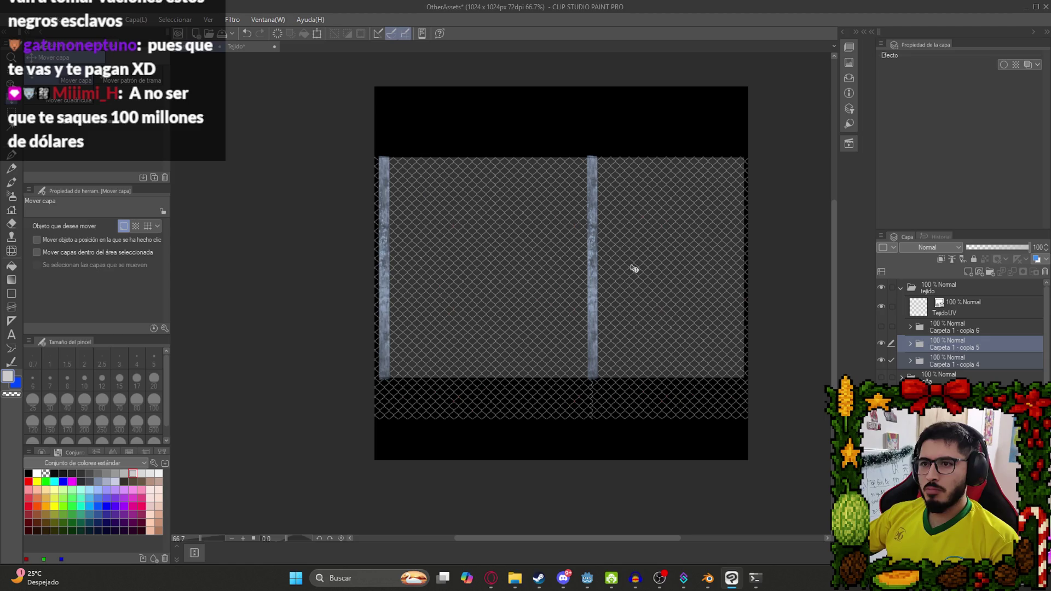
Narrow the fence panels to 86% width, then bring up Opera.
key(ctrl+t)
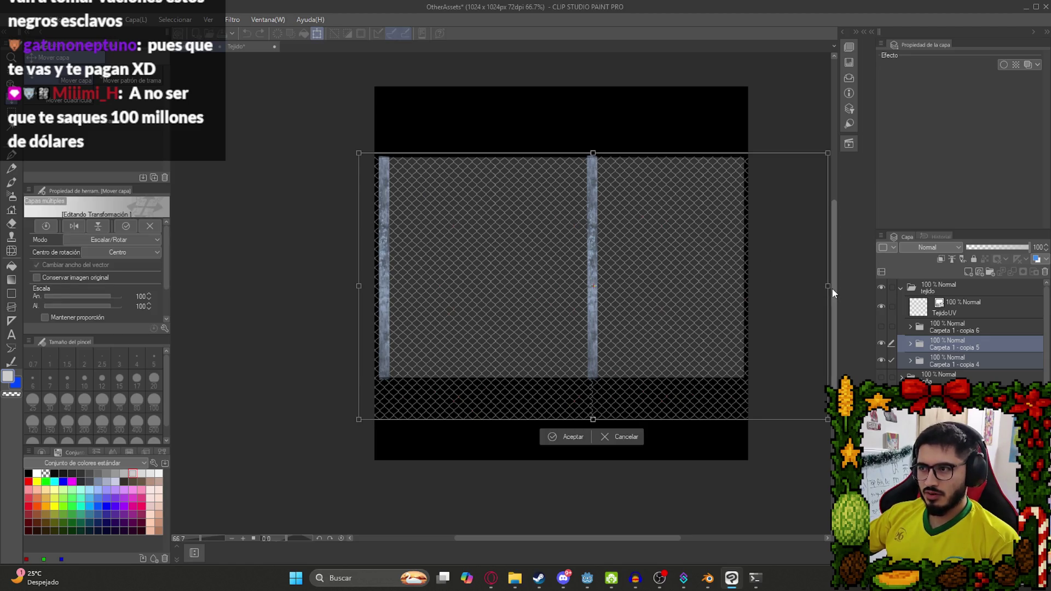
drag(739, 289, 762, 296)
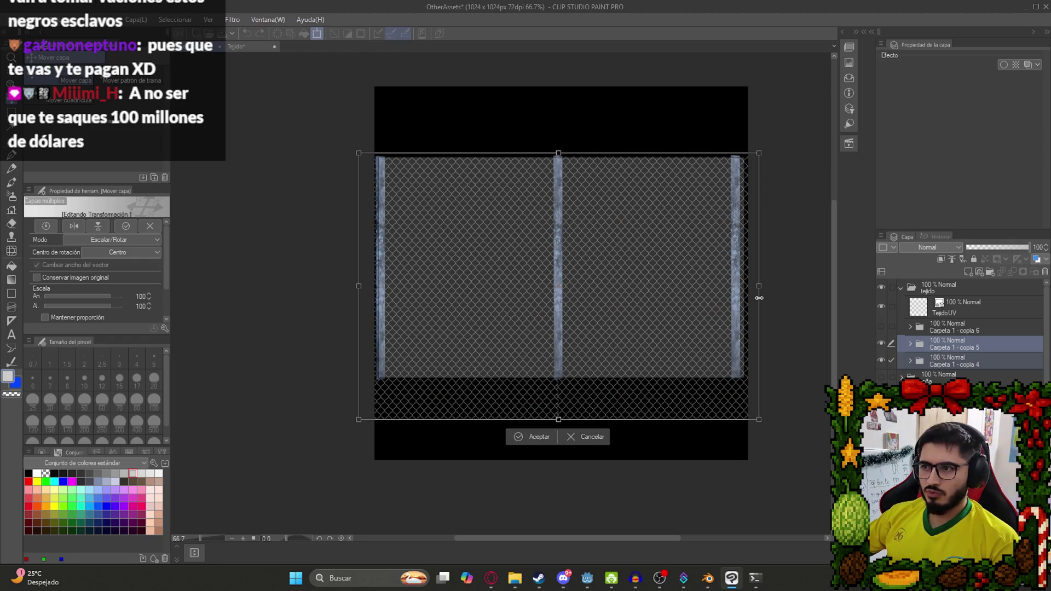
drag(359, 286, 361, 288)
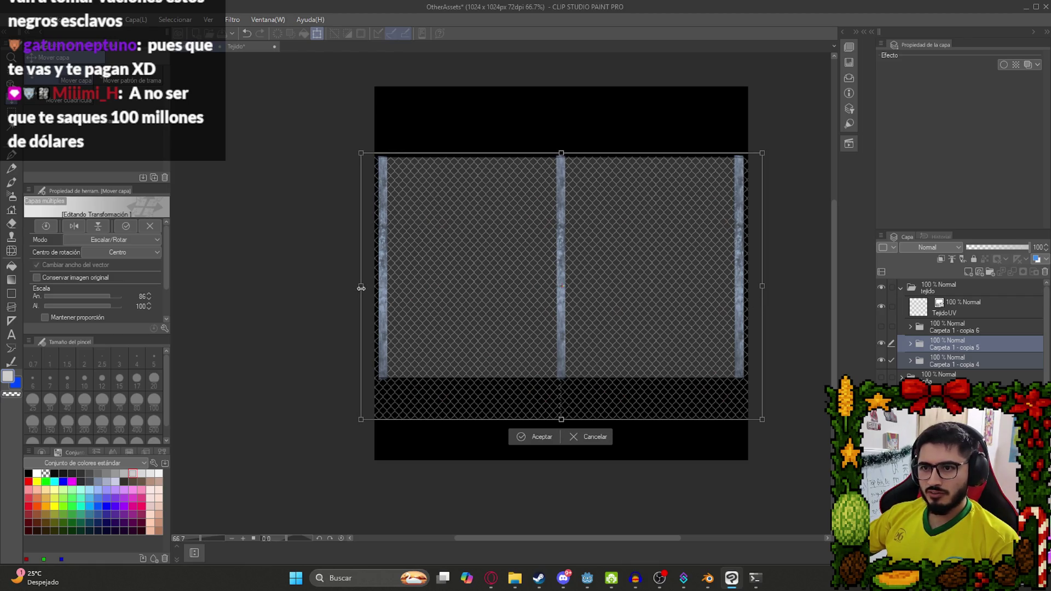
key(Return)
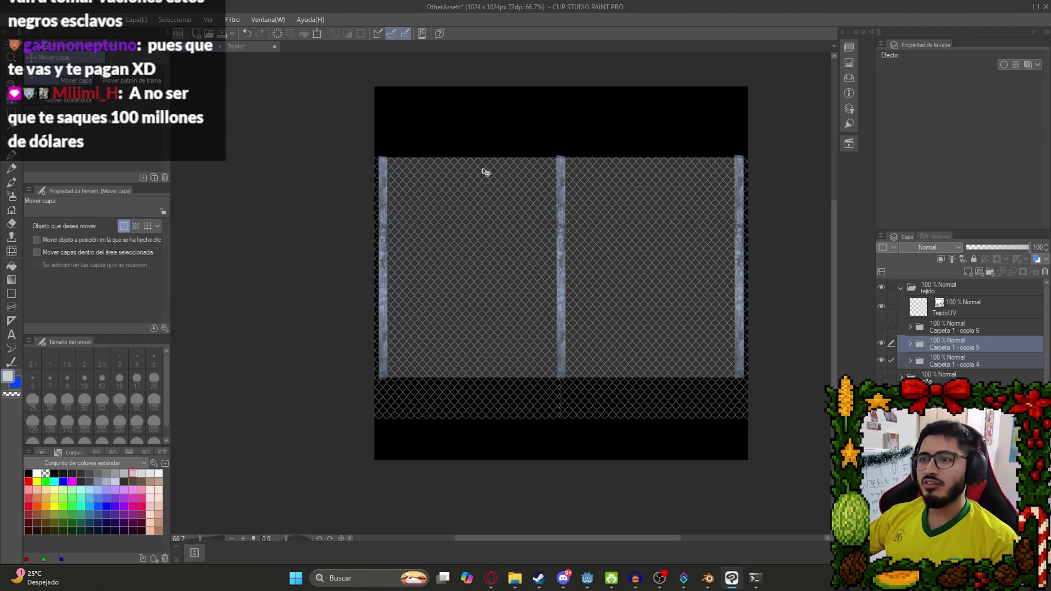
scroll(575, 233, up, 2)
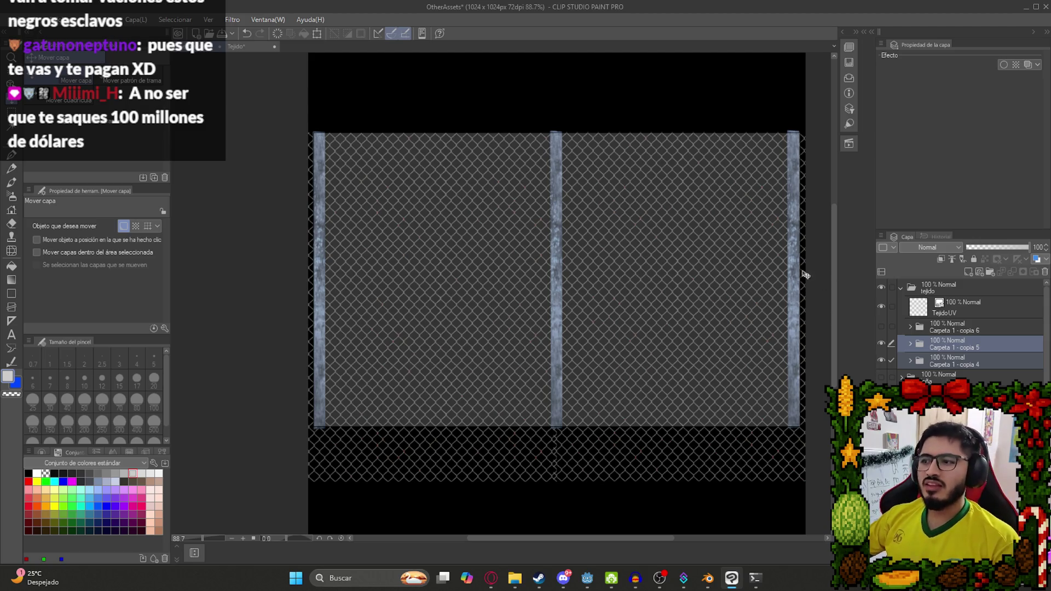
click(501, 578)
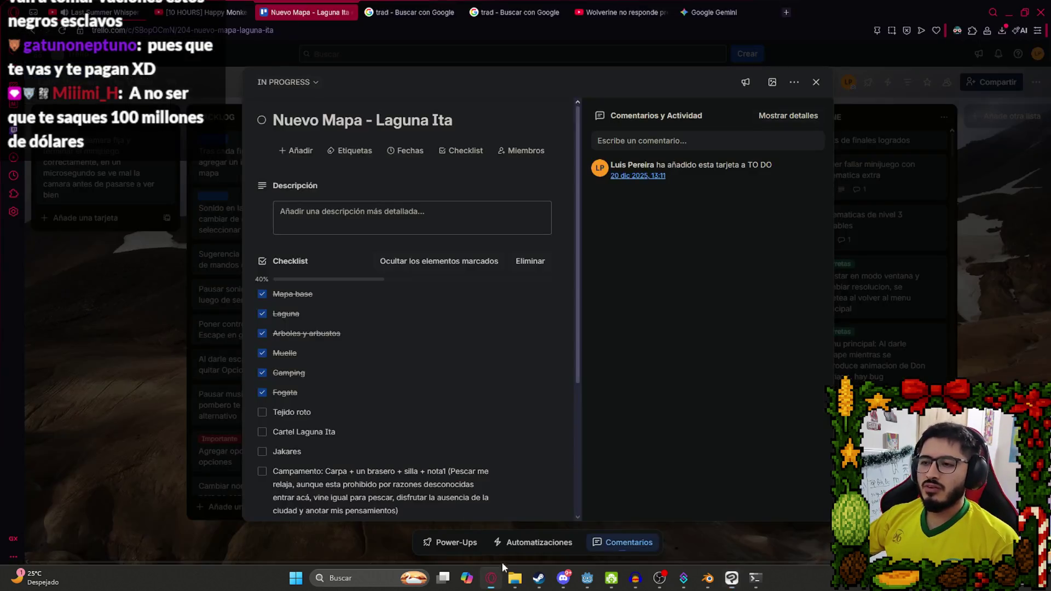
Search Google Images for 'cinta amarilla precaucion'.
click(410, 12)
click(212, 72)
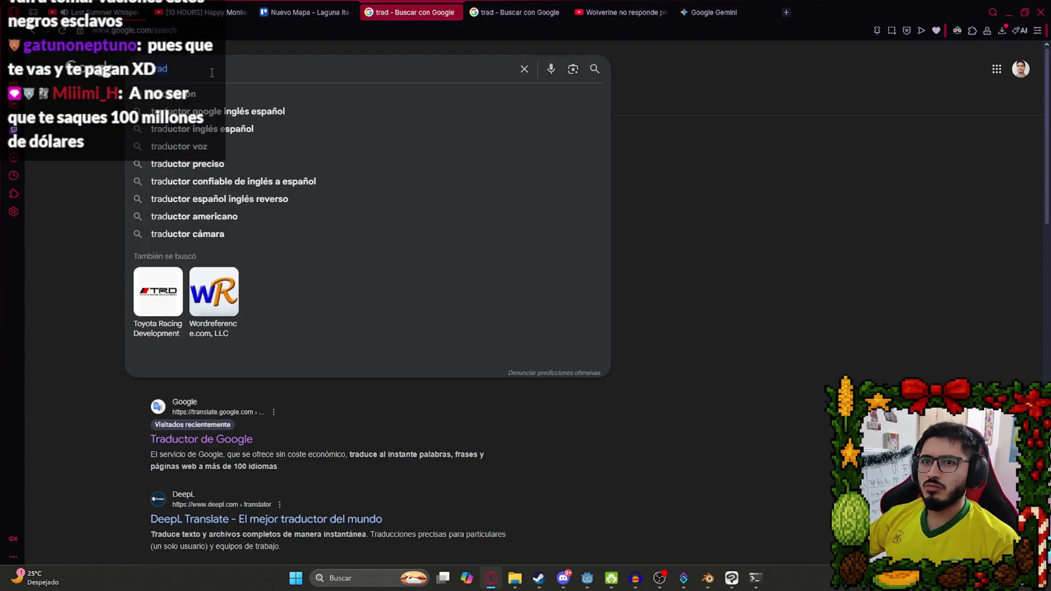
text(cinta)
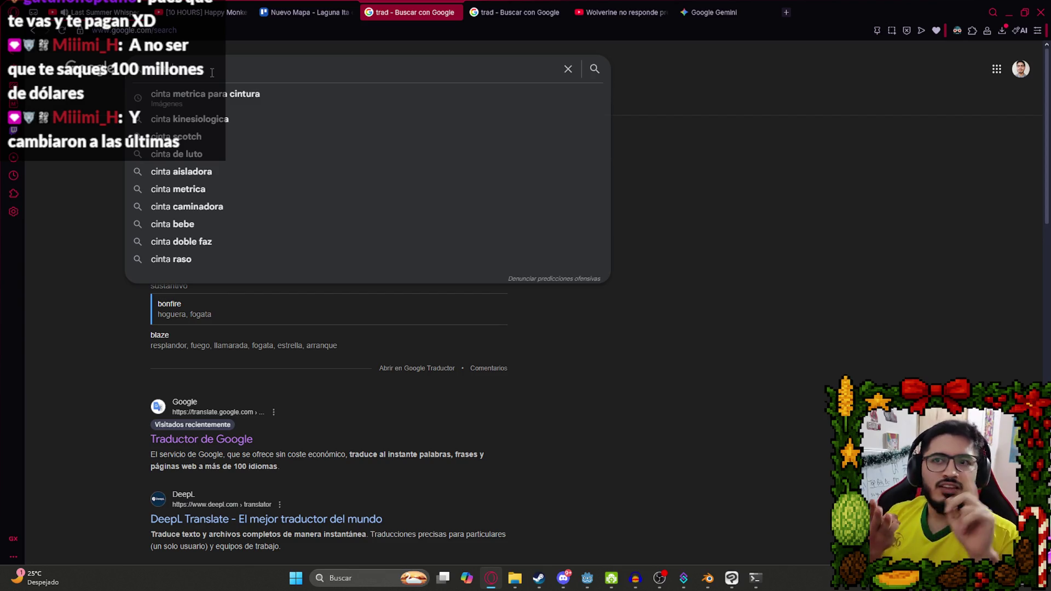
text(amarilla)
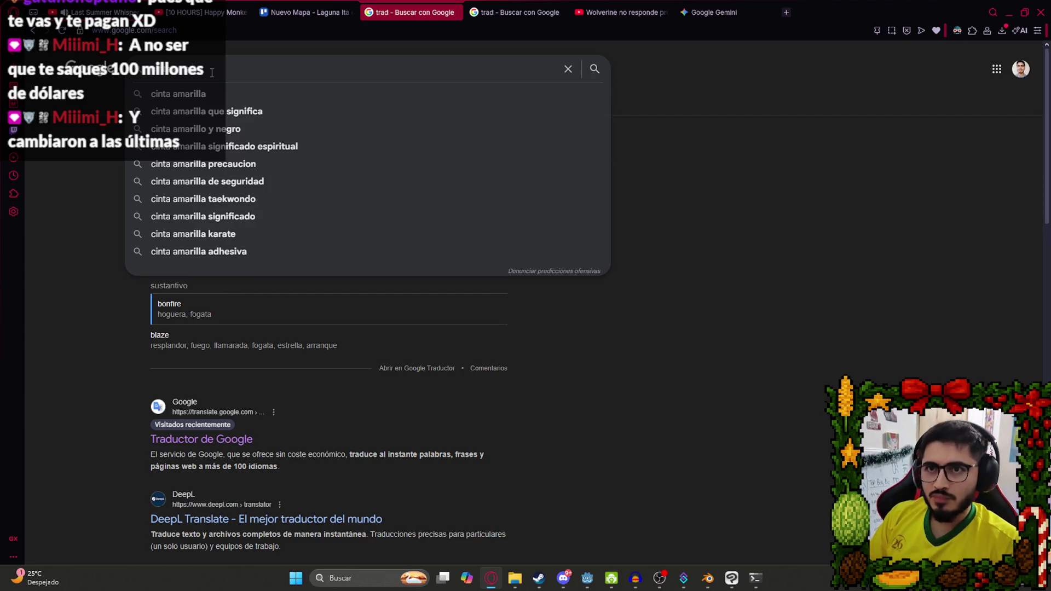
key(Return)
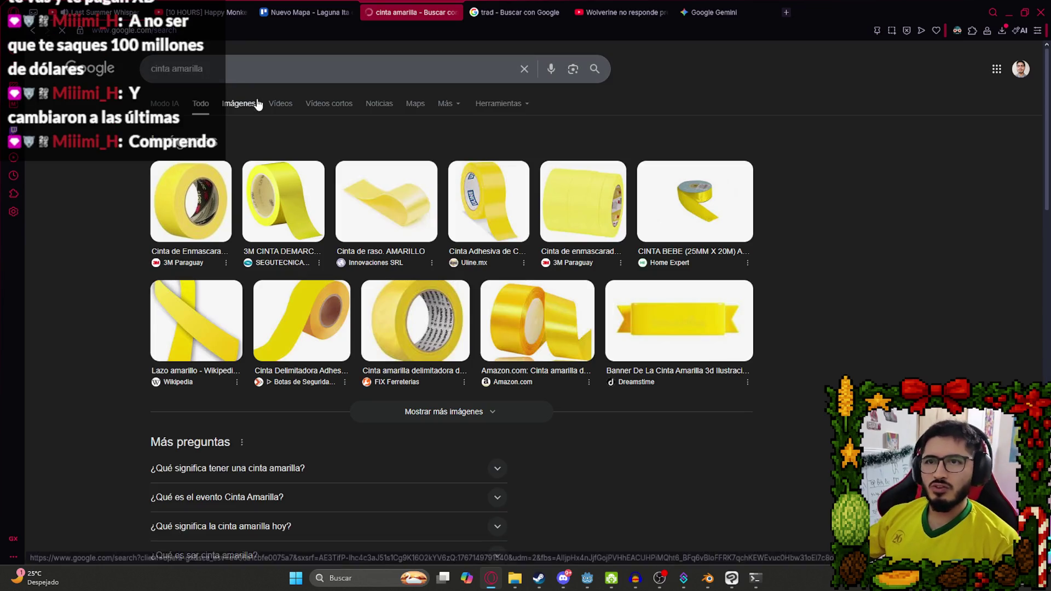
click(251, 102)
click(275, 77)
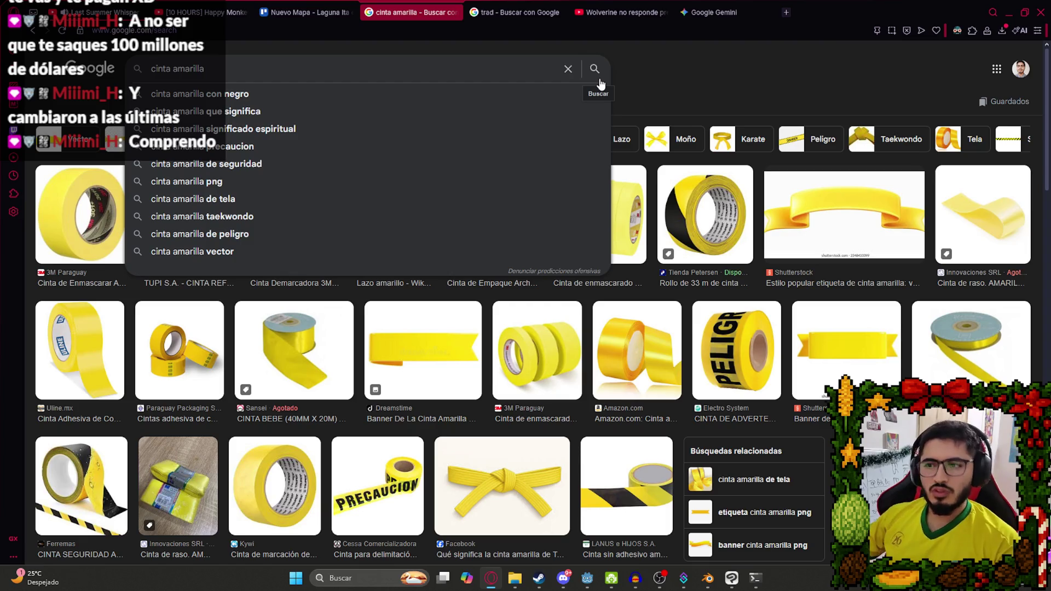
text(pre)
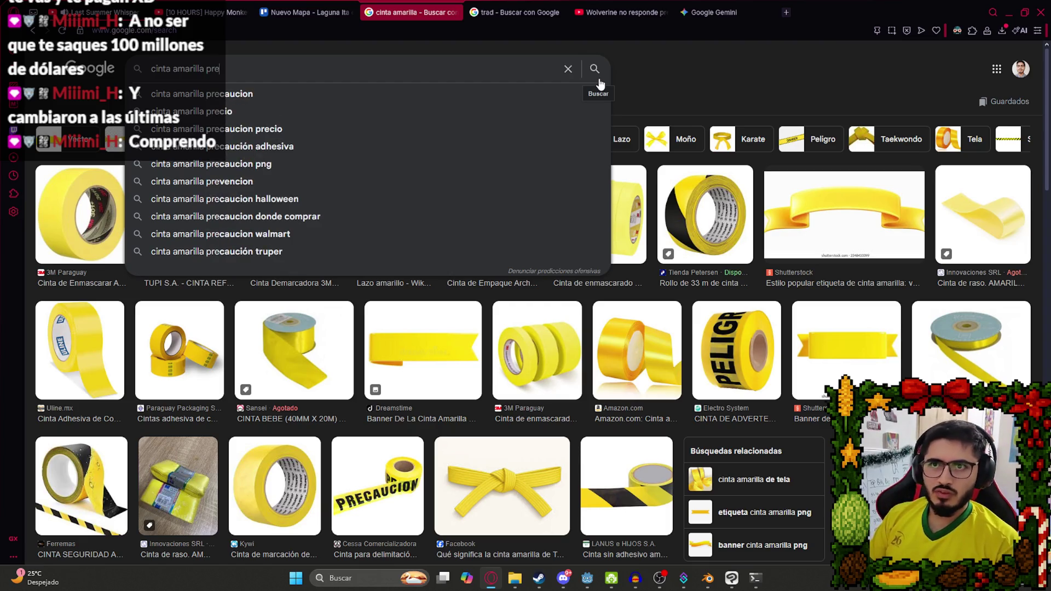
key(Down)
key(Return)
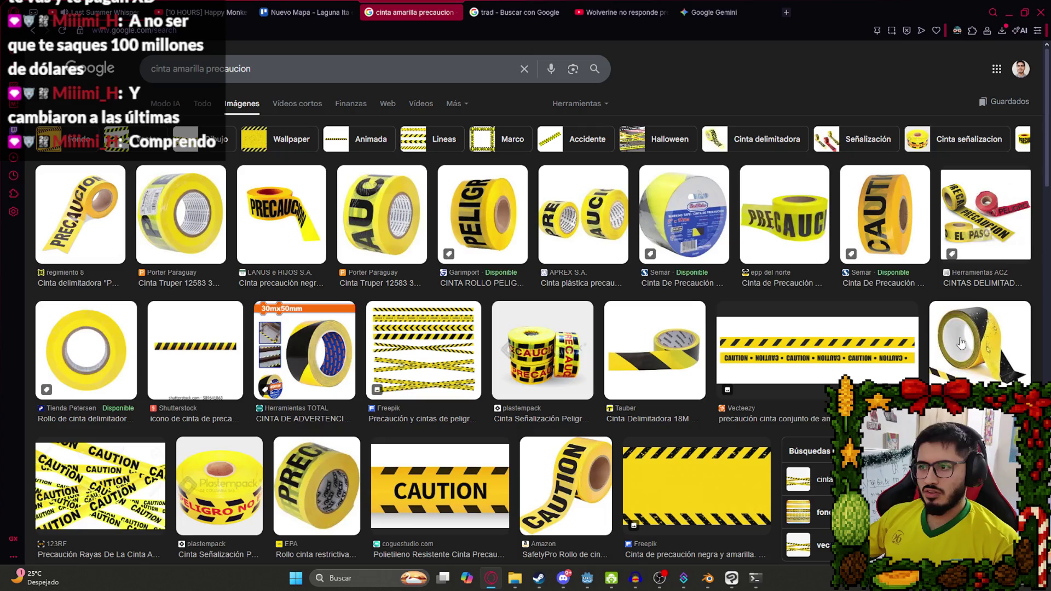
Copy the striped caution-tape image and paste it as a layer over the fence.
click(199, 364)
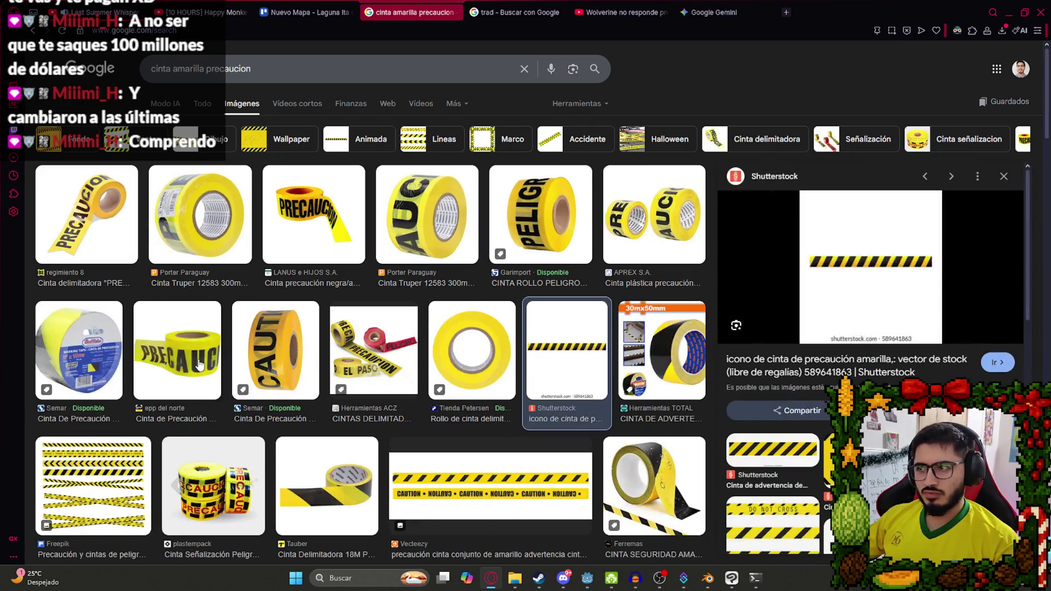
right_click(845, 273)
click(892, 336)
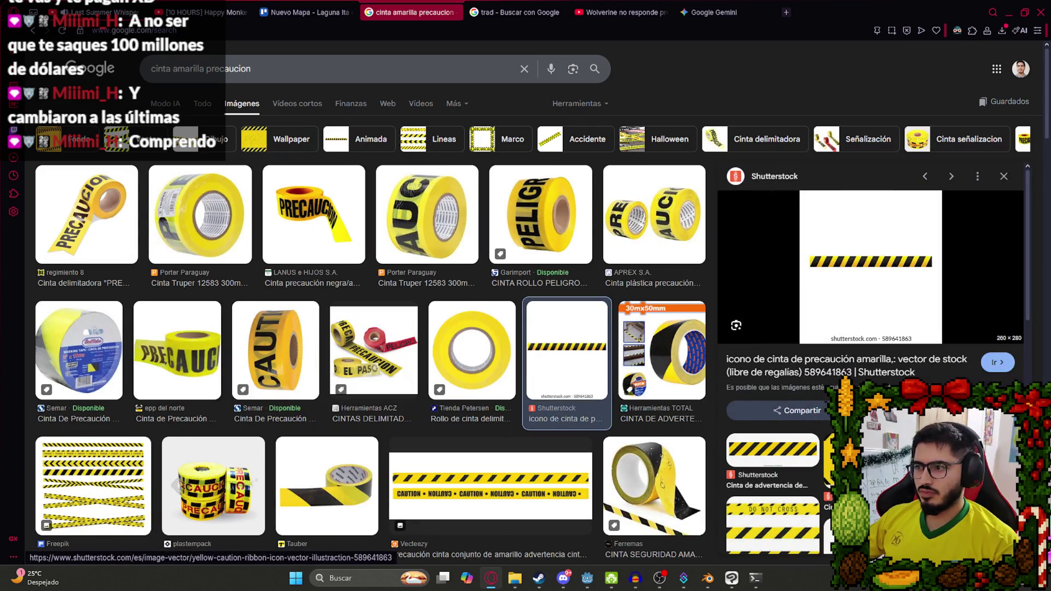
click(732, 578)
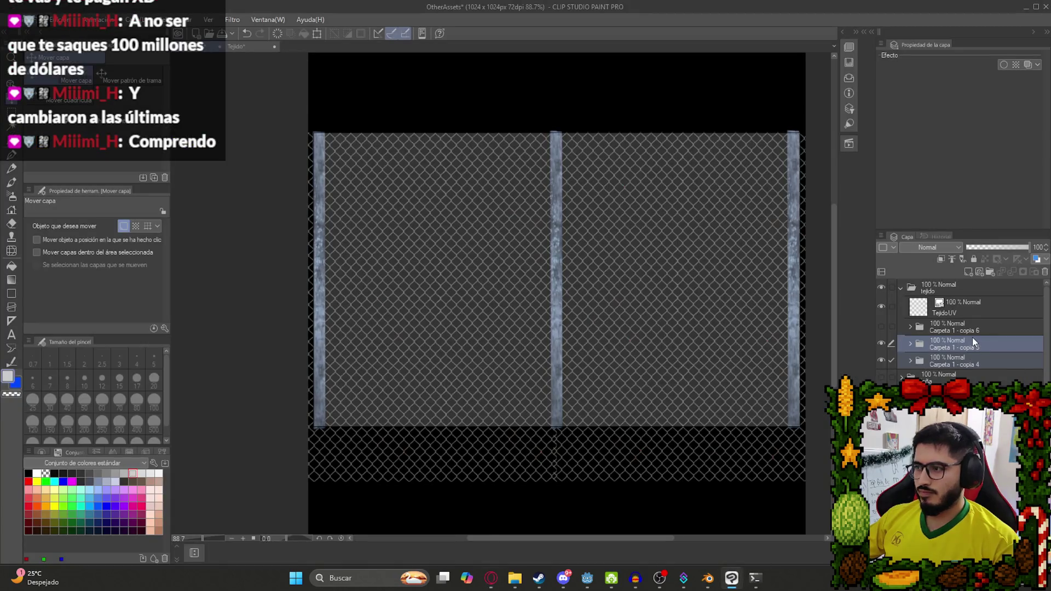
key(ctrl+v)
mouse_move(417, 124)
mouse_down()
mouse_move(458, 221)
mouse_move(617, 326)
mouse_up()
key(alt+Tab)
Ask Gemini's image generation for 'Cartel de no pasar amarillo, con aspecto viejo'.
text(Cartel de )
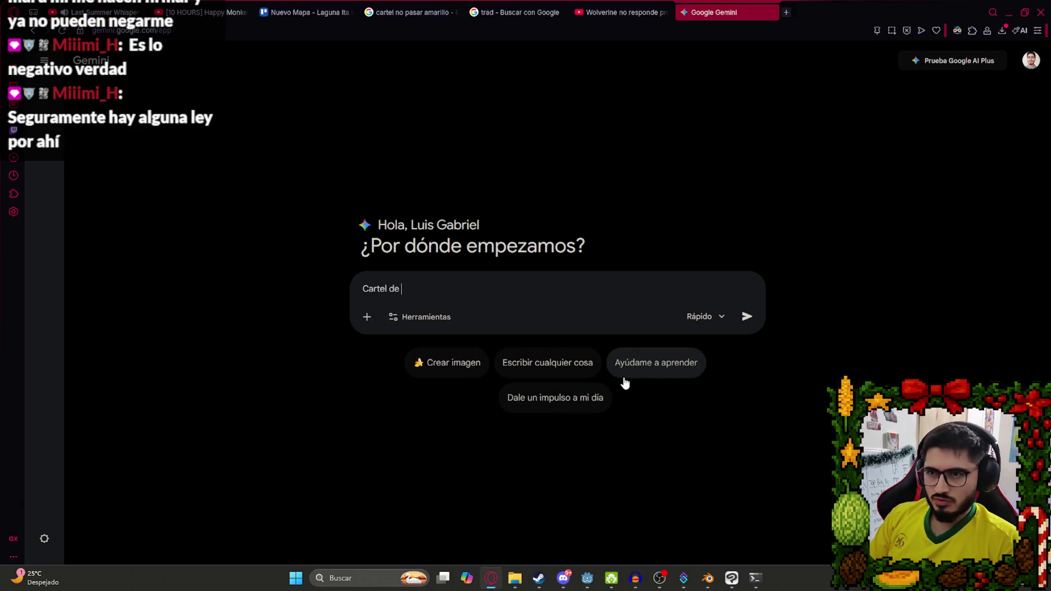
text(no pasar amarillo, con aspecto vi)
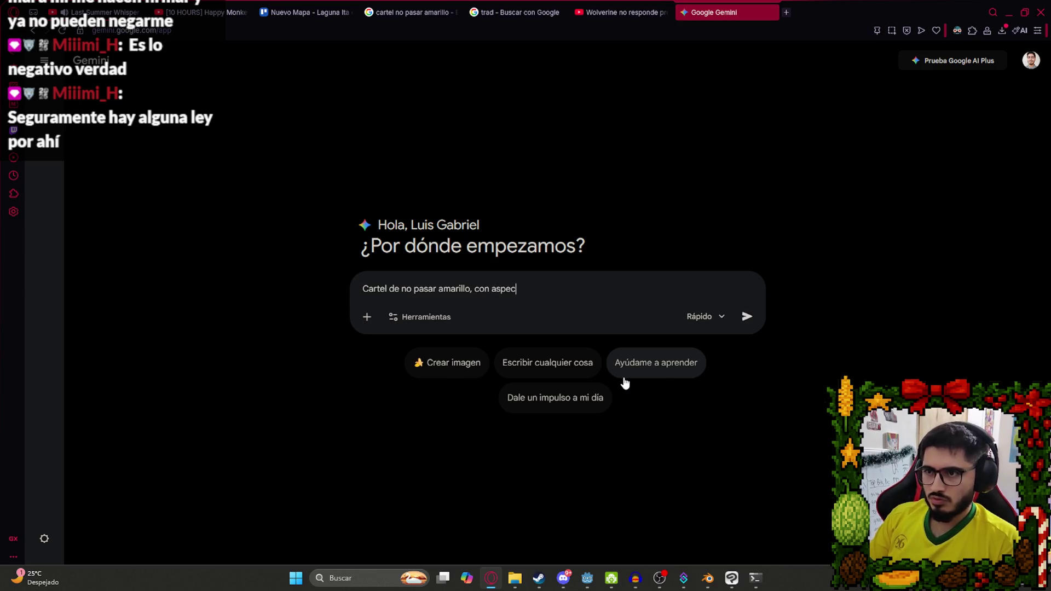
text(ejo)
click(437, 375)
key(Return)
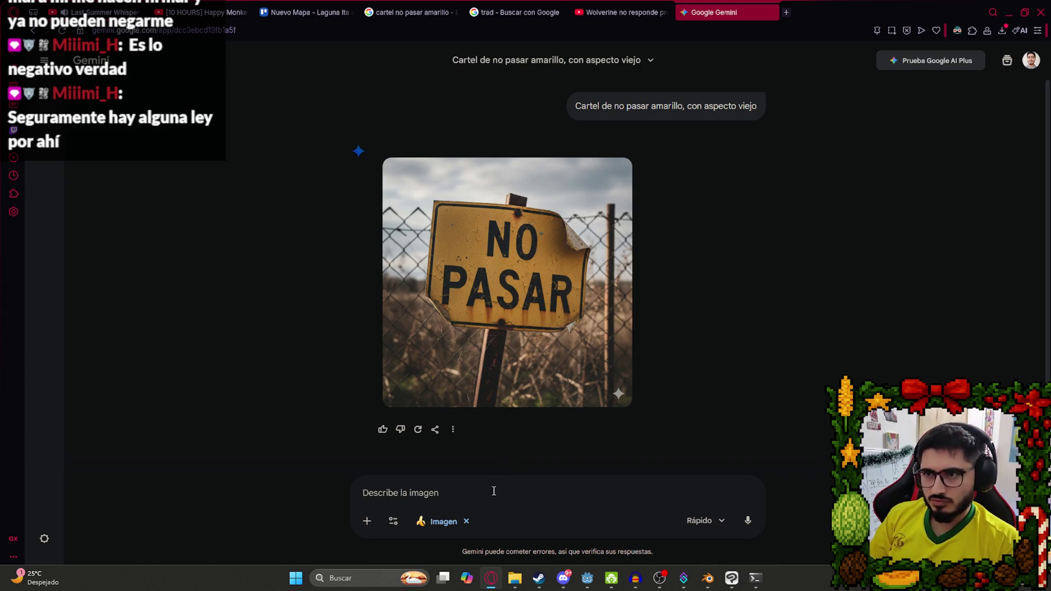
Follow up with 'con fondo transparente, como para una textura'.
text(p)
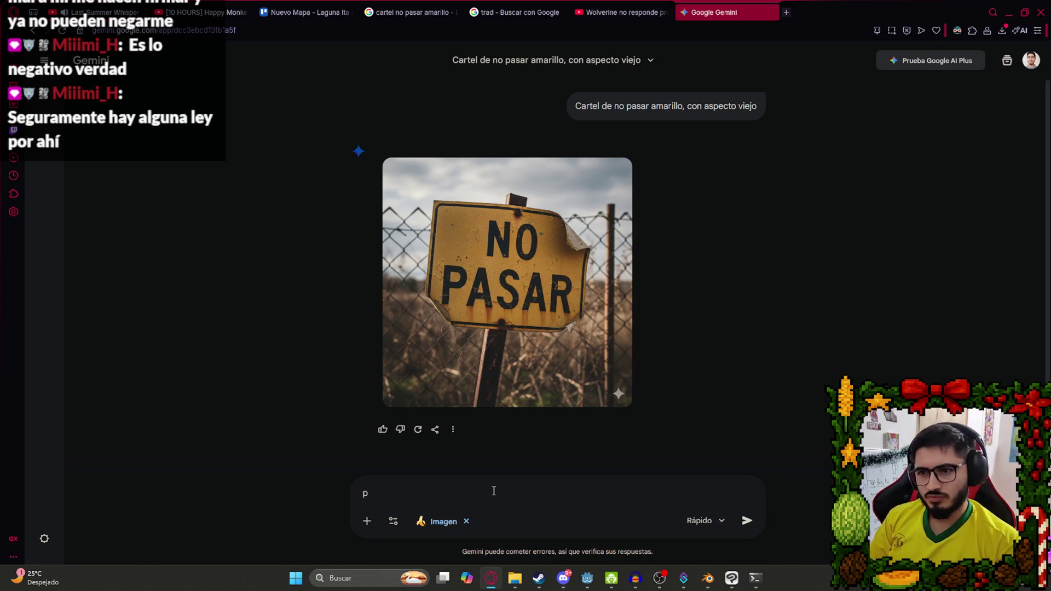
key(BackSpace)
text(con fondo)
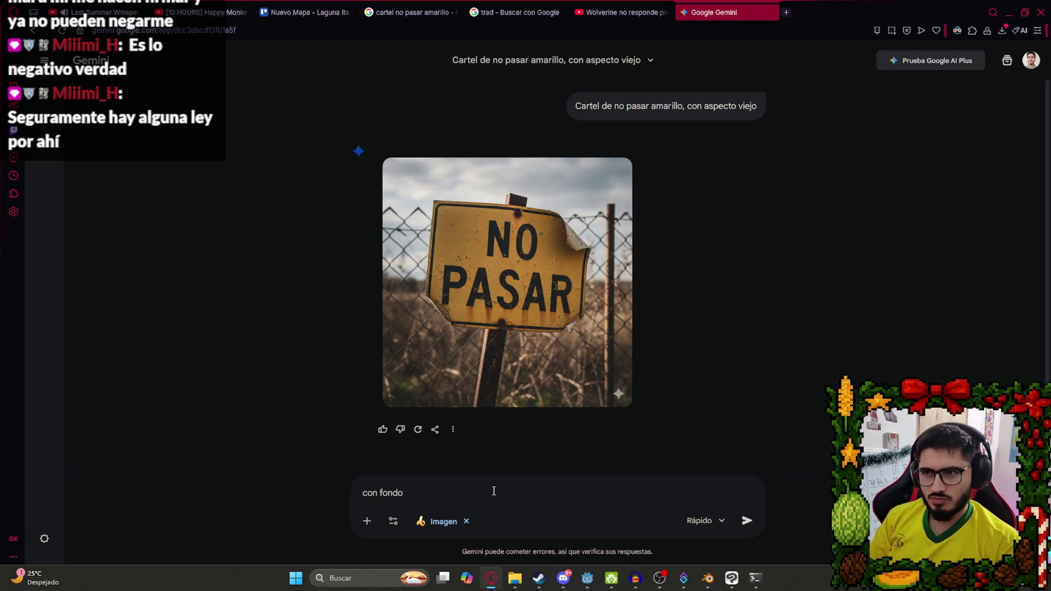
text( transparente,)
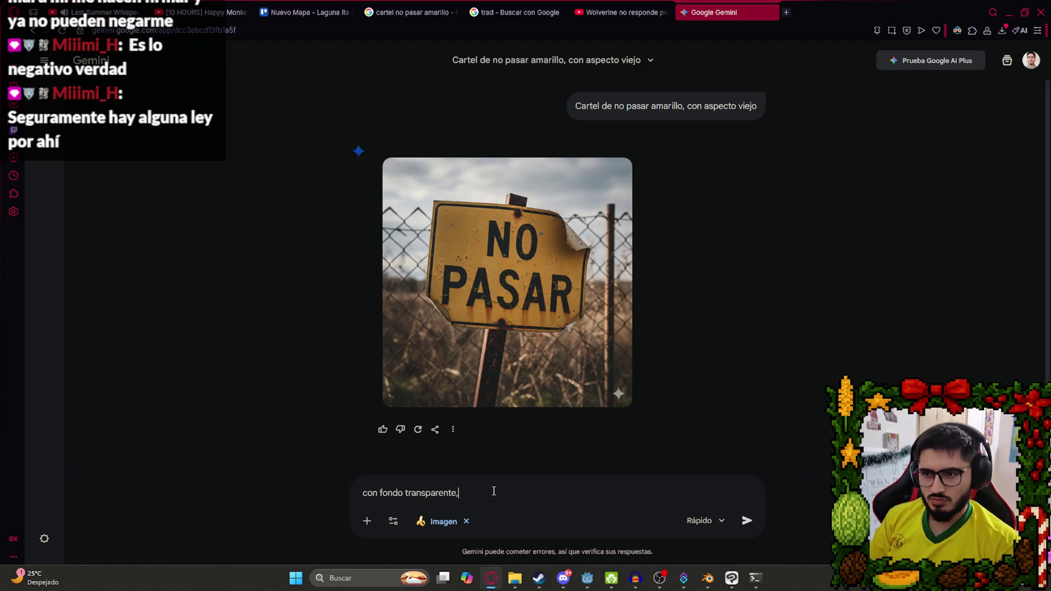
text( como para una textura)
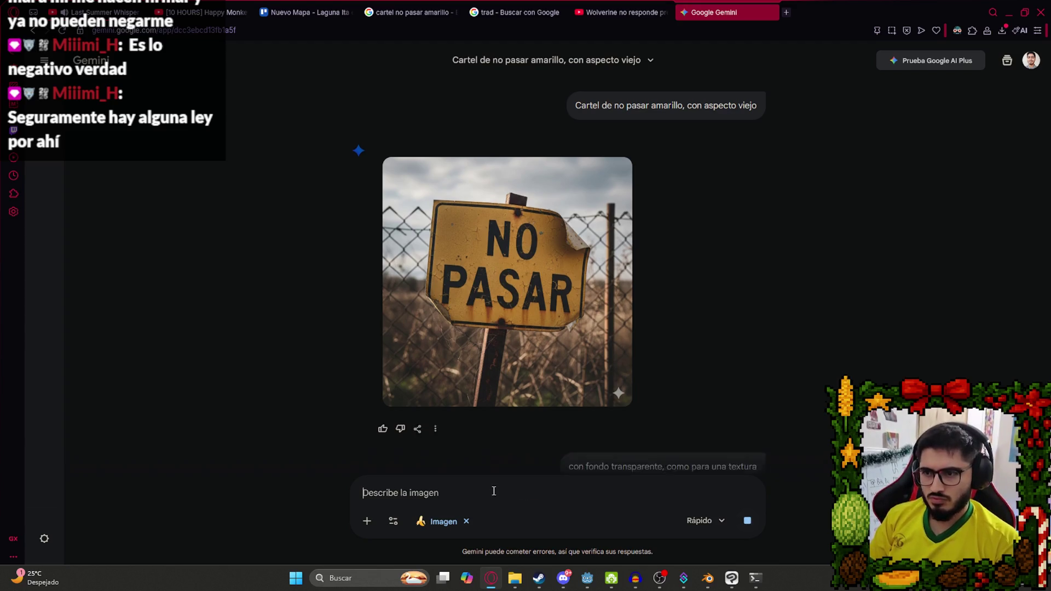
key(Return)
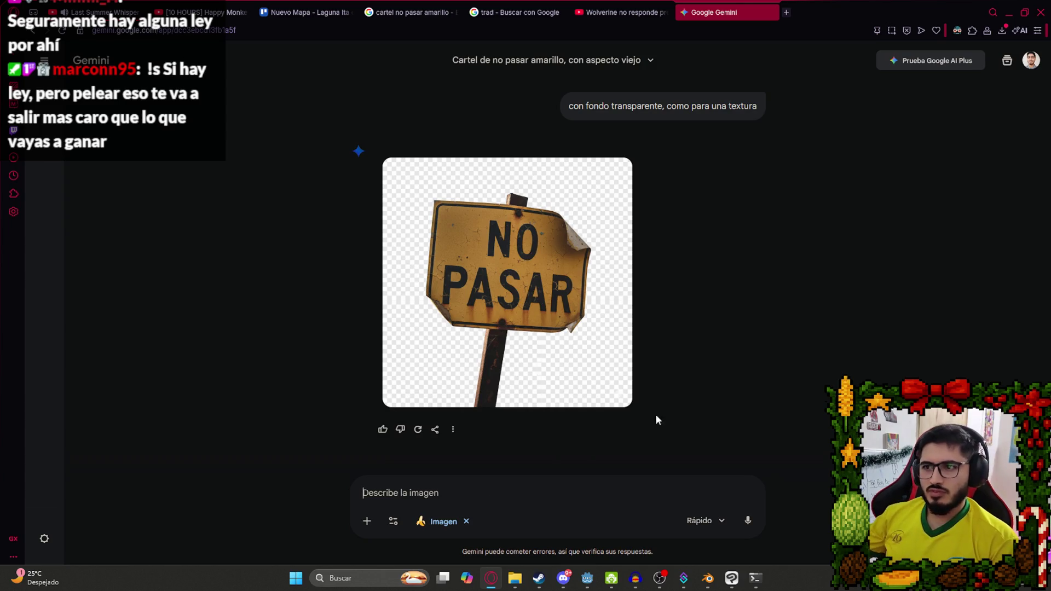
Open the generated NO PASAR sign full size and copy the image.
click(461, 239)
right_click(498, 240)
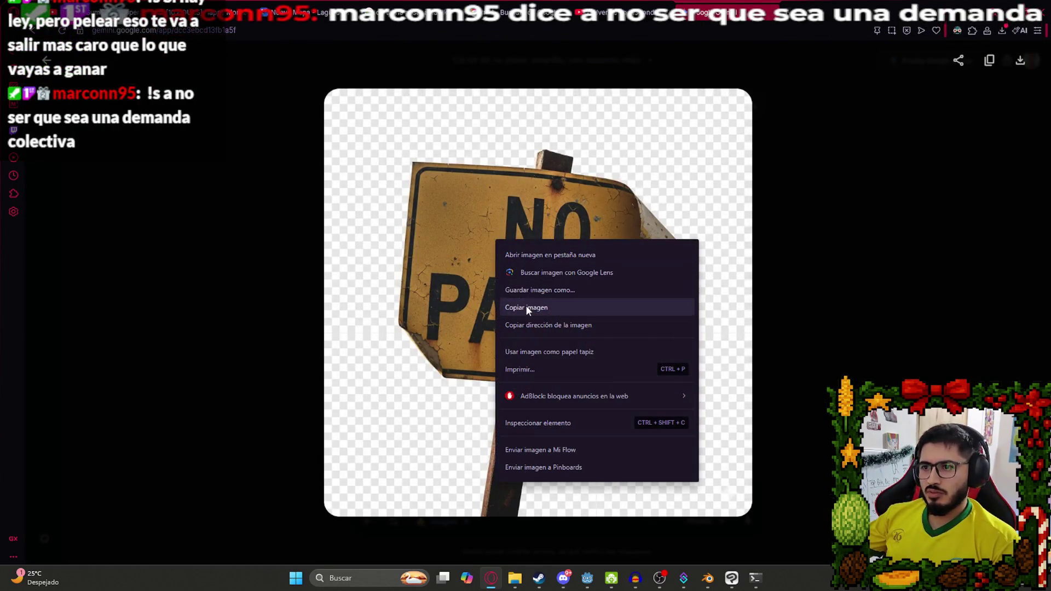
click(526, 307)
Paste the NO PASAR sign into Clip Studio Paint and pick polygon selection.
click(732, 578)
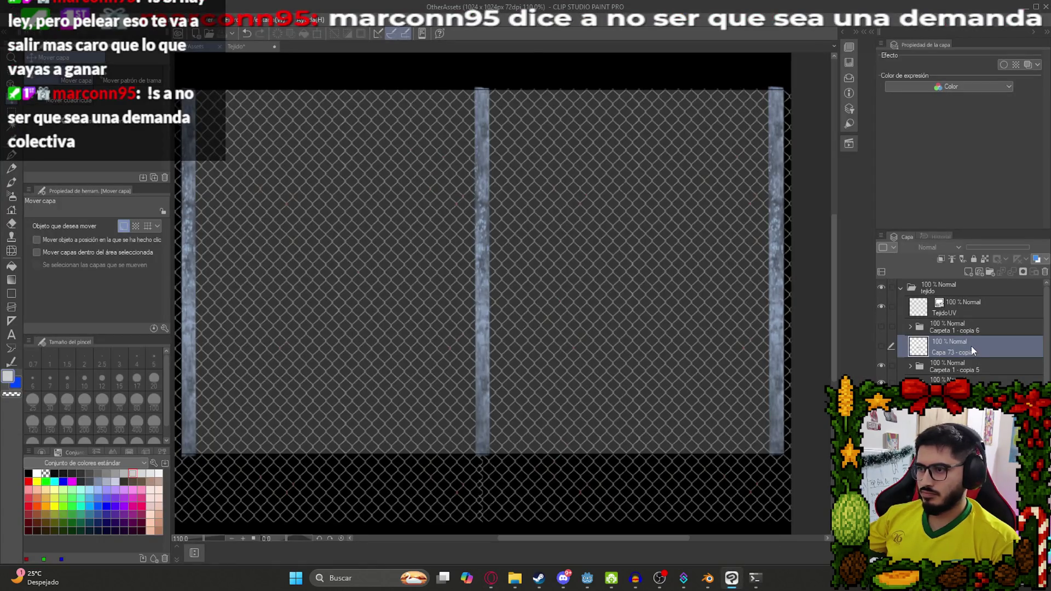
key(ctrl+v)
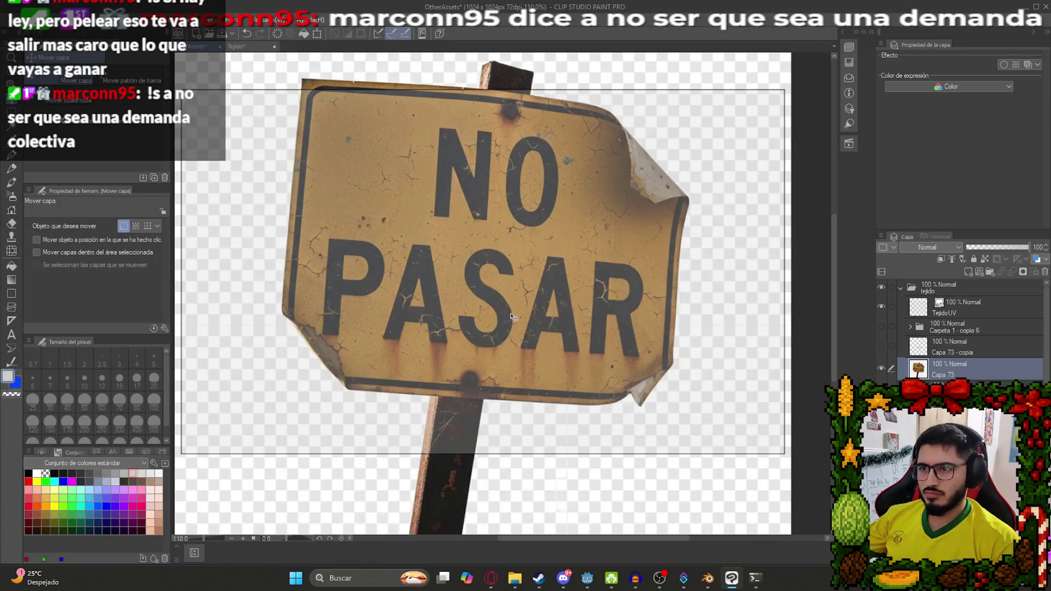
scroll(513, 317, down, 2)
key(m)
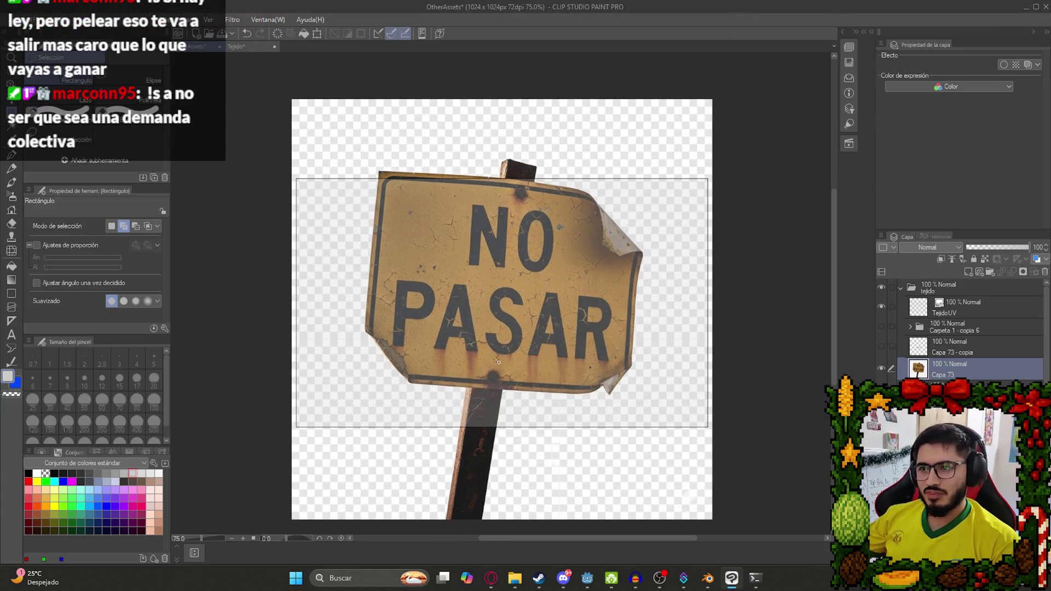
scroll(498, 361, up, 2)
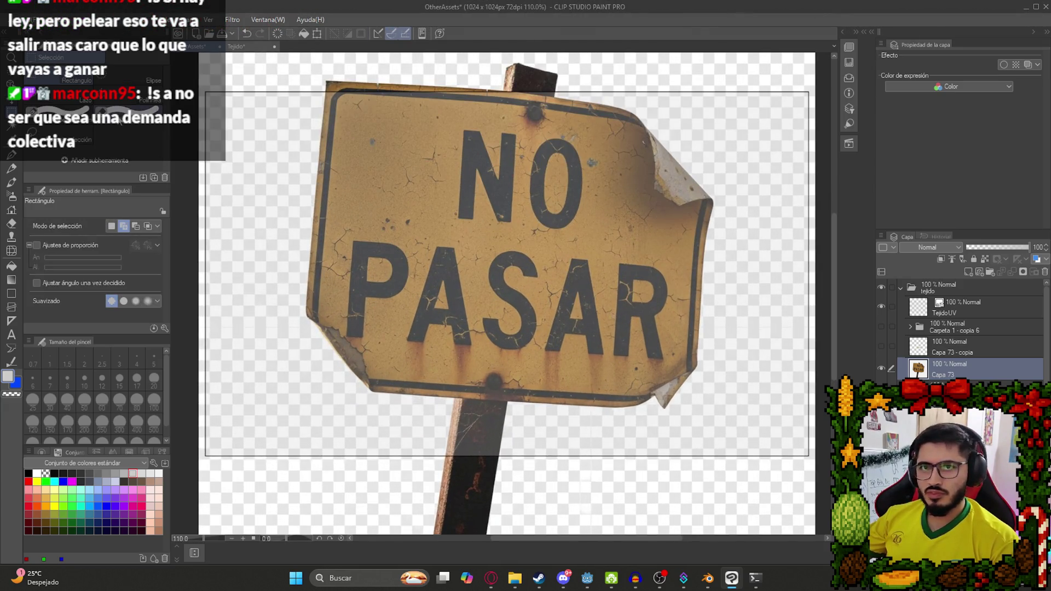
key(m)
key(m)
key(m)
Trace the sign board's bottom edge, peeled tip and right edge to the top-right corner.
click(368, 390)
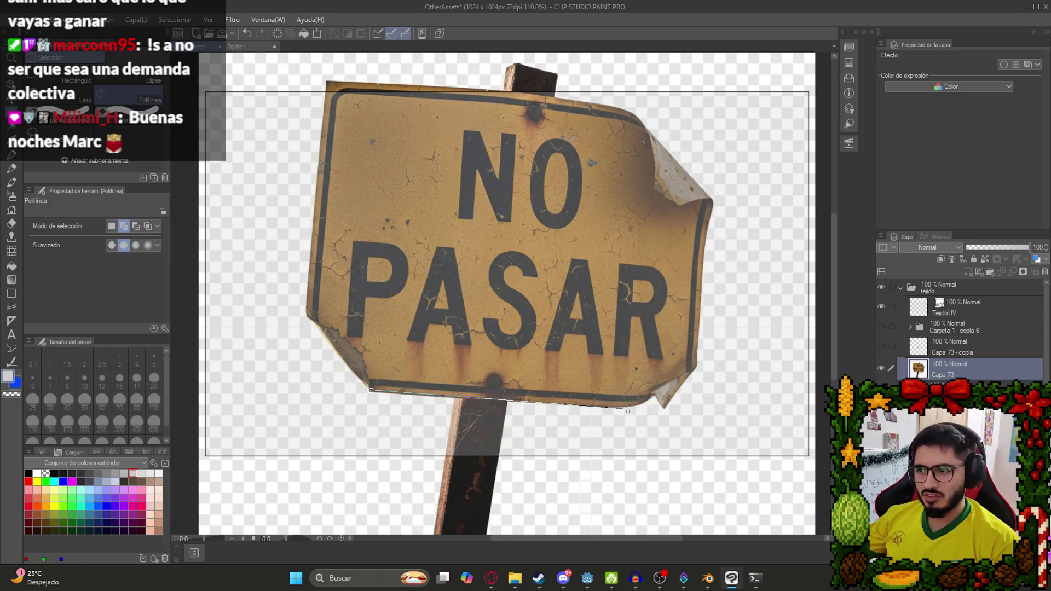
scroll(627, 411, up, 2)
scroll(663, 426, up, 5)
click(504, 401)
click(600, 397)
click(654, 387)
click(704, 352)
click(747, 410)
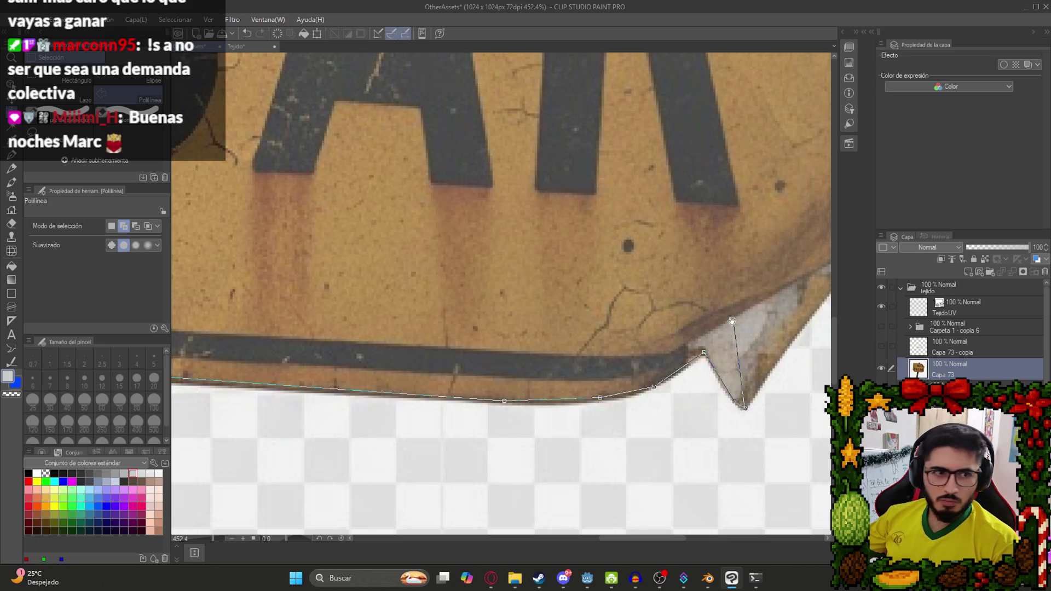
scroll(741, 403, down, 5)
scroll(520, 391, up, 3)
click(540, 401)
scroll(541, 342, down, 3)
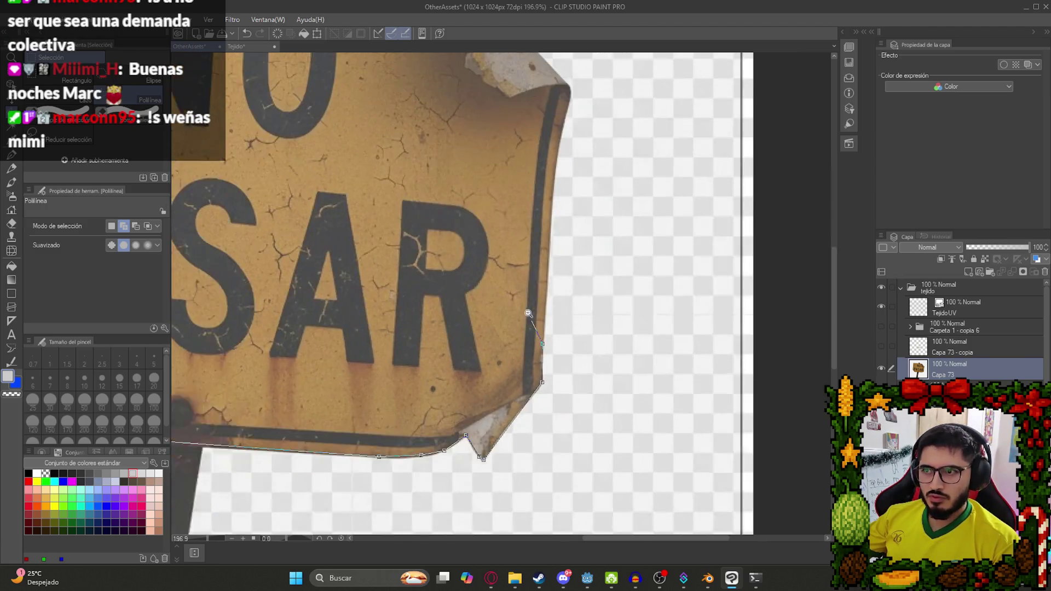
click(551, 438)
click(557, 331)
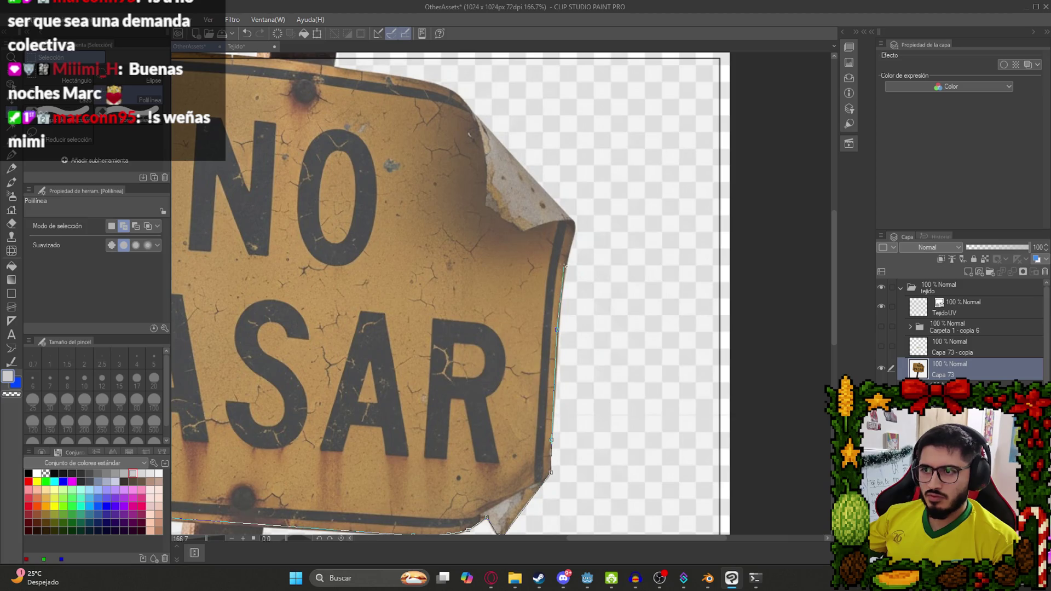
click(574, 232)
scroll(575, 230, up, 3)
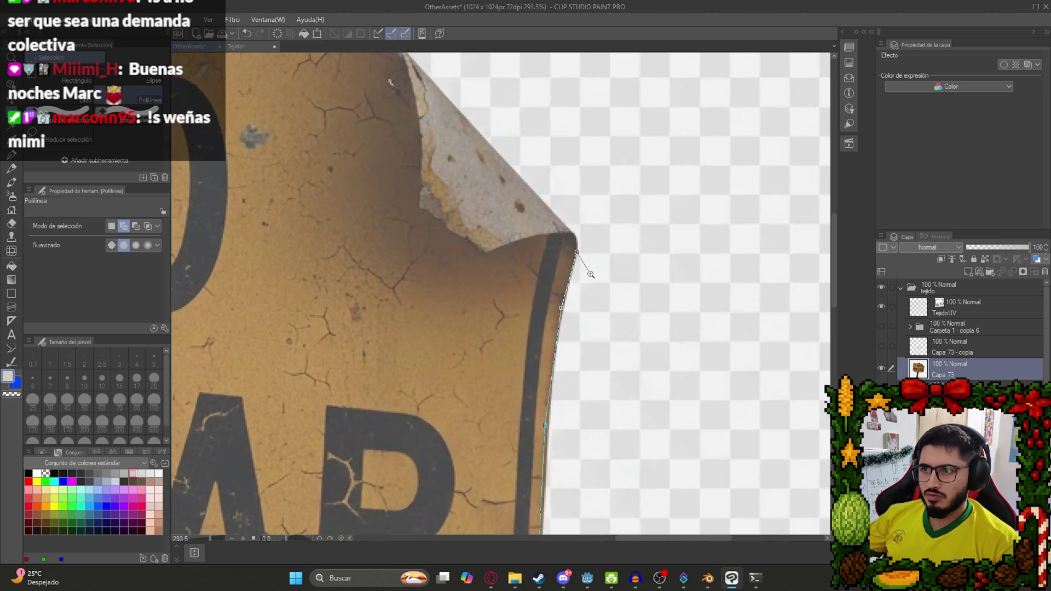
scroll(564, 227, up, 5)
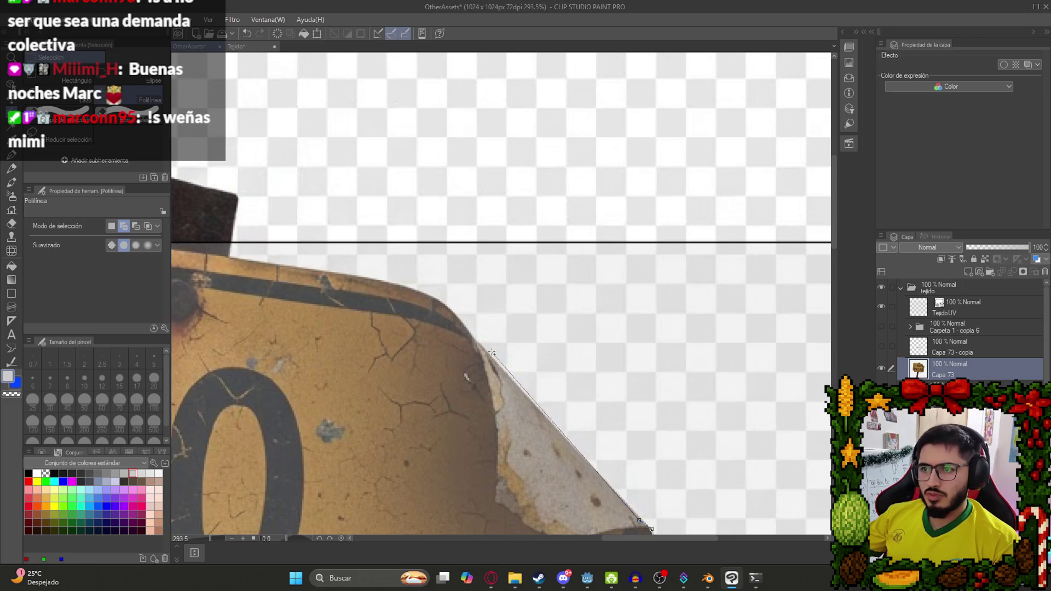
Continue the outline along the top and left edges and close the board selection.
click(441, 302)
click(401, 289)
scroll(493, 307, left, 5)
scroll(492, 306, up, 2)
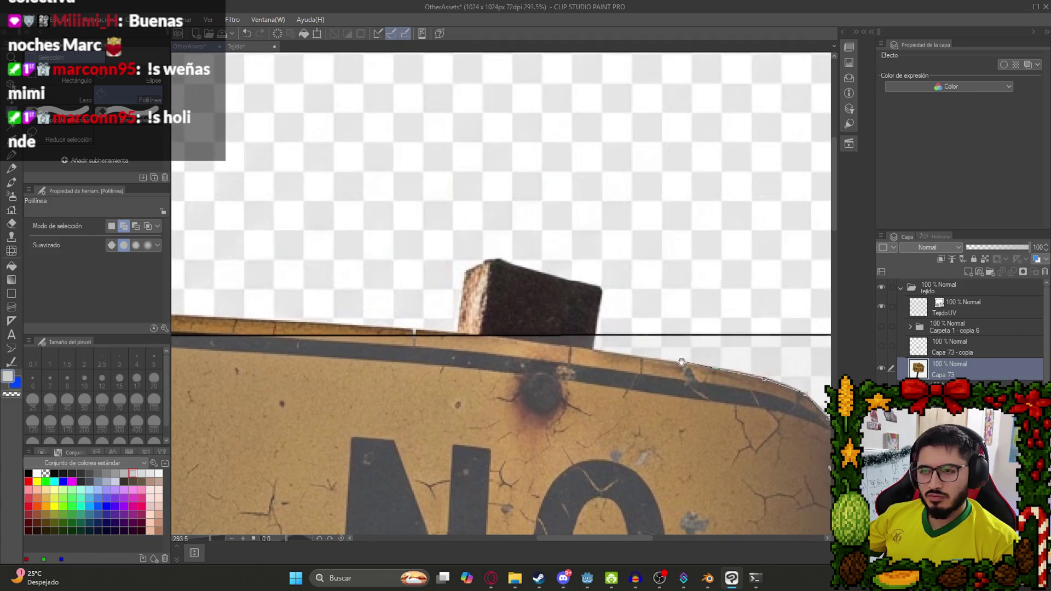
click(480, 335)
drag(326, 328, 638, 383)
click(617, 377)
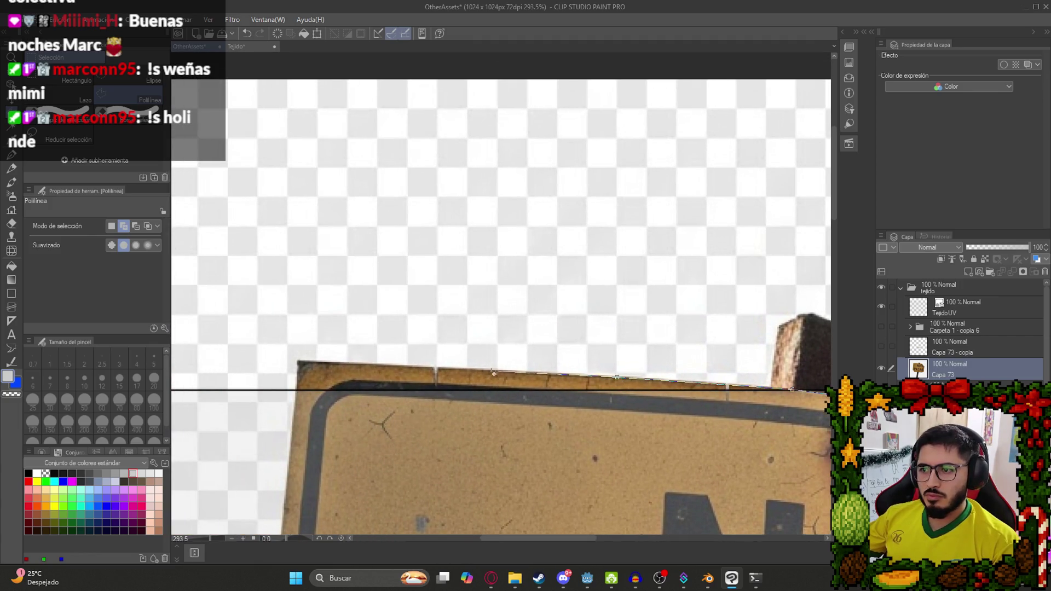
click(436, 368)
click(298, 362)
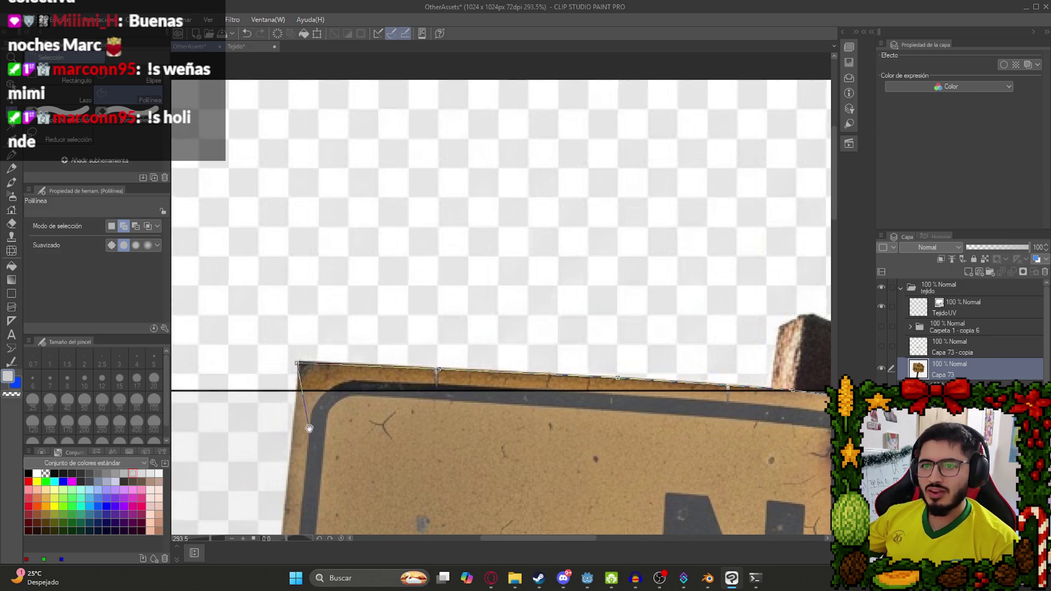
drag(305, 427, 395, 320)
click(367, 479)
scroll(383, 521, down, 3)
scroll(423, 394, up, 4)
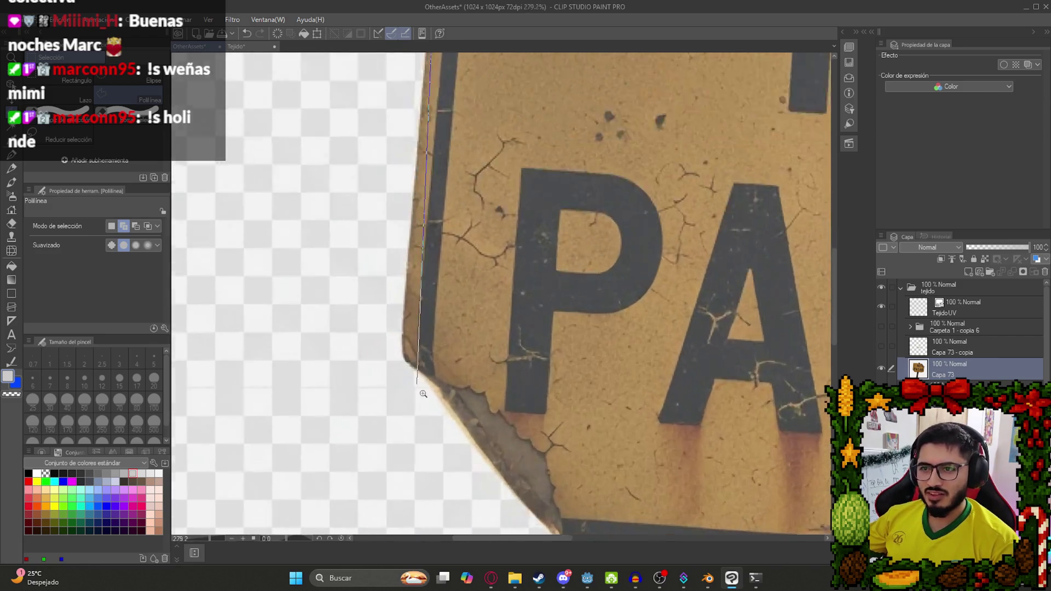
scroll(423, 393, up, 3)
click(407, 294)
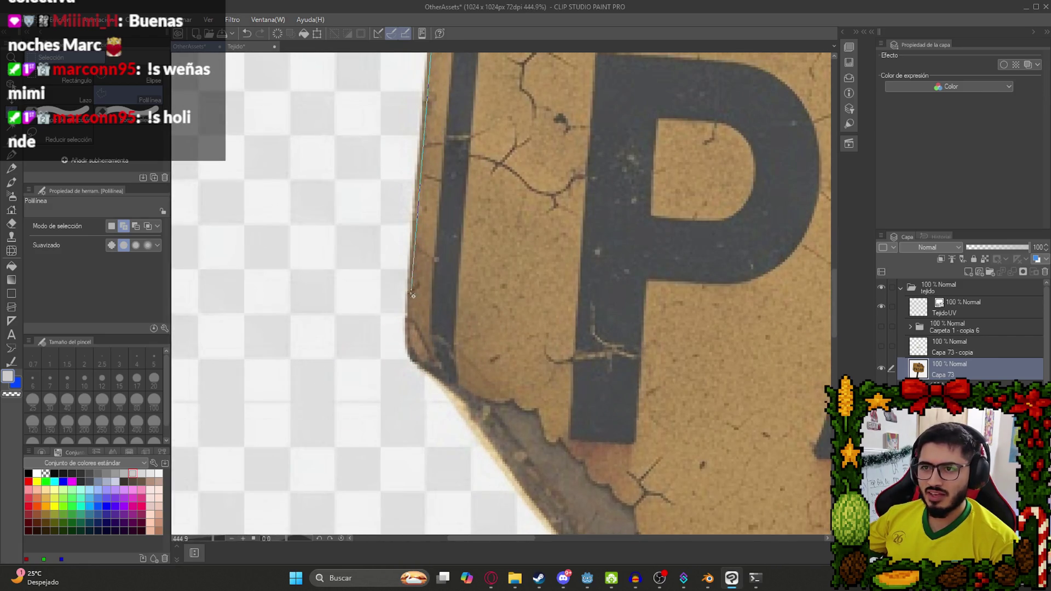
click(408, 343)
click(416, 366)
click(445, 390)
drag(512, 466, 411, 230)
click(411, 246)
click(448, 294)
click(495, 347)
click(555, 406)
click(569, 416)
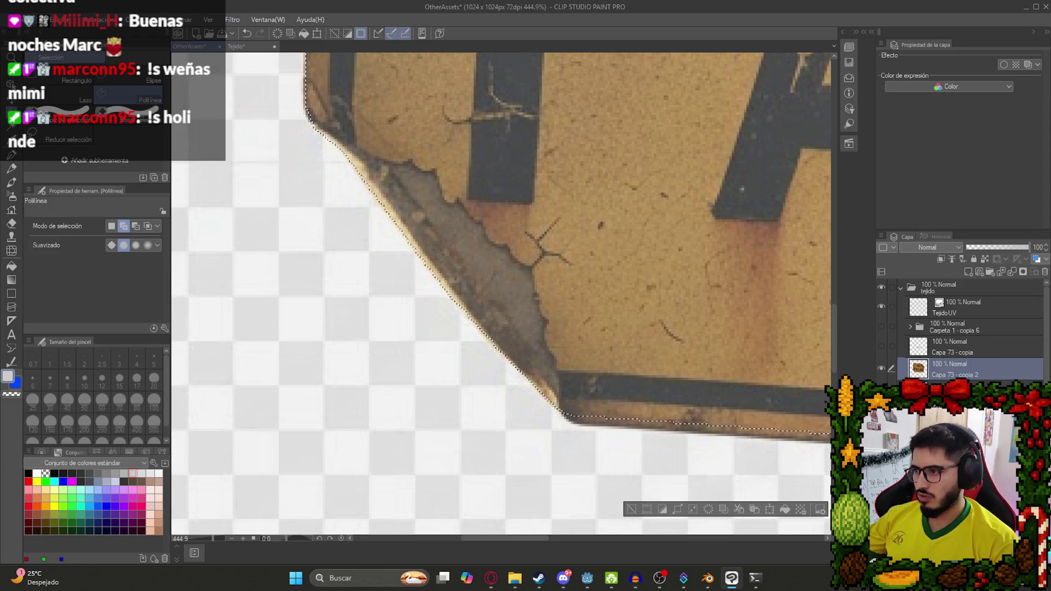
Copy the traced sign board and paste it as its own layer.
scroll(723, 291, down, 10)
drag(723, 291, 436, 299)
key(k)
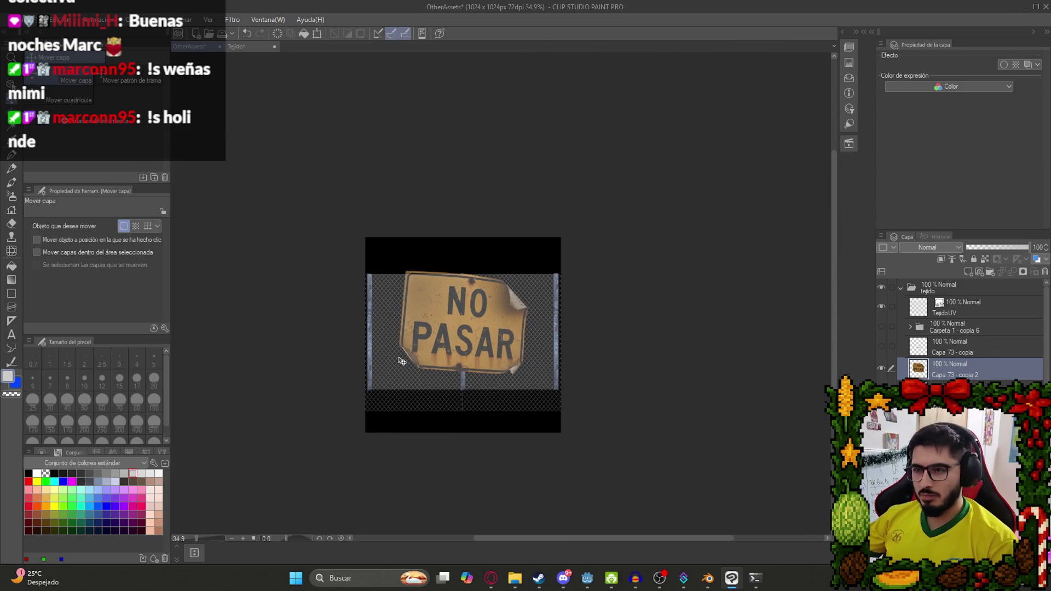
scroll(408, 386, up, 2)
drag(527, 346, 507, 391)
key(ctrl+c)
key(ctrl+v)
scroll(504, 405, up, 3)
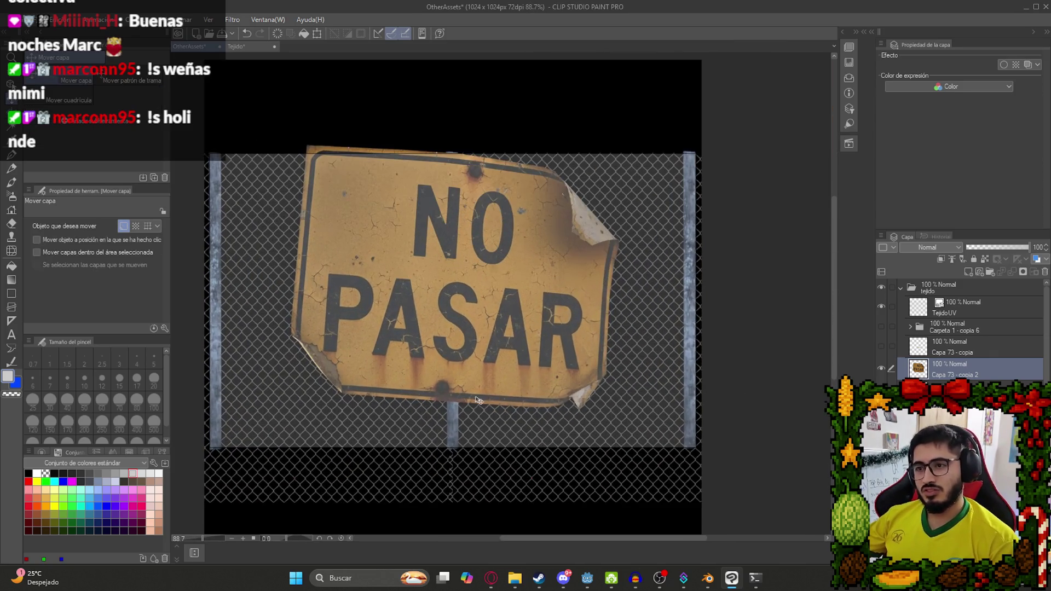
Scale the pasted NO PASAR sign down to about 35%.
key(ctrl+t)
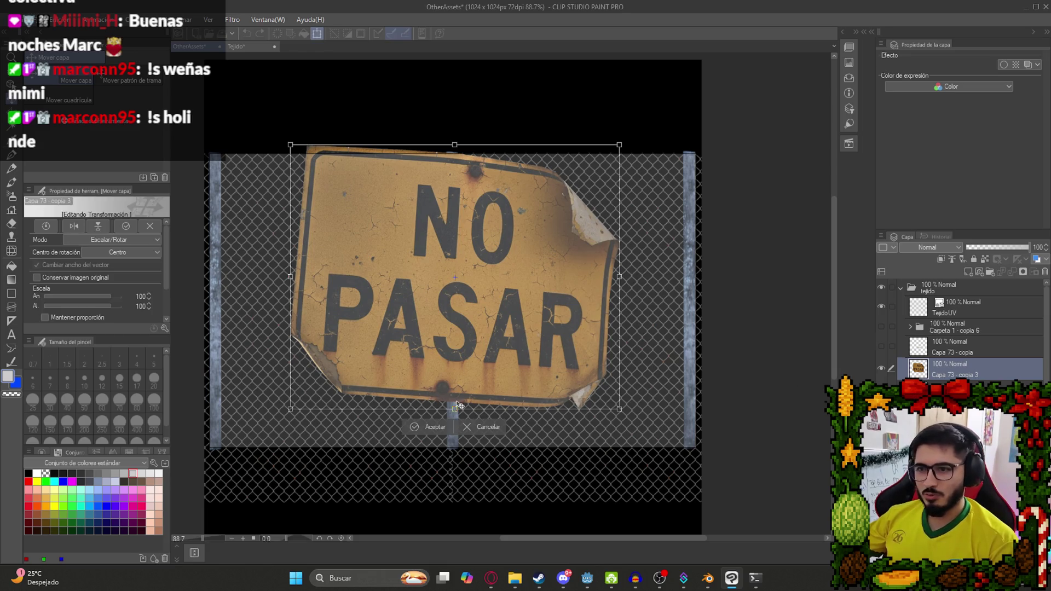
mouse_move(458, 408)
mouse_down()
mouse_move(468, 258)
mouse_move(481, 297)
mouse_up()
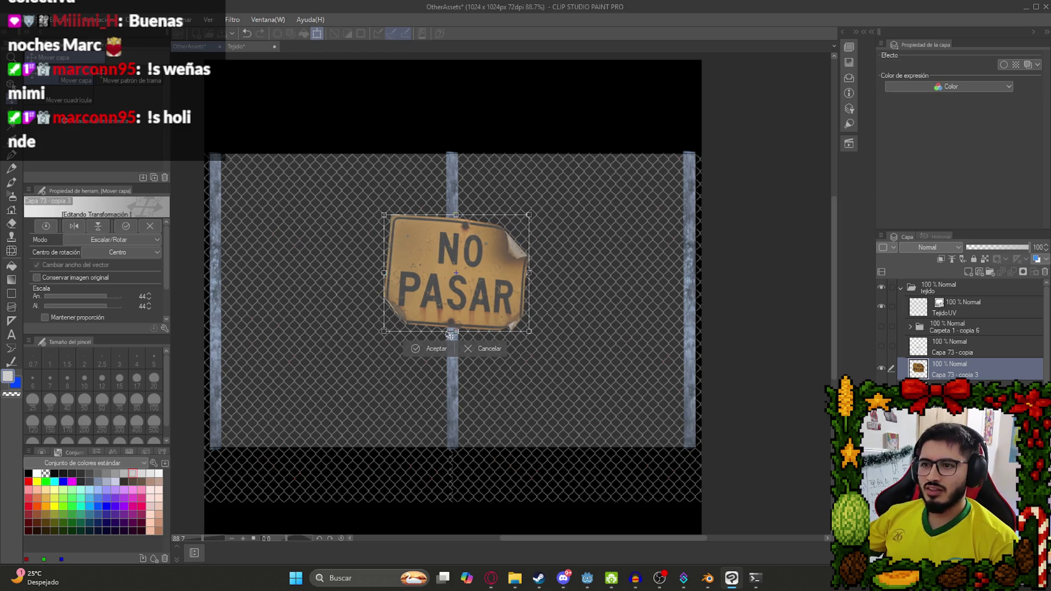
drag(458, 331, 455, 305)
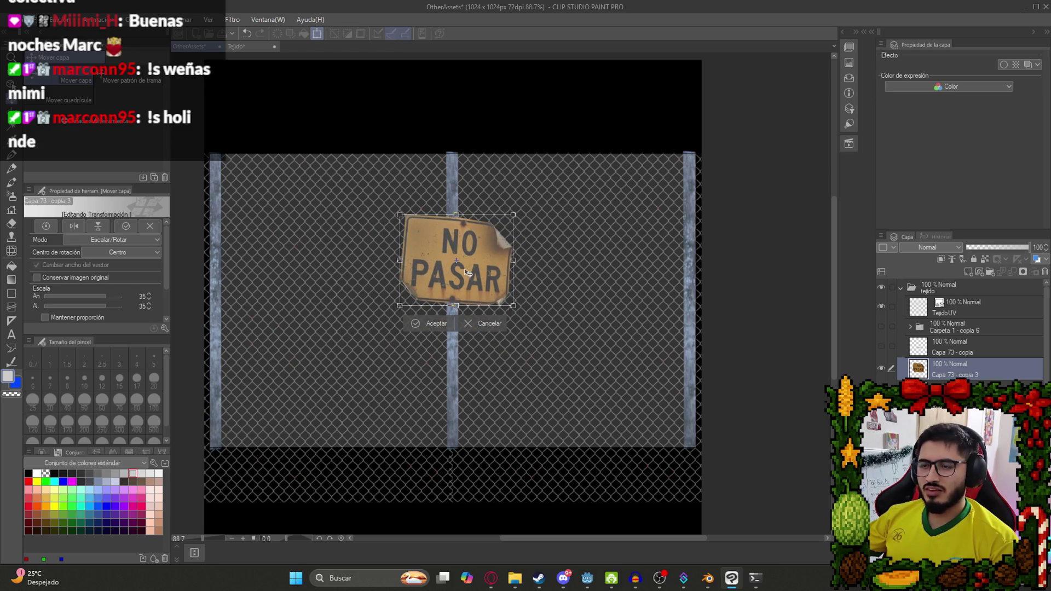
key(Return)
scroll(476, 295, down, 2)
scroll(755, 387, up, 3)
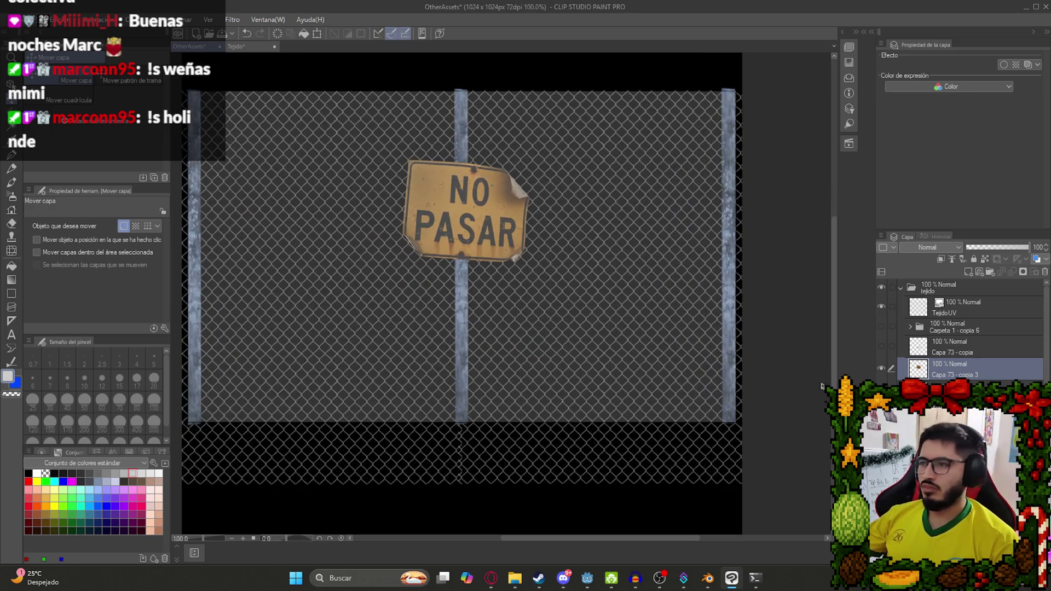
Select a different layer and move the fence and posts up on the canvas.
click(963, 390)
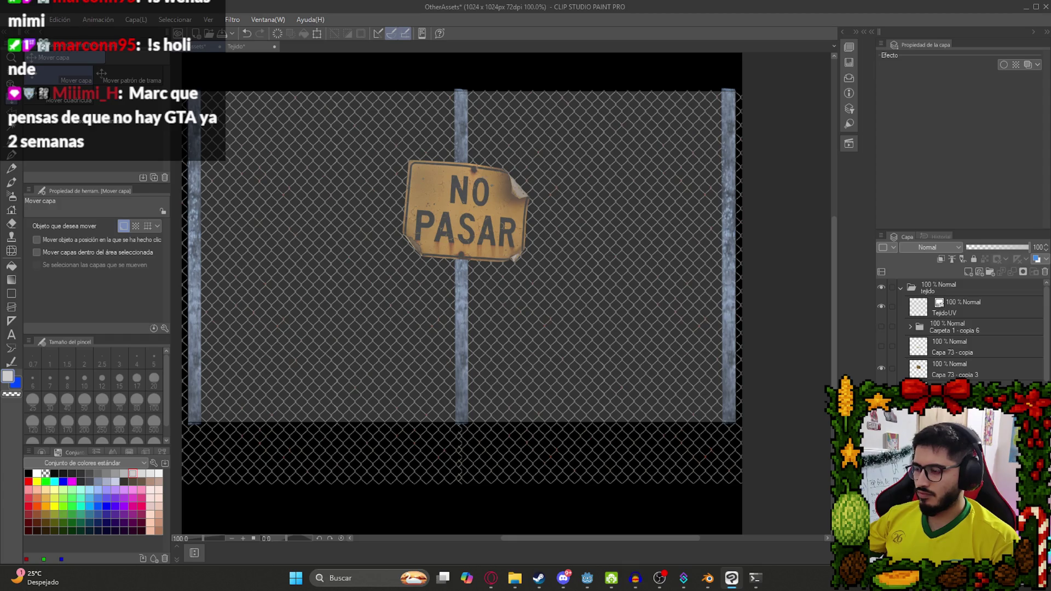
right_click(902, 387)
drag(465, 361, 463, 227)
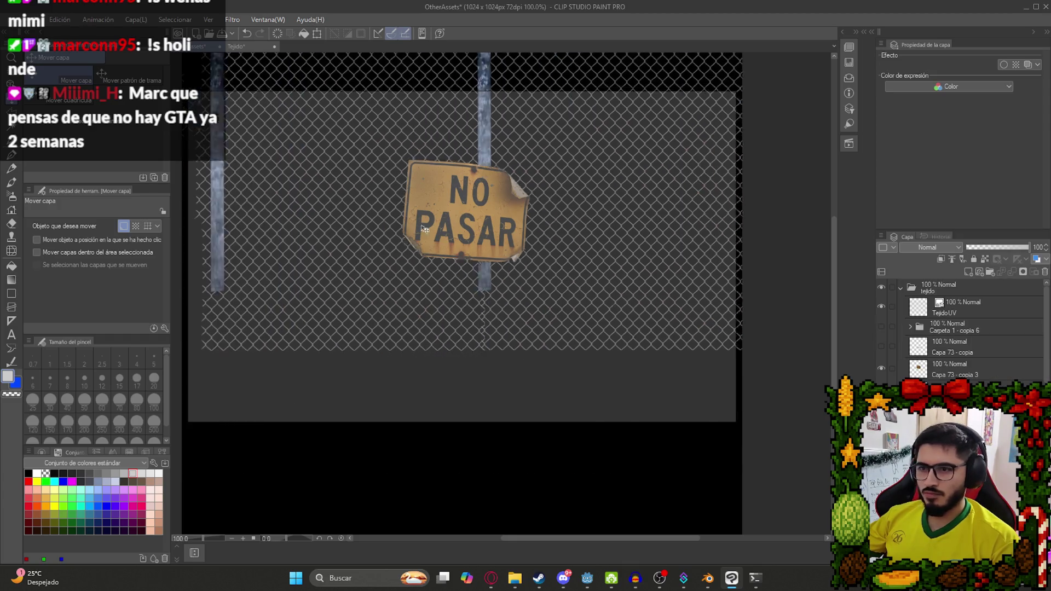
scroll(500, 386, up, 3)
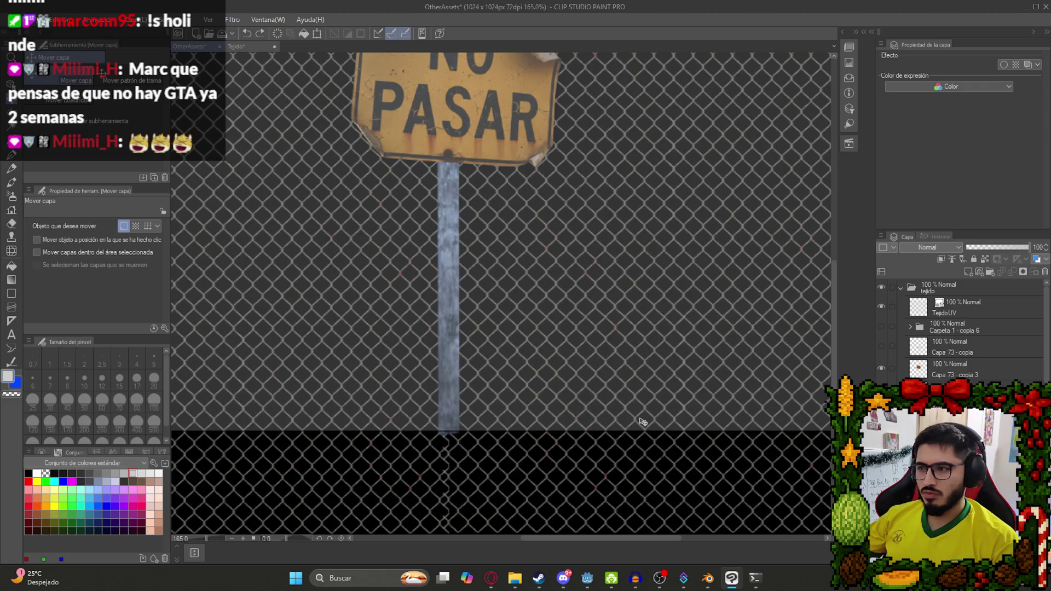
scroll(506, 430, down, 3)
key(m)
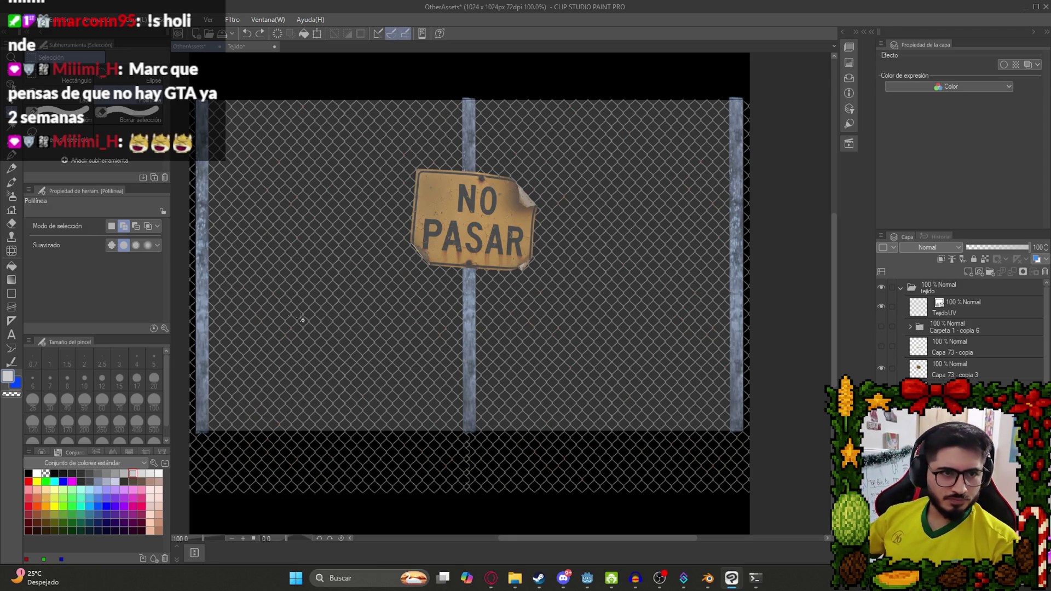
scroll(416, 372, up, 2)
scroll(449, 340, down, 3)
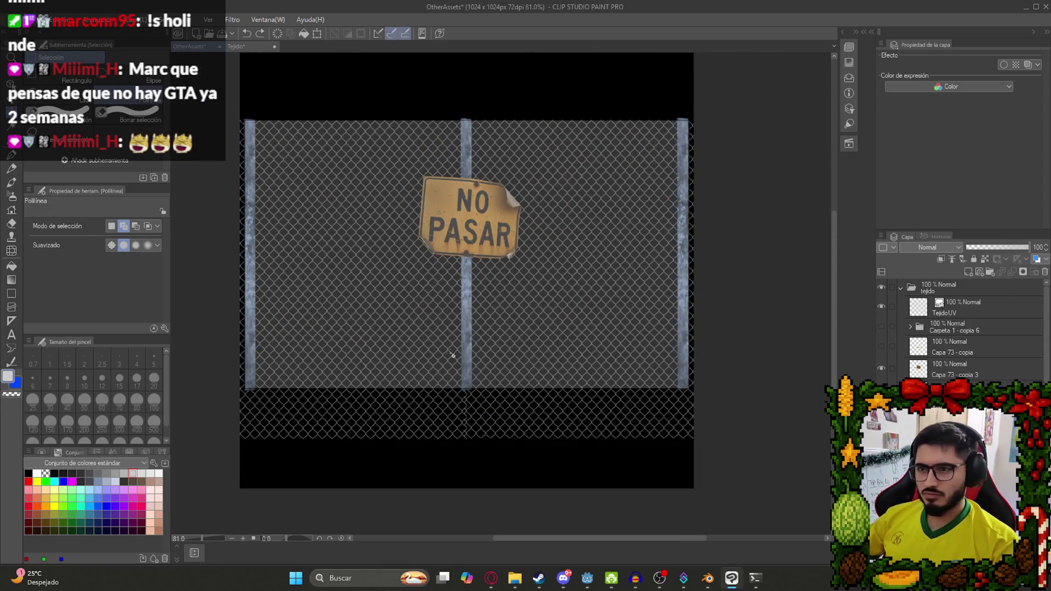
click(377, 303)
key(m)
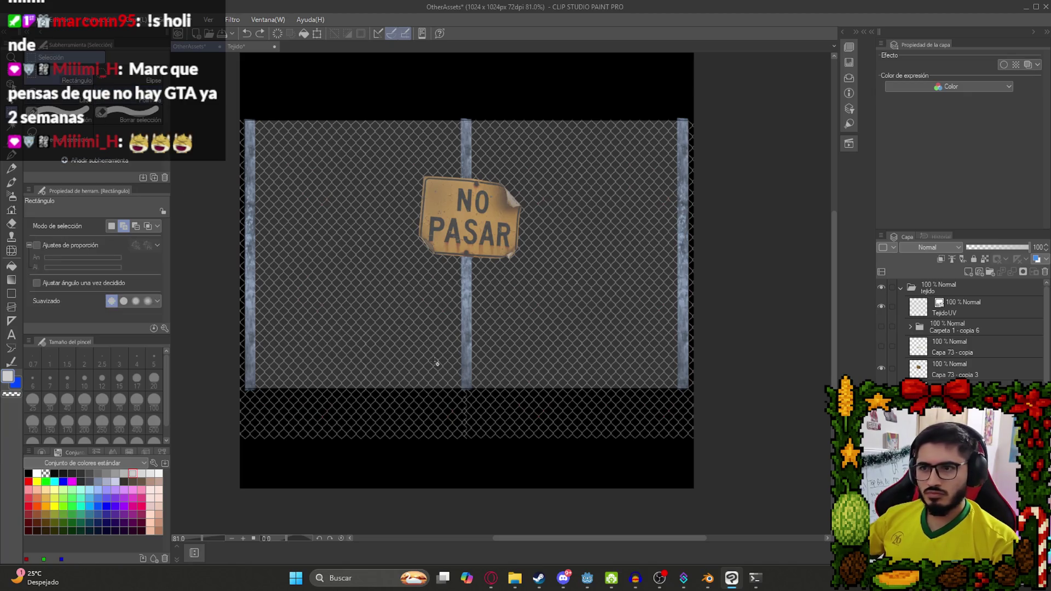
scroll(438, 361, up, 2)
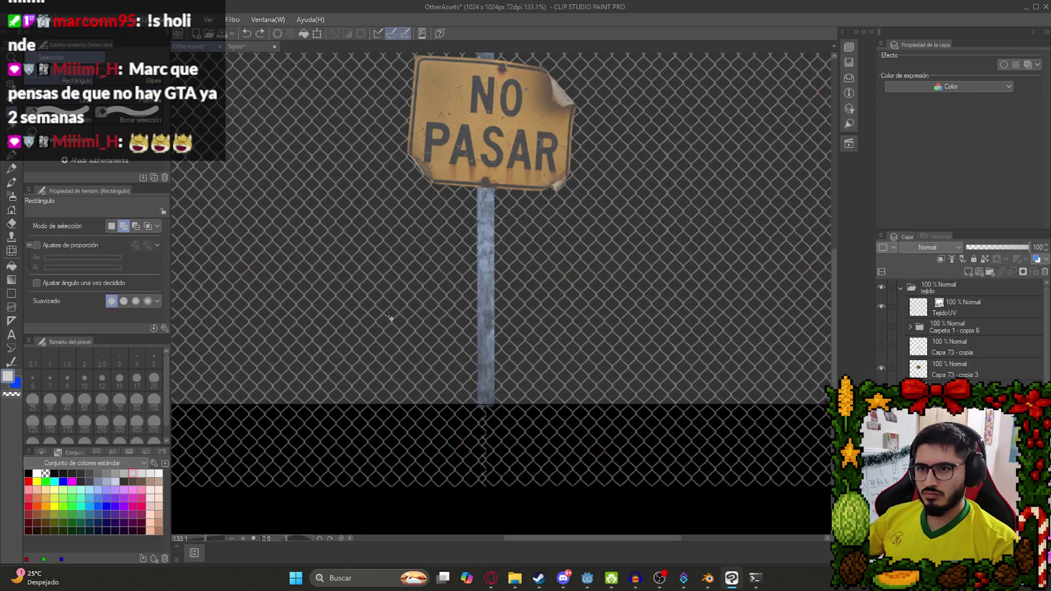
mouse_move(316, 255)
mouse_down()
mouse_move(666, 432)
mouse_move(677, 416)
mouse_move(669, 407)
mouse_up()
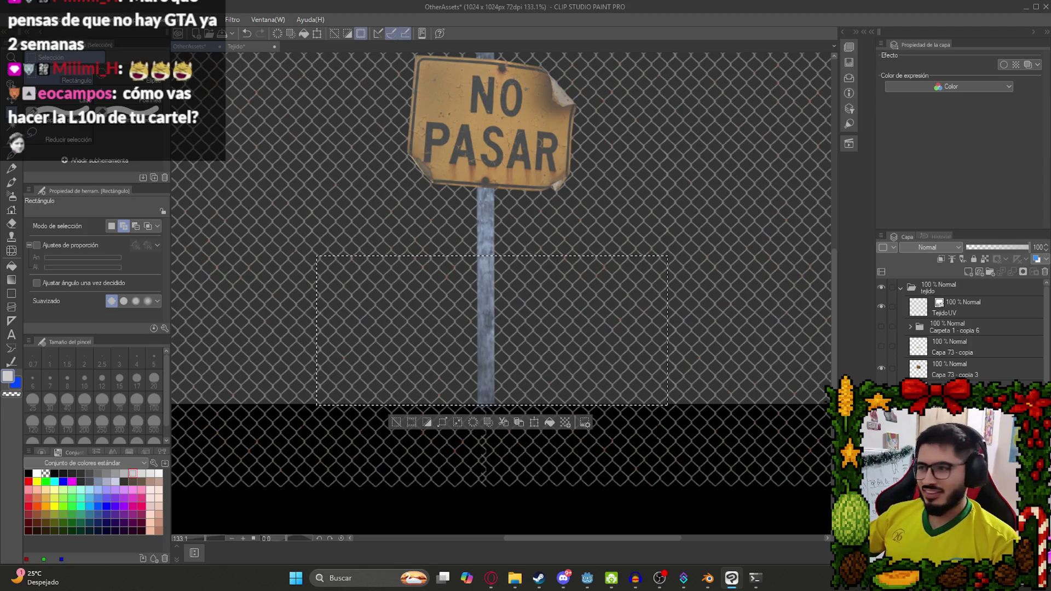
click(510, 351)
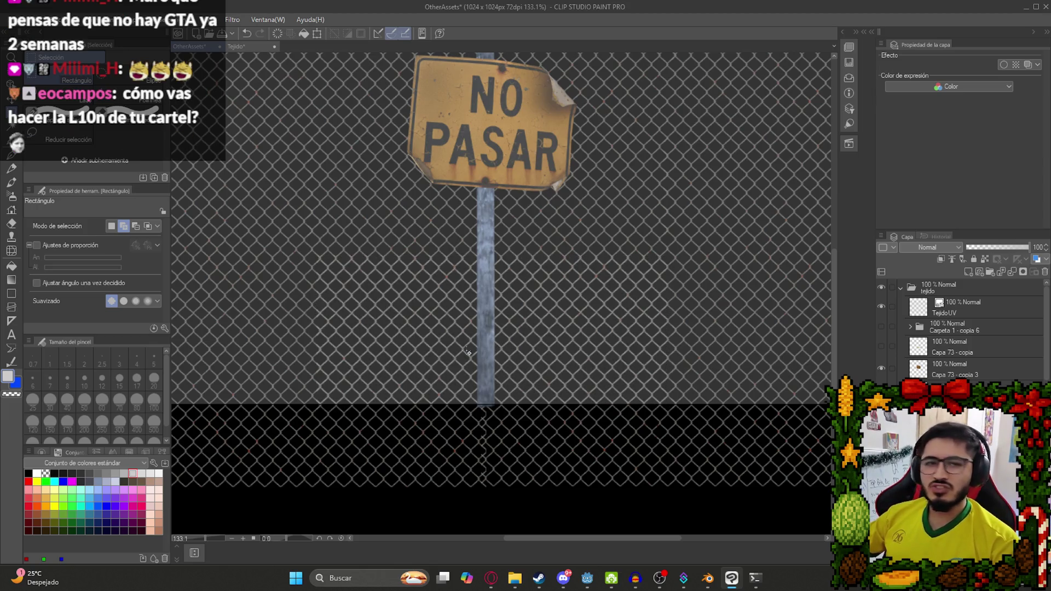
scroll(463, 340, up, 1)
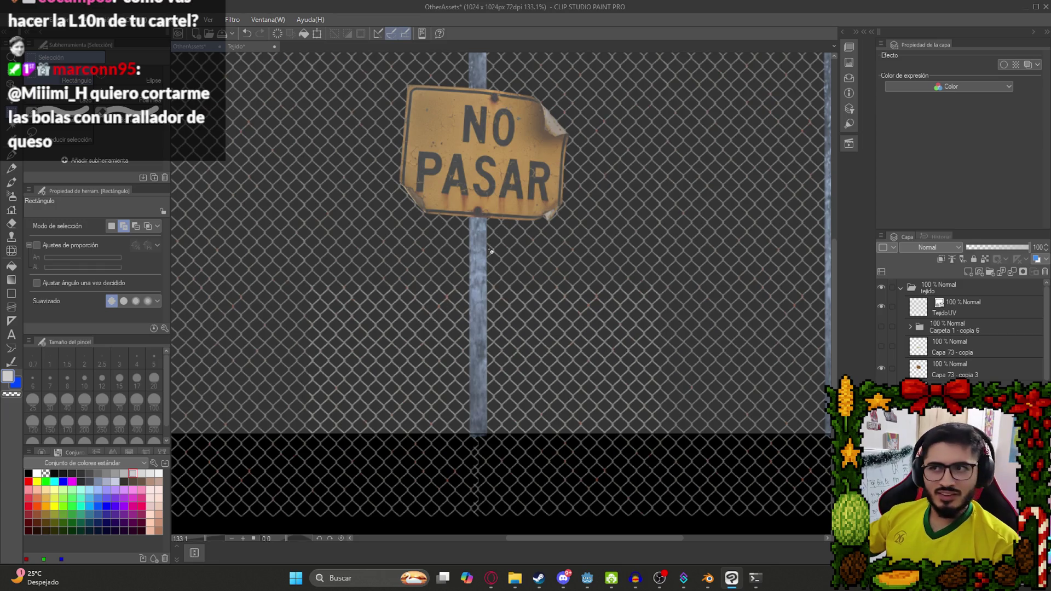
drag(491, 254, 458, 296)
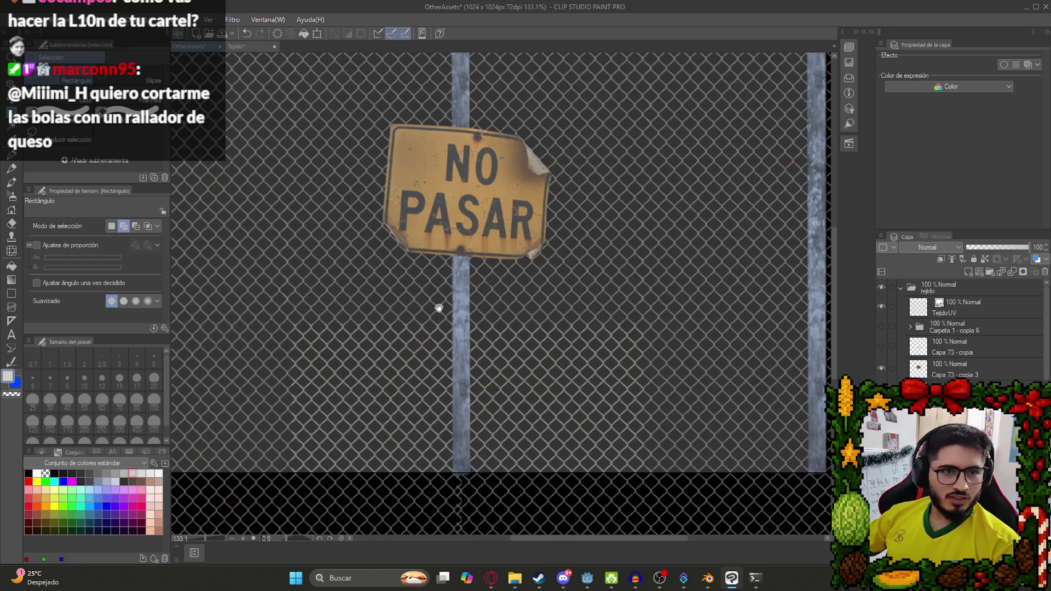
drag(436, 294, 444, 310)
Start a Mesh Transformation on the selected lower fence area with a three-row grid.
key(ctrl+t)
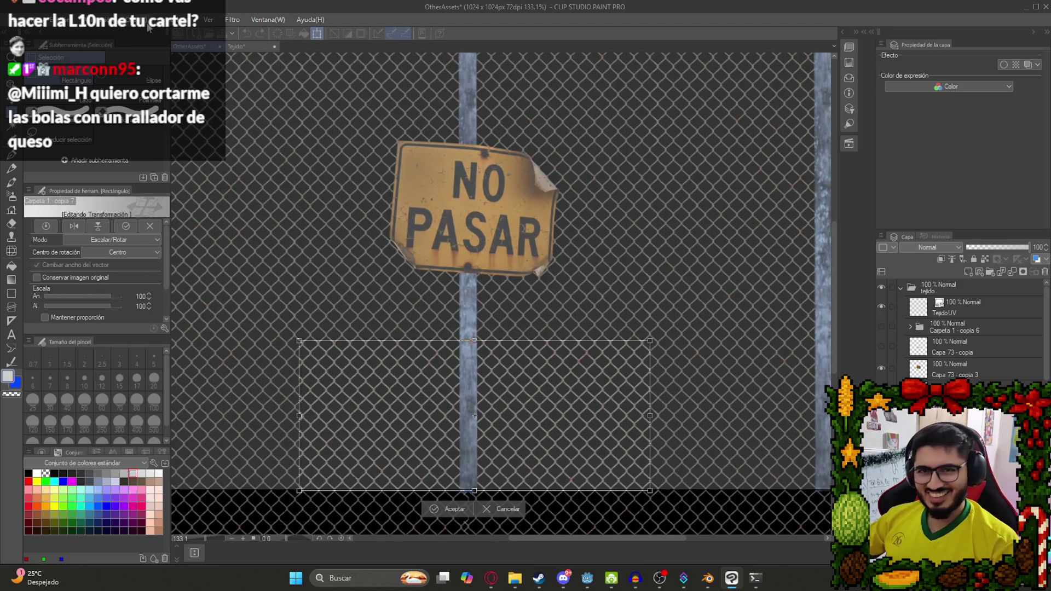
key(Escape)
click(58, 20)
mouse_move(213, 282)
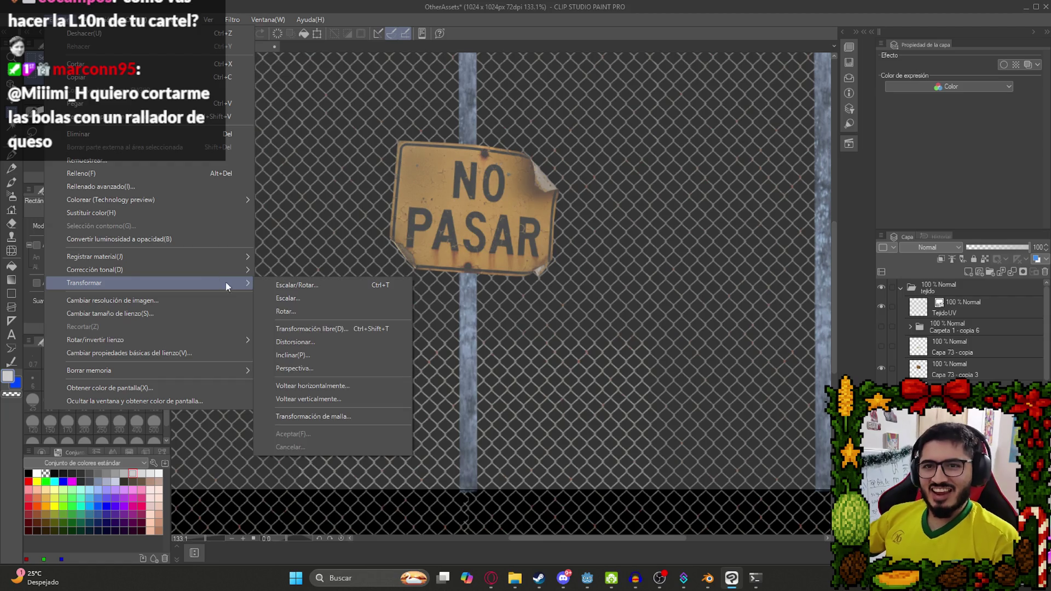
click(323, 416)
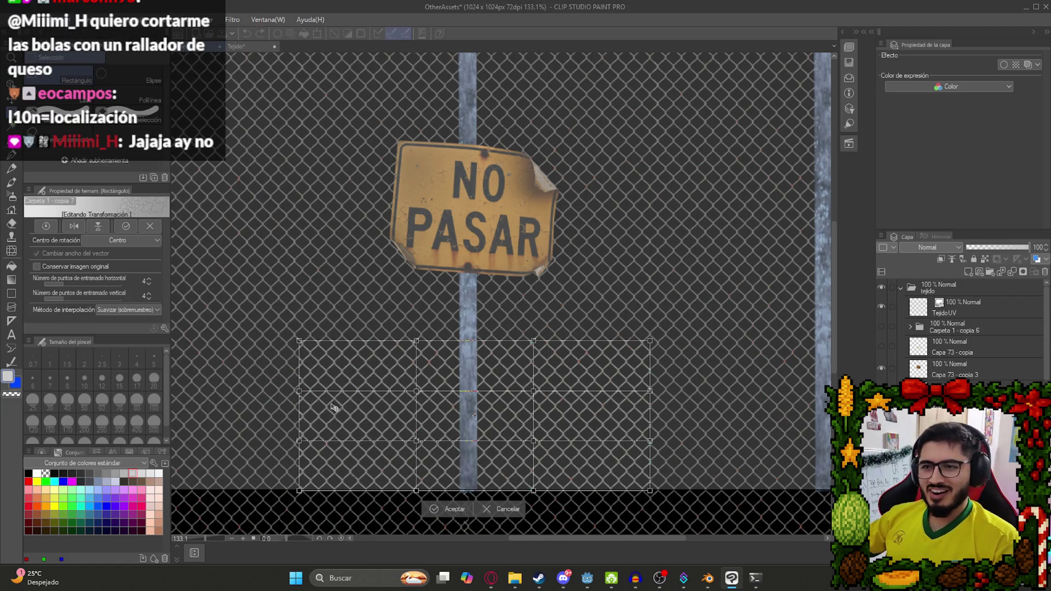
click(149, 291)
click(148, 278)
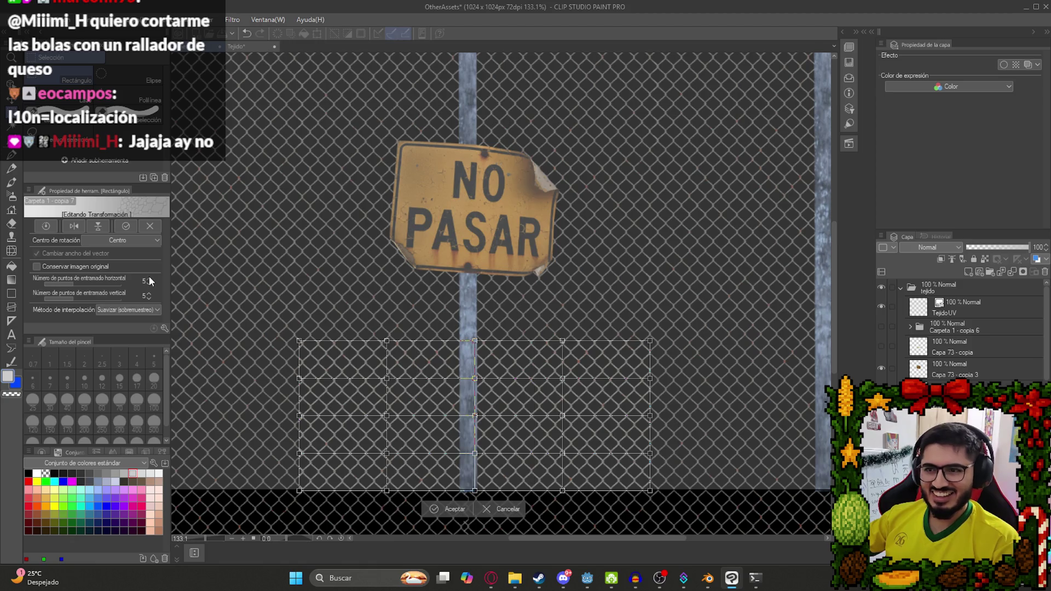
click(149, 298)
click(149, 298)
Pull the bottom mesh points up and outward so the fence sags, then apply.
scroll(534, 286, down, 2)
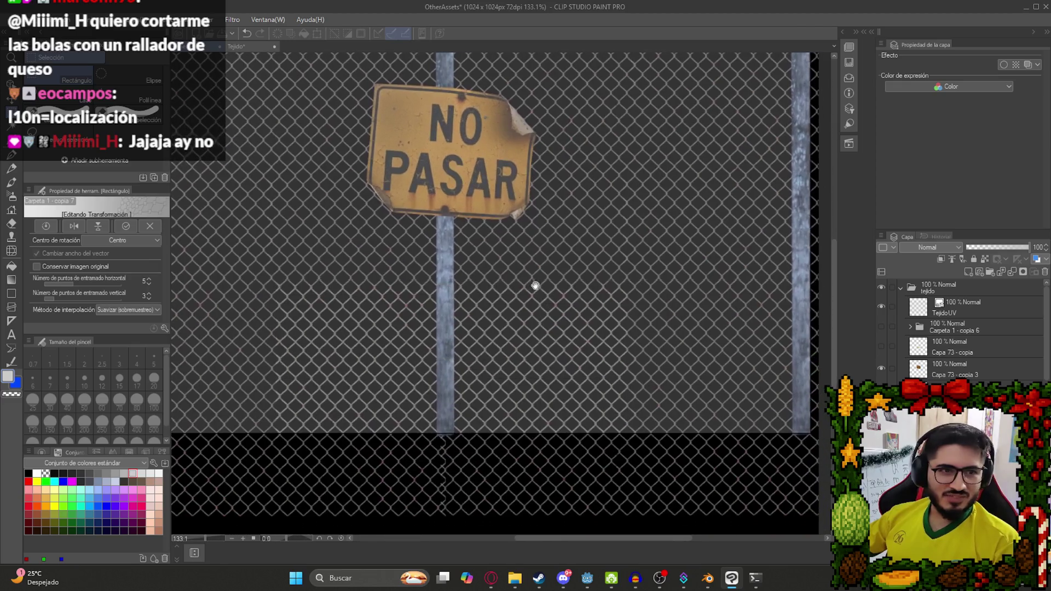
scroll(382, 307, up, 1)
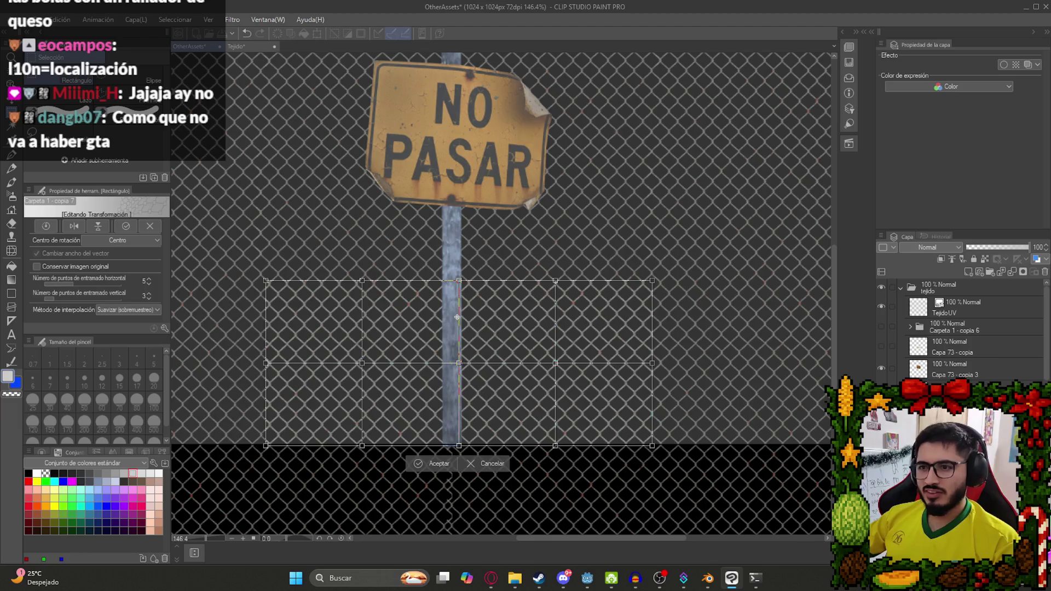
mouse_move(456, 343)
mouse_down()
mouse_move(459, 366)
mouse_move(455, 316)
mouse_up()
drag(459, 445, 457, 348)
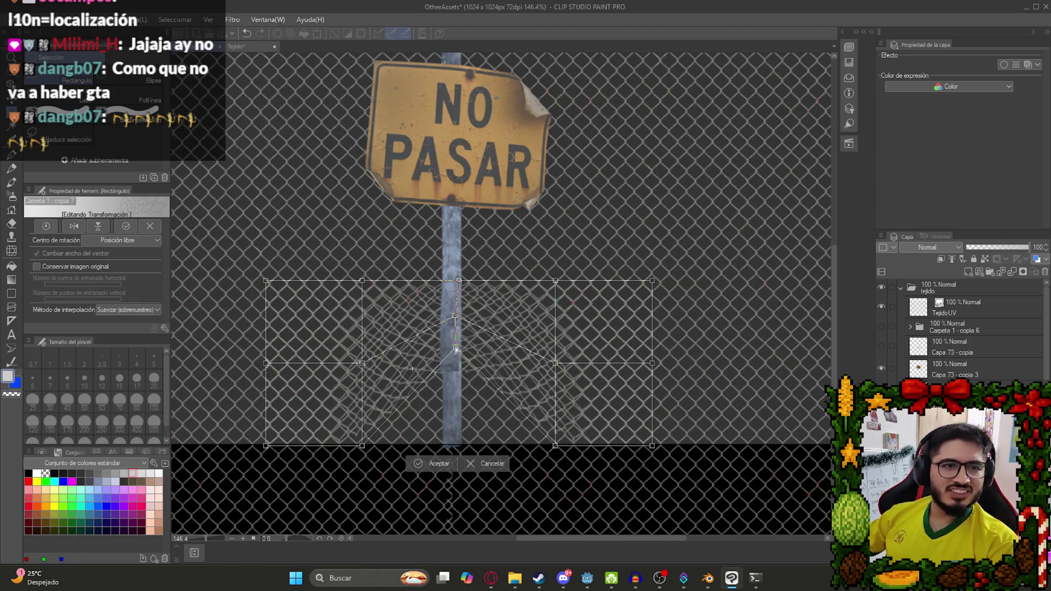
drag(455, 349, 455, 358)
drag(362, 445, 345, 416)
drag(555, 446, 572, 423)
key(Return)
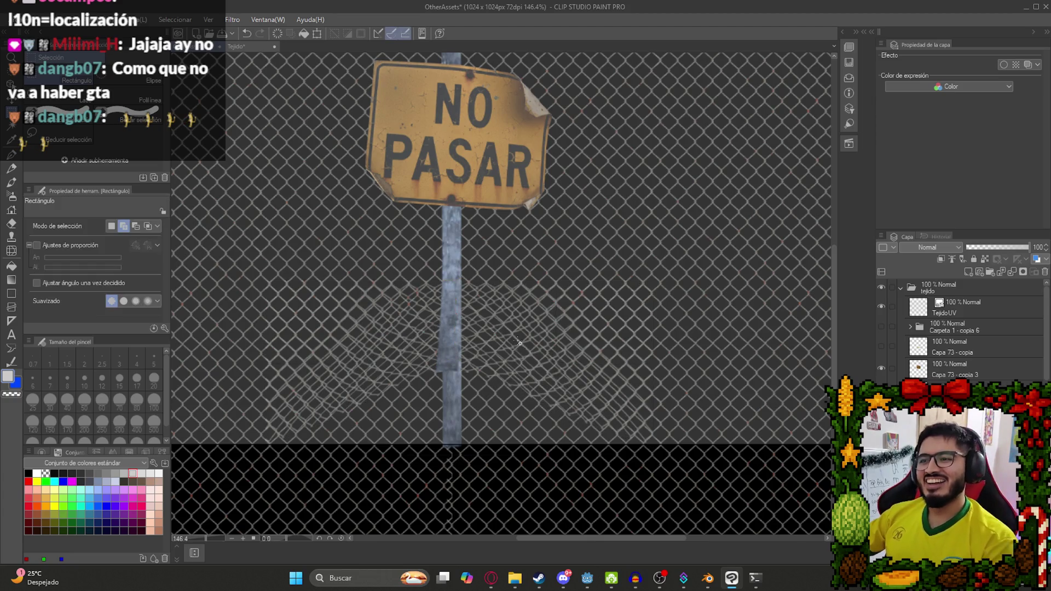
Set the eraser to size 50, hide TejidoUV, and undo a trial erase.
key(e)
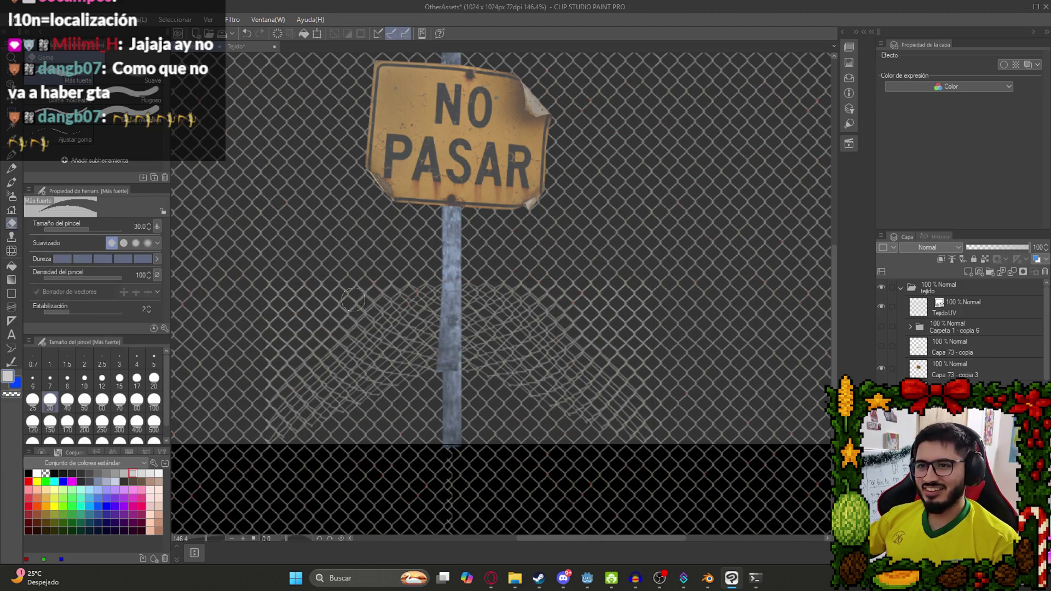
click(85, 402)
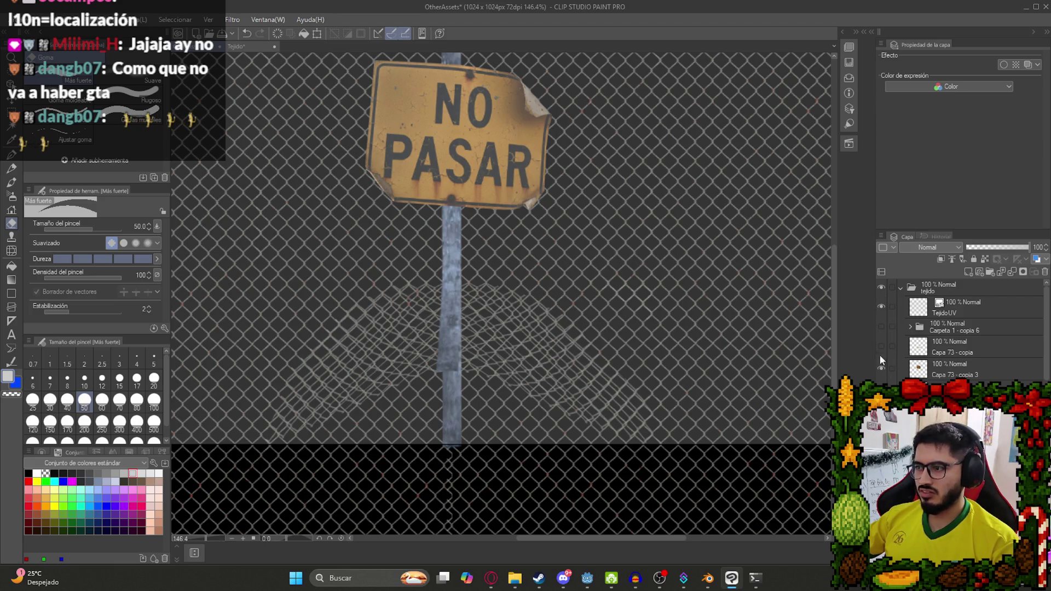
click(881, 306)
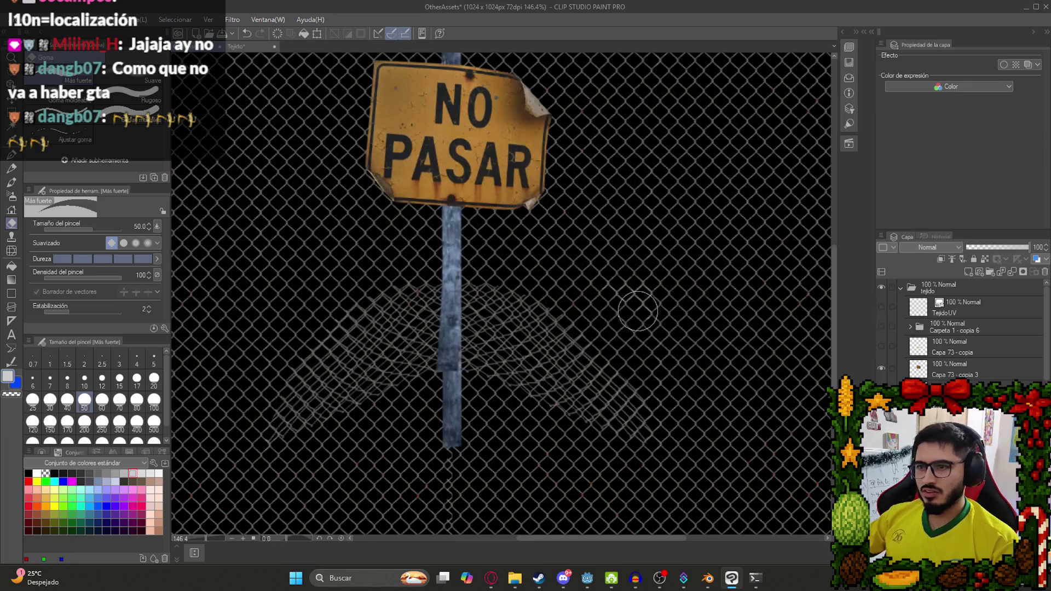
scroll(480, 309, down, 5)
scroll(516, 327, up, 4)
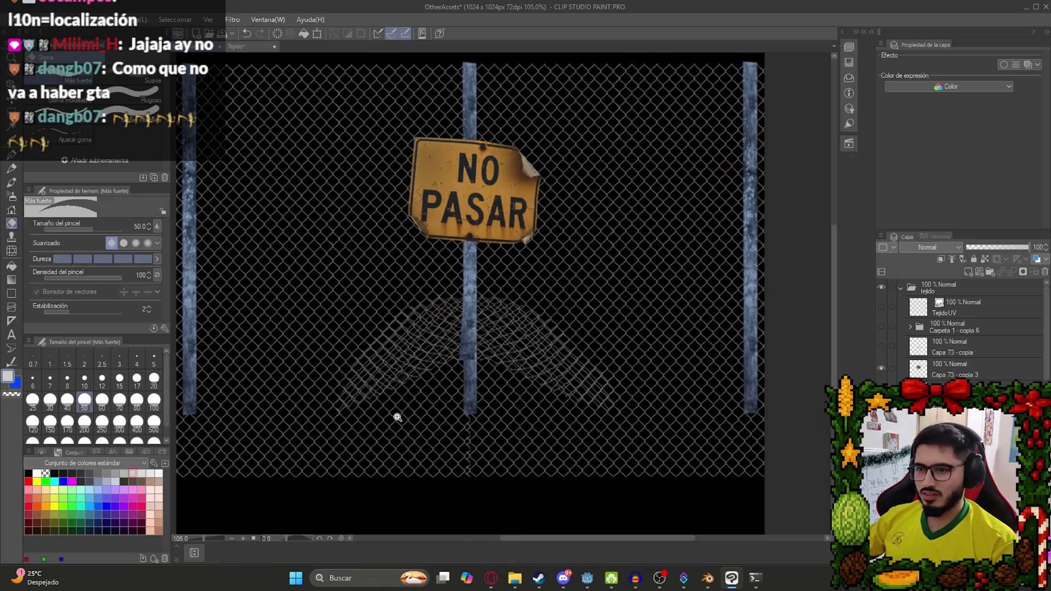
scroll(394, 417, up, 3)
drag(305, 434, 482, 355)
key(ctrl+z)
Fade the lower-left fence lines with the soft eraser and show TejidoUV again.
click(128, 75)
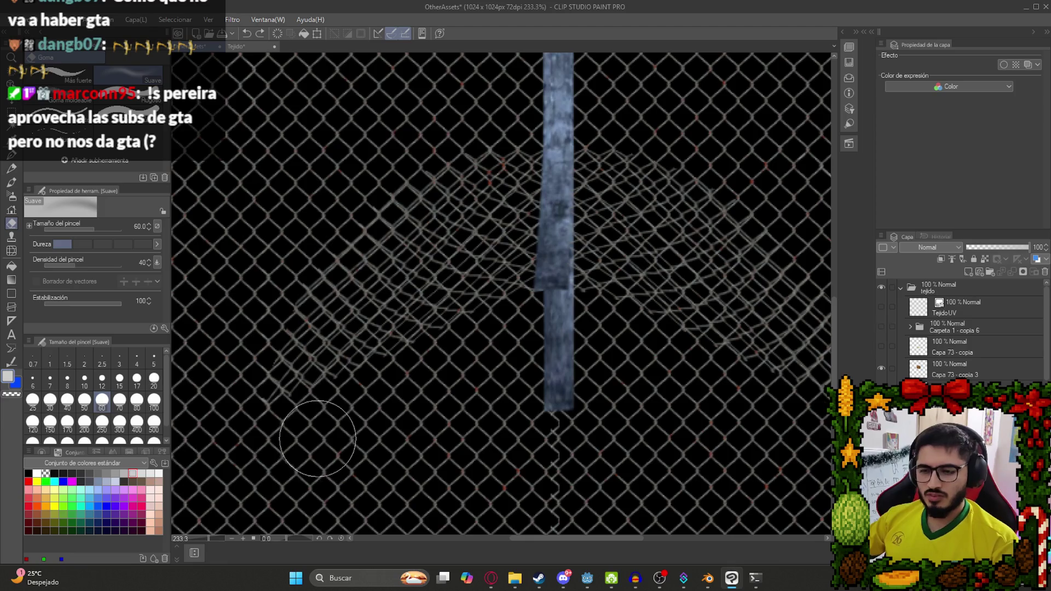
drag(301, 434, 422, 392)
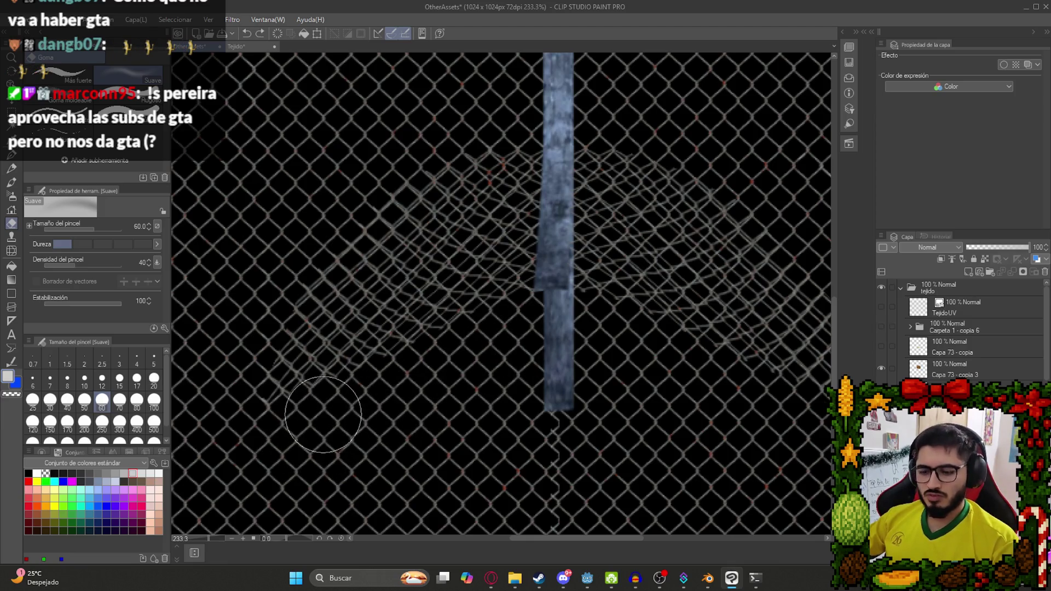
key(m)
click(880, 307)
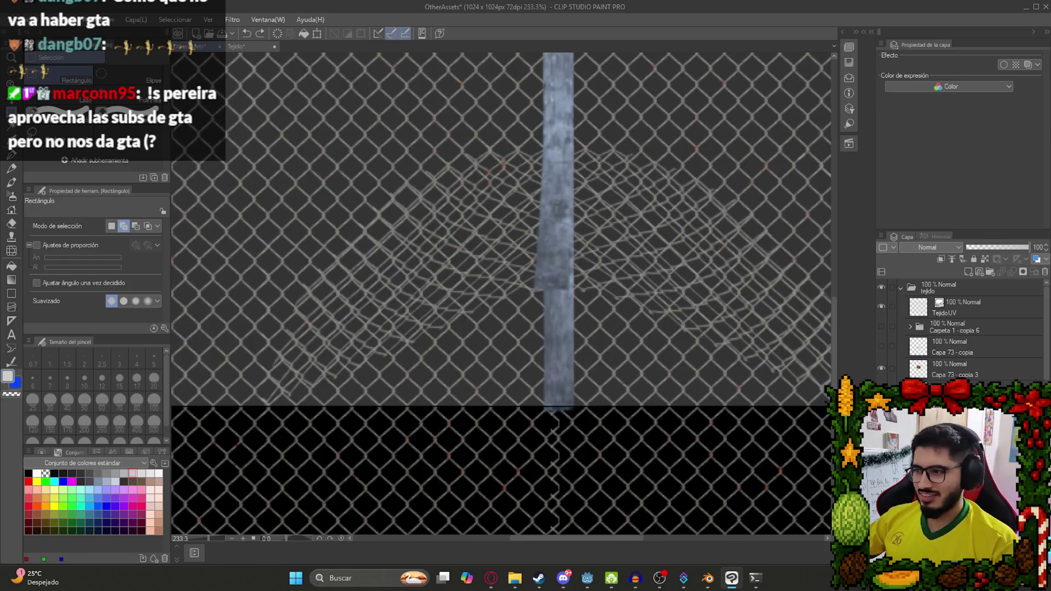
drag(298, 370, 343, 401)
key(ctrl+d)
click(149, 100)
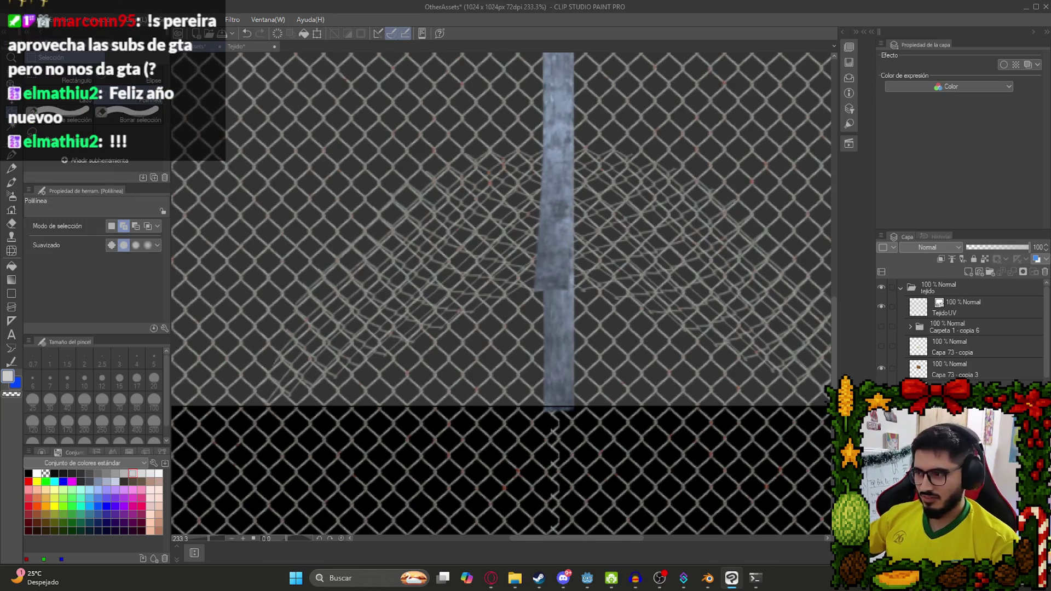
Outline a hill-shaped polyline selection beneath the warped fence mesh and close it.
click(263, 404)
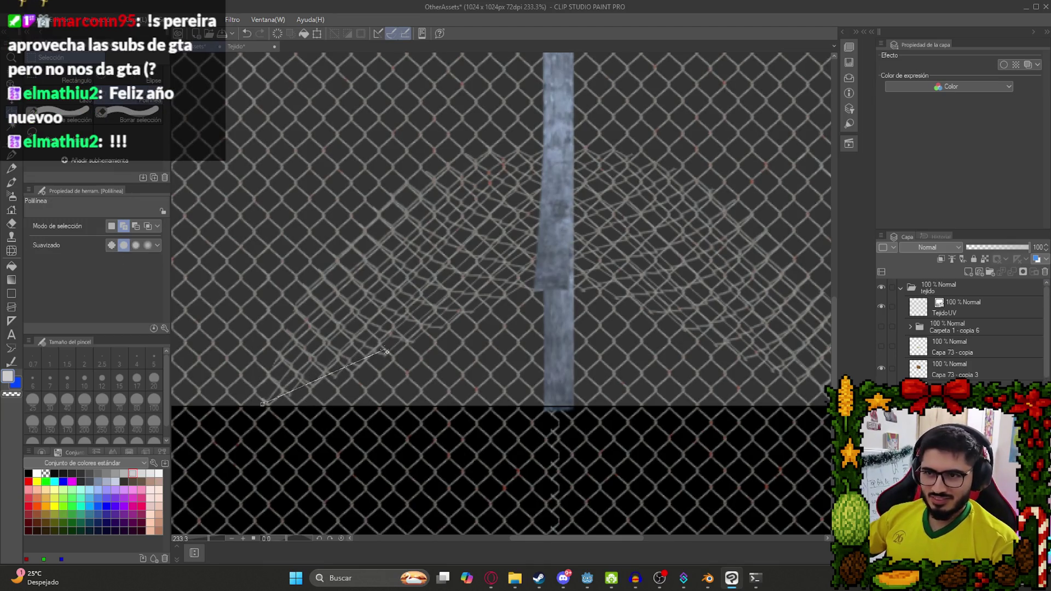
click(386, 355)
click(520, 287)
click(581, 286)
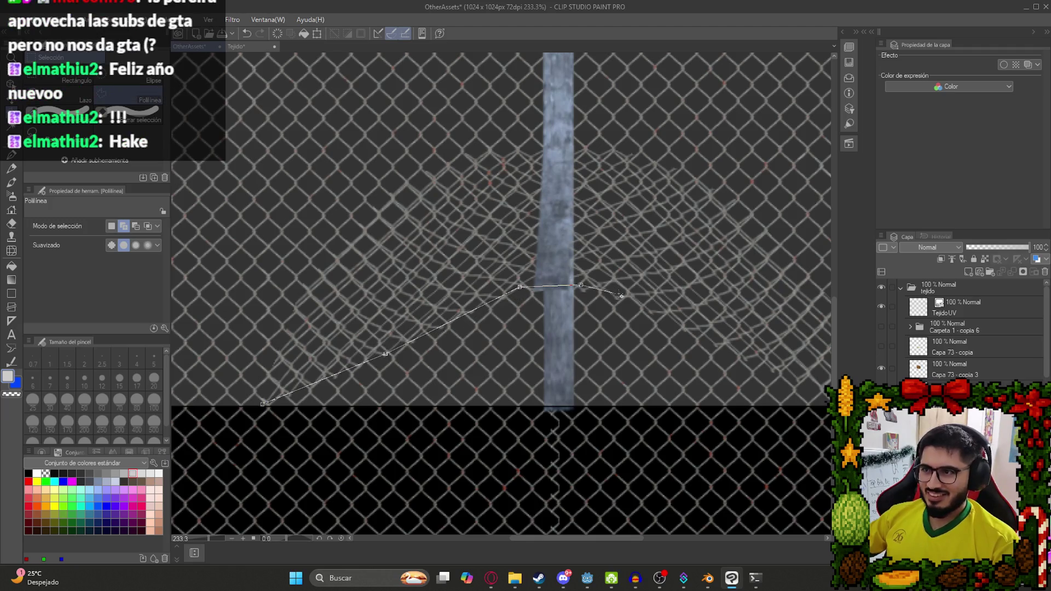
click(620, 293)
drag(688, 324, 512, 264)
click(534, 285)
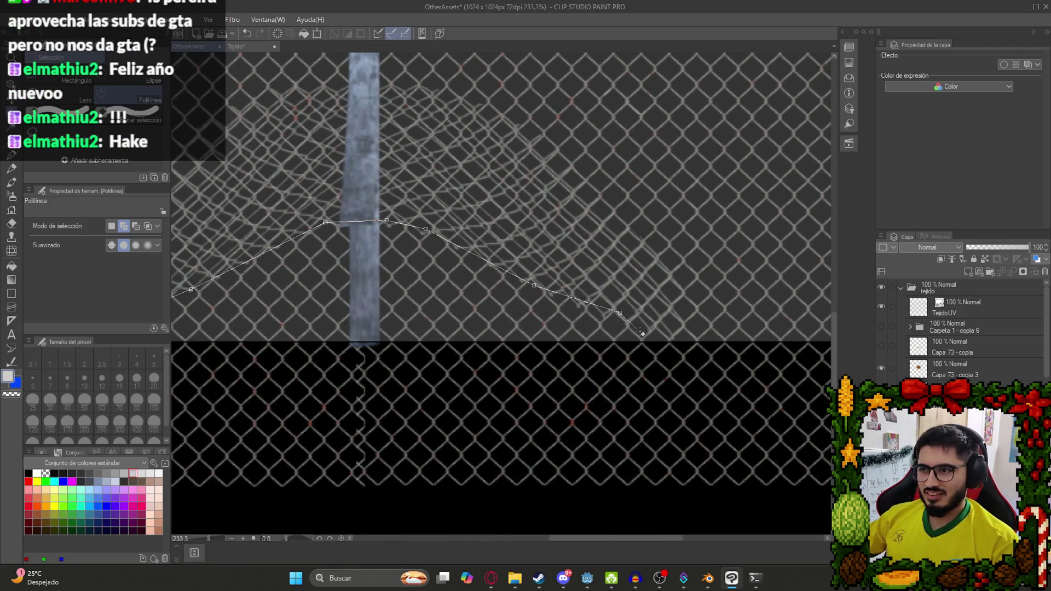
click(684, 403)
drag(319, 388, 644, 349)
click(408, 335)
click(366, 318)
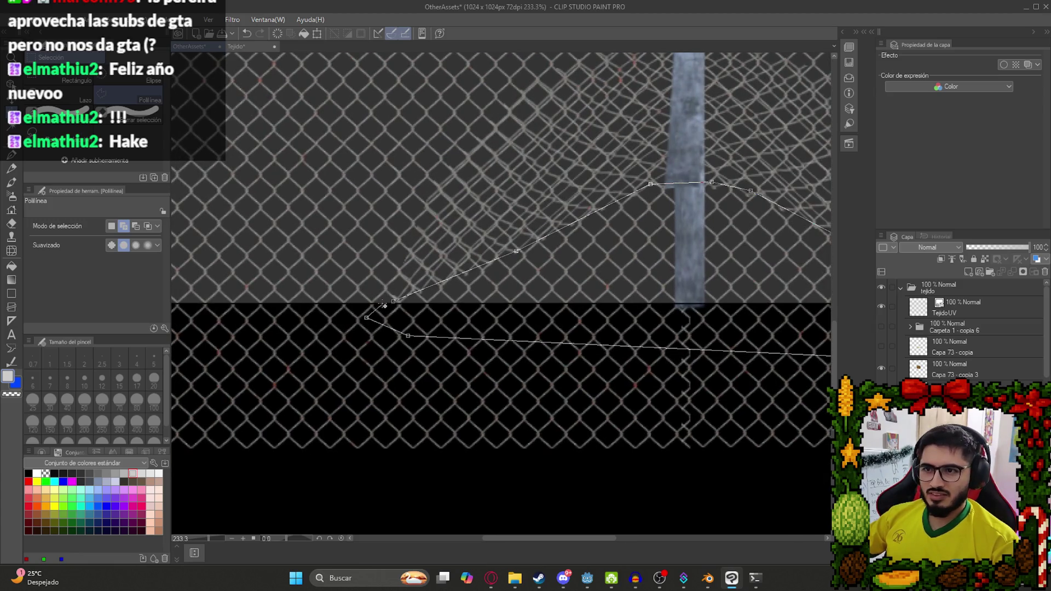
click(393, 302)
Hide the TejidoUV layer to check the fence around the pole base.
scroll(514, 317, down, 5)
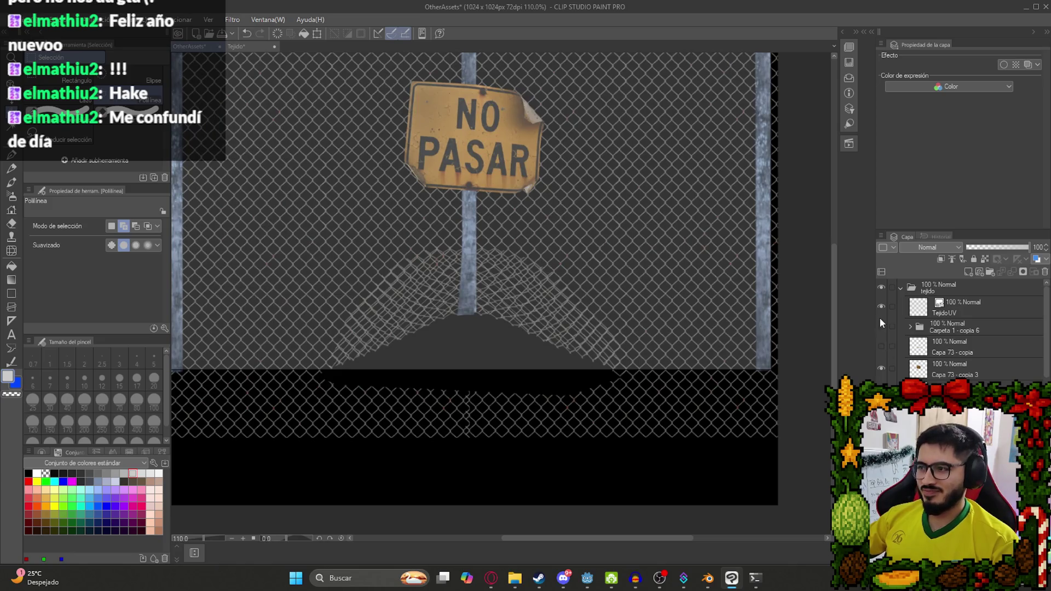
click(881, 307)
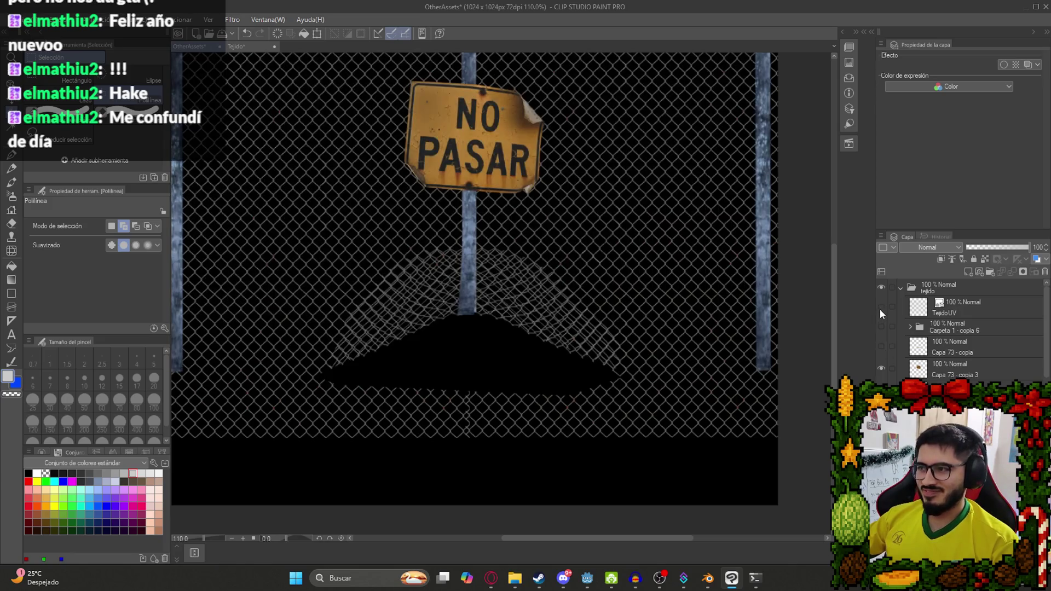
scroll(549, 304, down, 3)
scroll(558, 317, up, 1)
scroll(558, 316, up, 1)
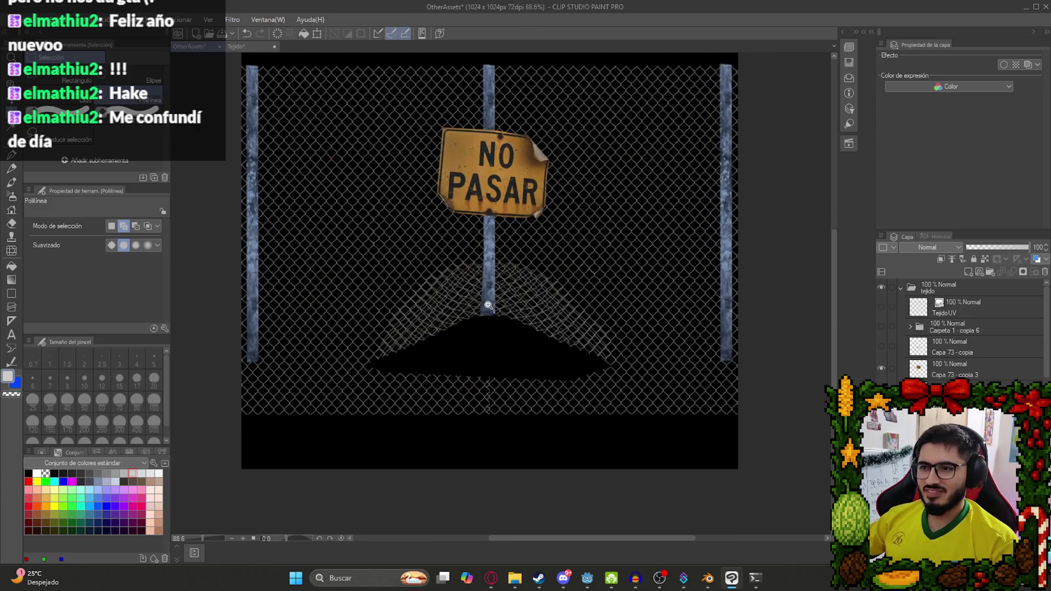
scroll(487, 304, up, 2)
drag(500, 312, 506, 331)
scroll(506, 332, down, 4)
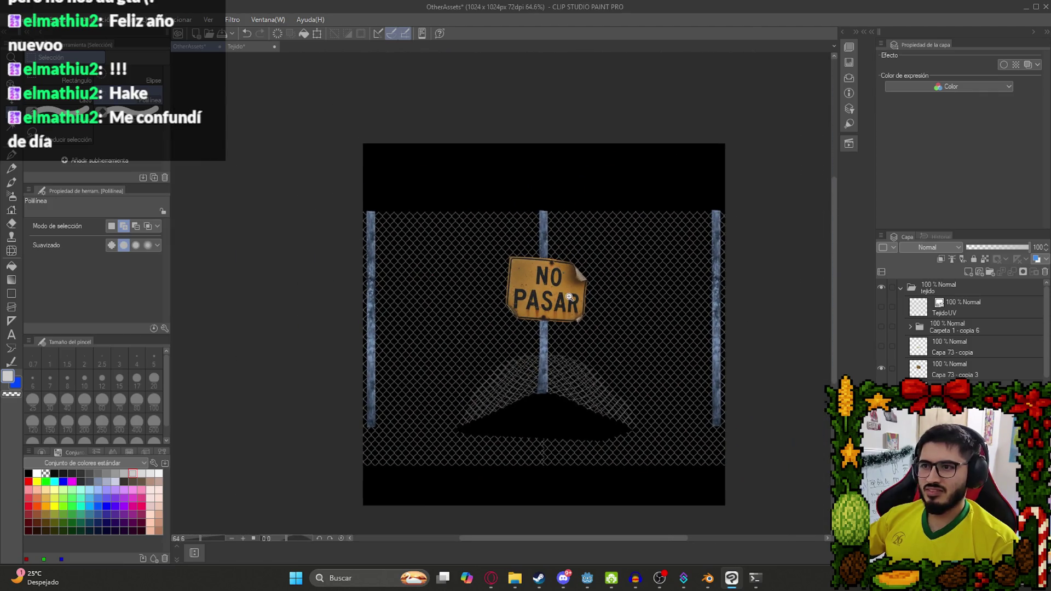
On layer Capa 73 - copia 3, start a Ctrl+T transform and nudge the NO PASAR sign left and up.
click(958, 366)
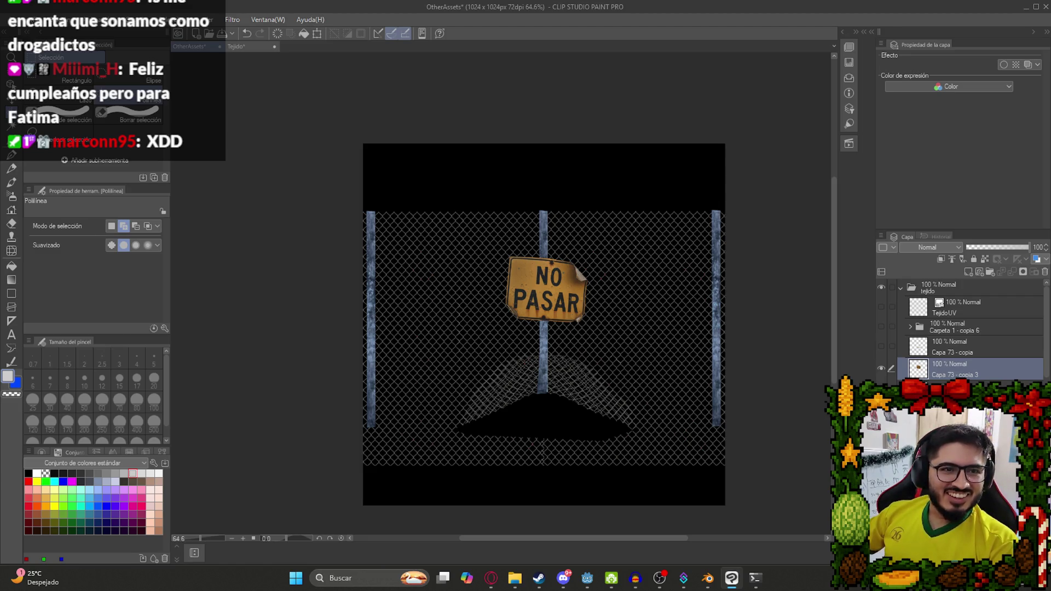
scroll(674, 267, up, 2)
key(ctrl+t)
mouse_move(548, 338)
mouse_down()
mouse_move(533, 335)
mouse_move(542, 337)
mouse_move(534, 318)
mouse_up()
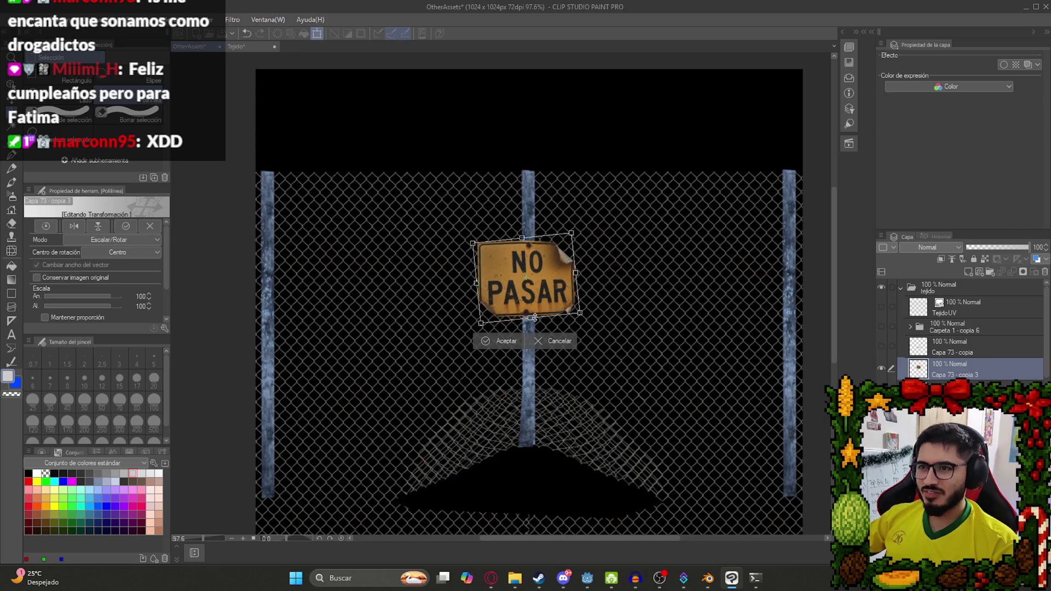
Tilt the NO PASAR sign slightly clockwise and apply the transform.
mouse_move(599, 281)
mouse_down()
mouse_move(591, 297)
mouse_move(612, 274)
mouse_up()
scroll(540, 285, up, 2)
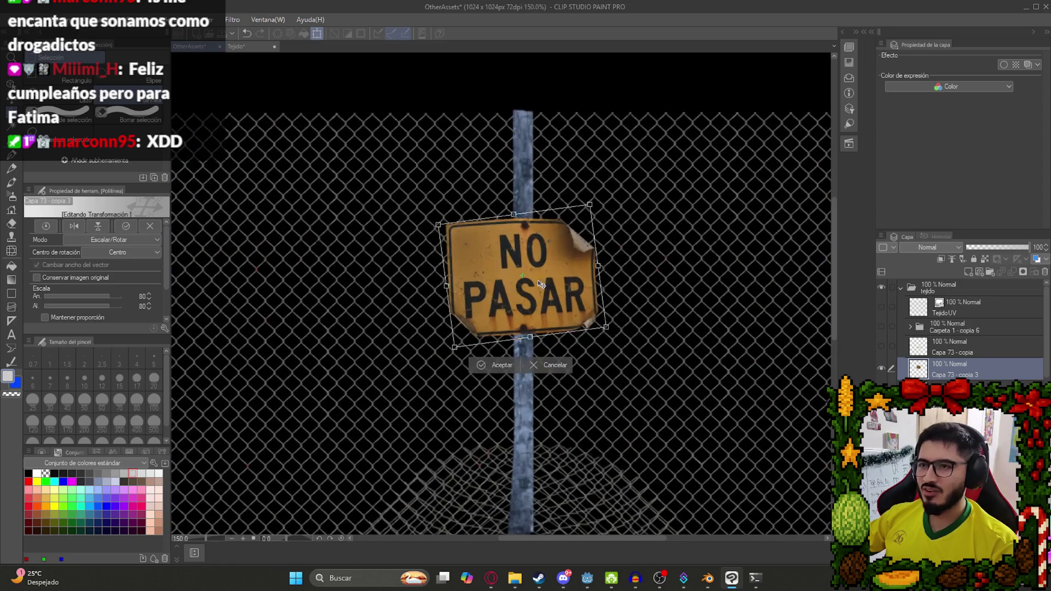
key(Return)
Leave Carpeta 1 - copia 6 hidden and put Capa 73 - copia into a new folder.
scroll(546, 278, down, 3)
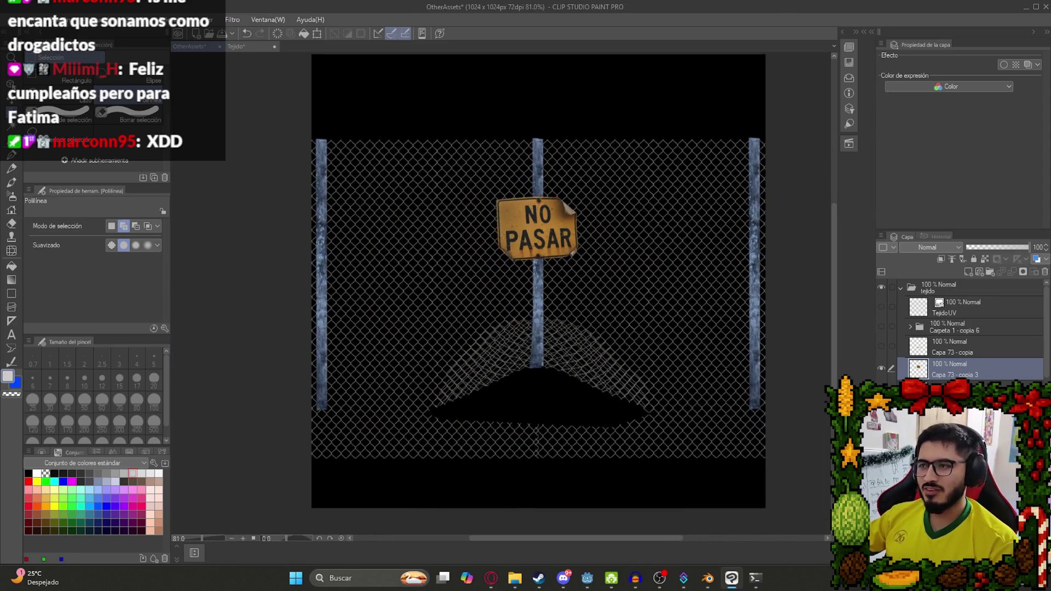
click(955, 346)
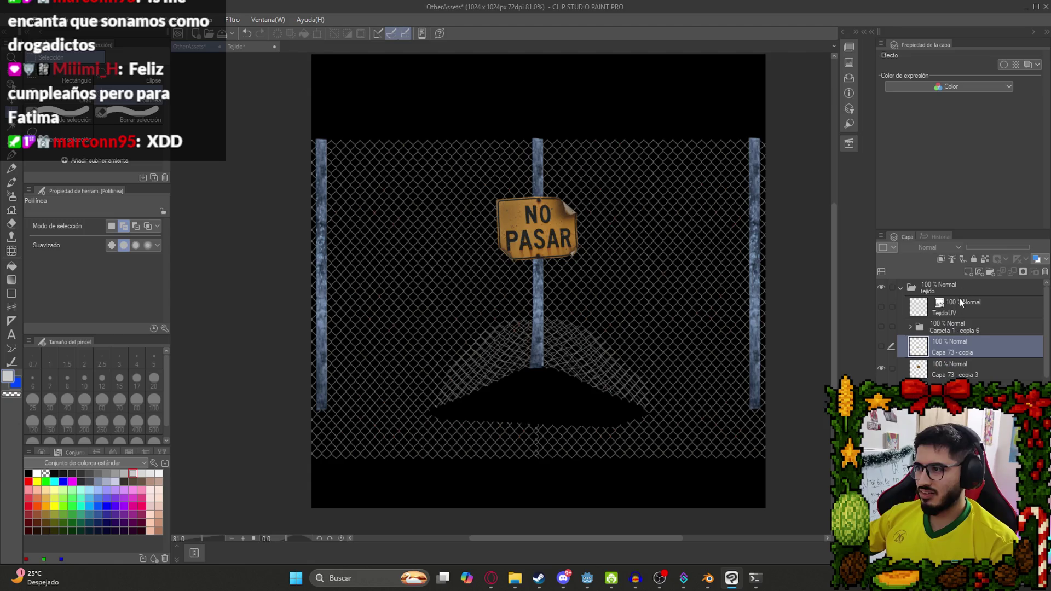
click(882, 327)
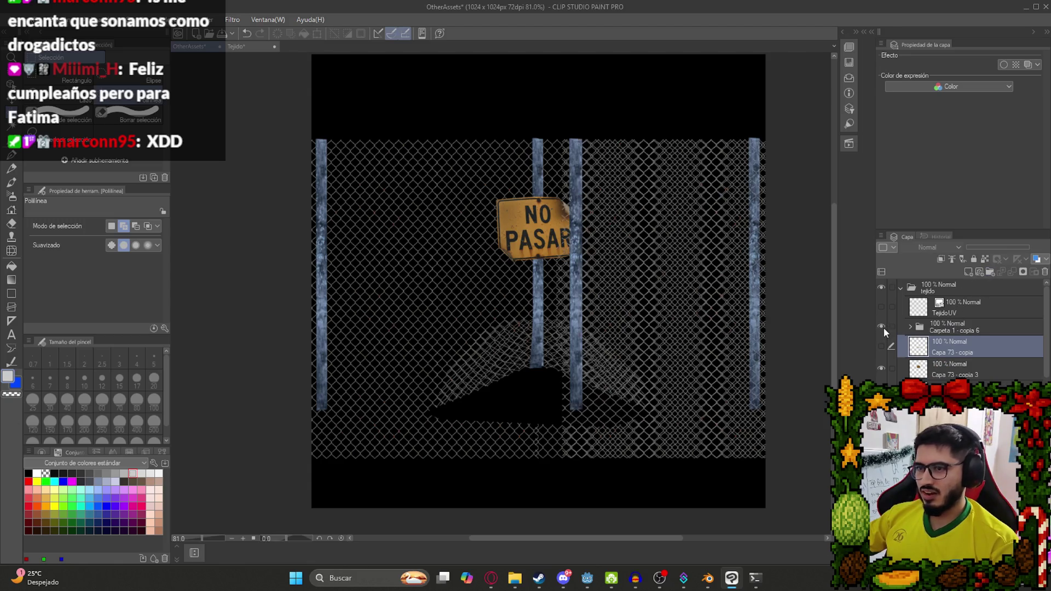
click(882, 327)
click(989, 272)
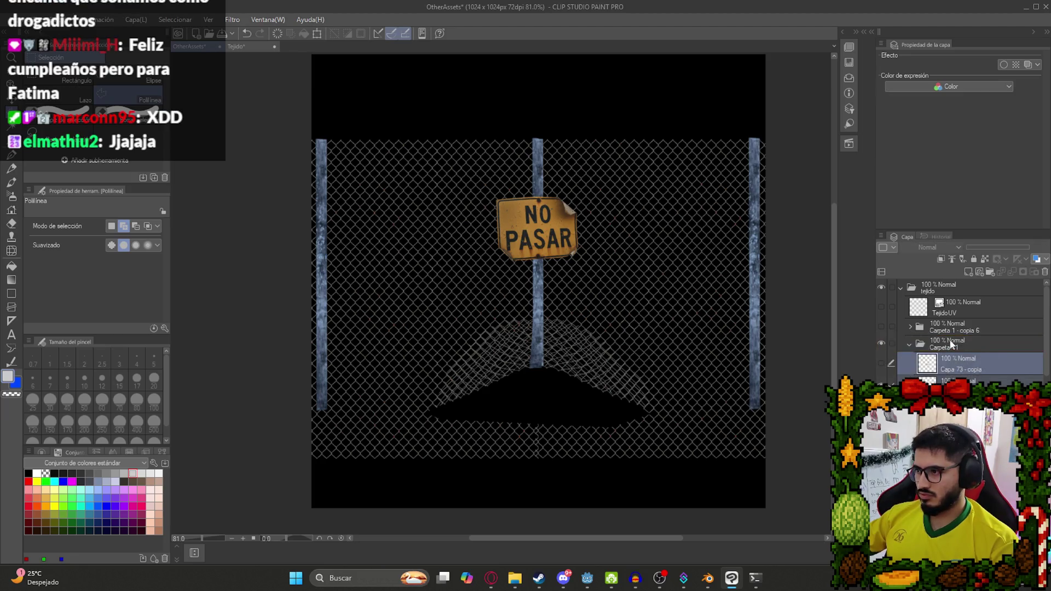
Convert folder Carpeta 41 into a merged raster copy, Carpeta 41 - copia.
click(909, 344)
right_click(945, 339)
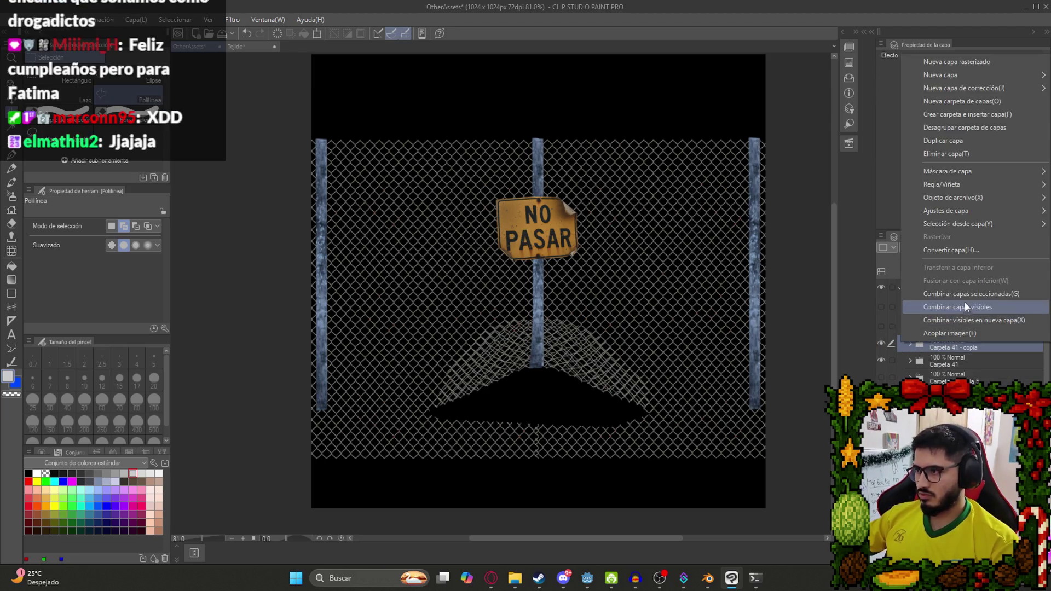
click(964, 304)
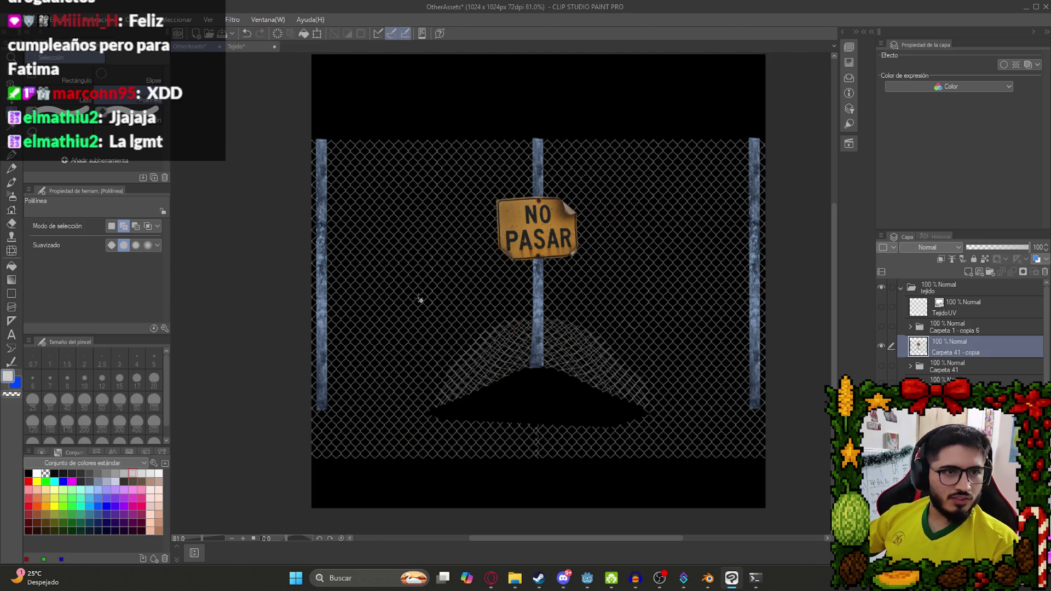
scroll(412, 292, down, 3)
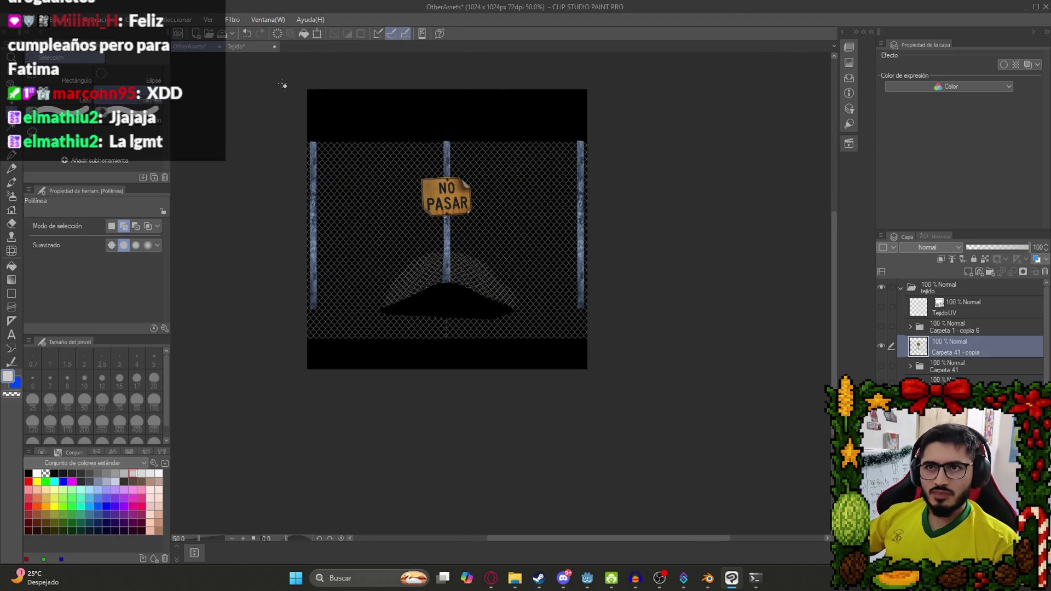
Apply a Mosaico filter with cell size 75 to the merged fence layer.
click(232, 19)
mouse_move(274, 71)
click(332, 83)
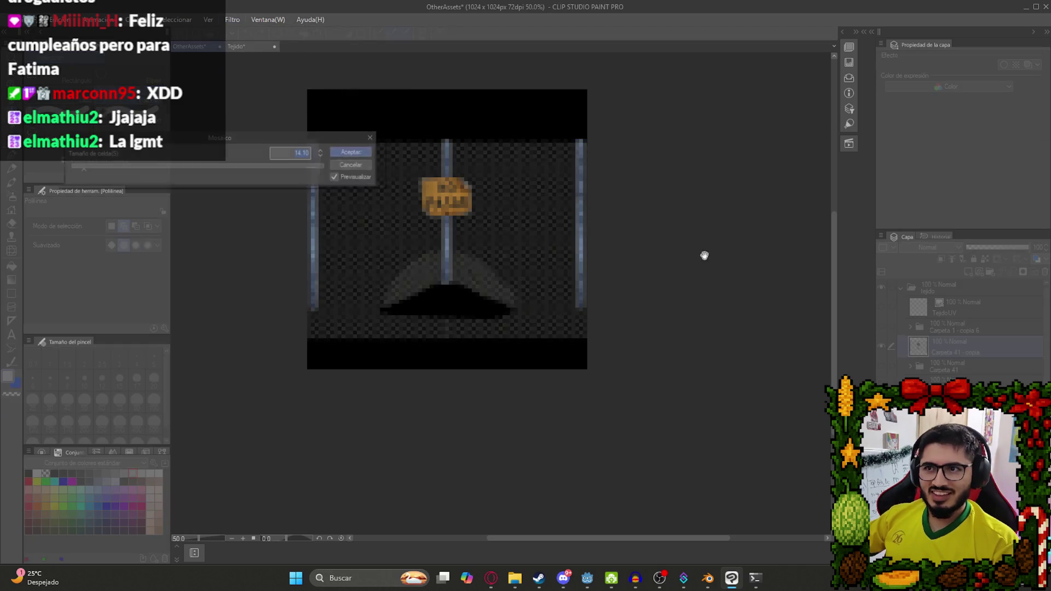
scroll(440, 216, up, 3)
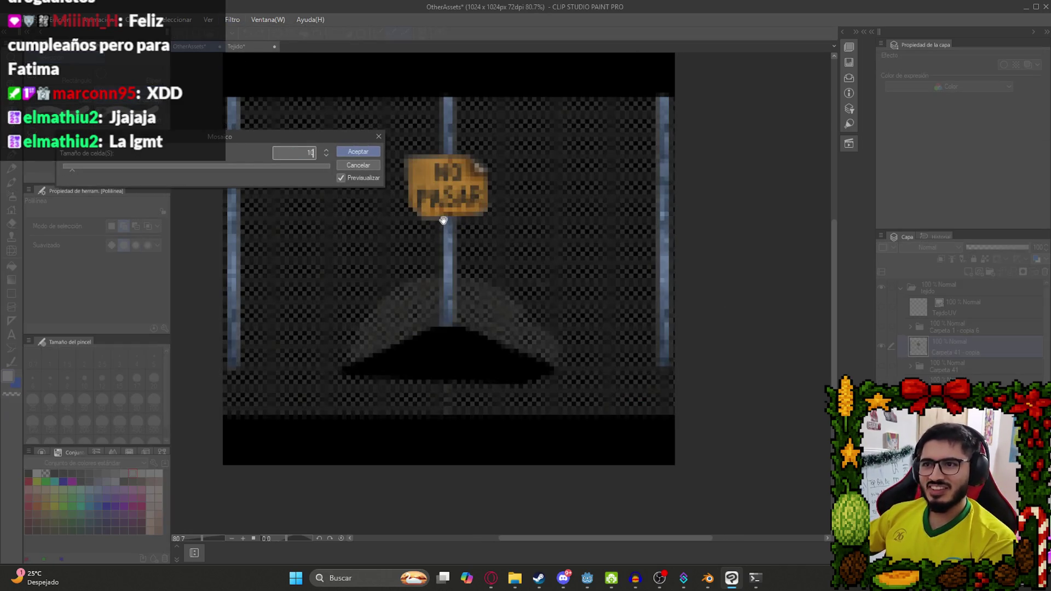
key(BackSpace)
key(BackSpace)
text(75)
key(Return)
Hide the black background layer so the fence sits on transparency.
click(57, 19)
click(57, 20)
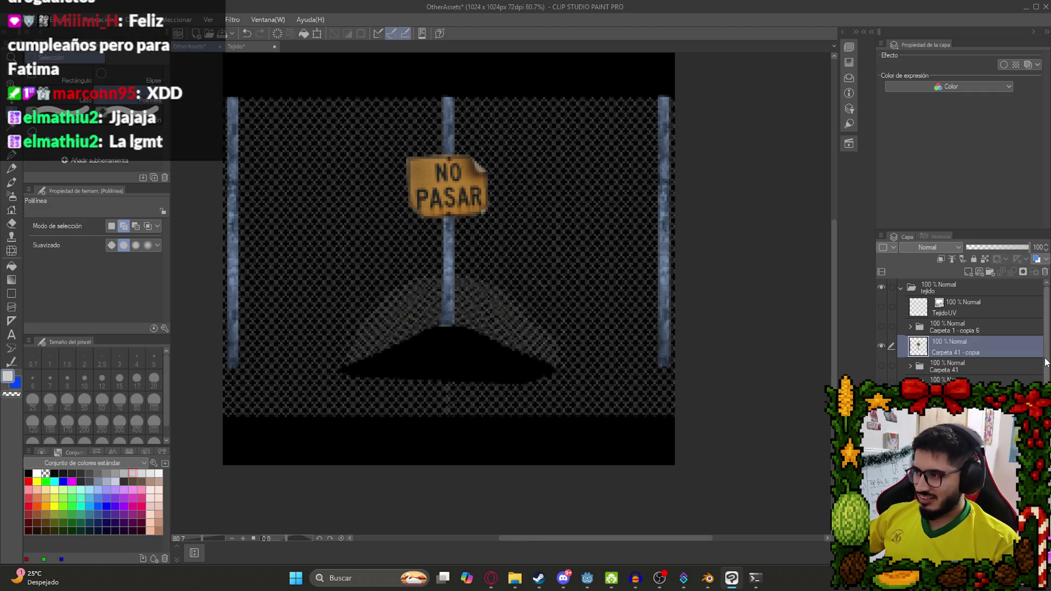
scroll(1041, 368, down, 5)
key(ctrl+z)
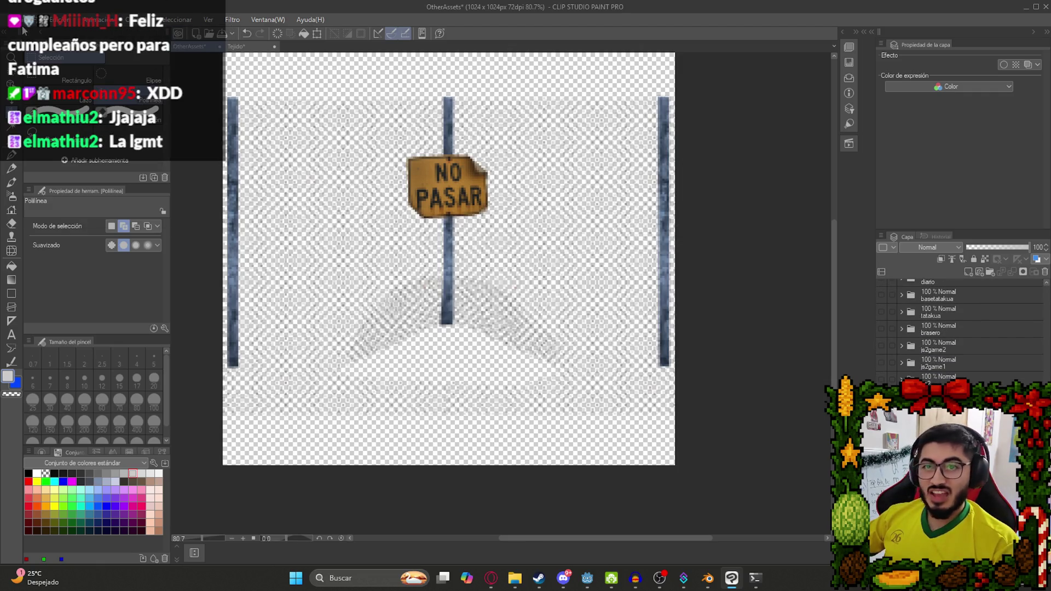
Export the single layer as the PNG file Tejido.png in Mis Videojuegos.
click(21, 19)
mouse_move(141, 162)
click(249, 188)
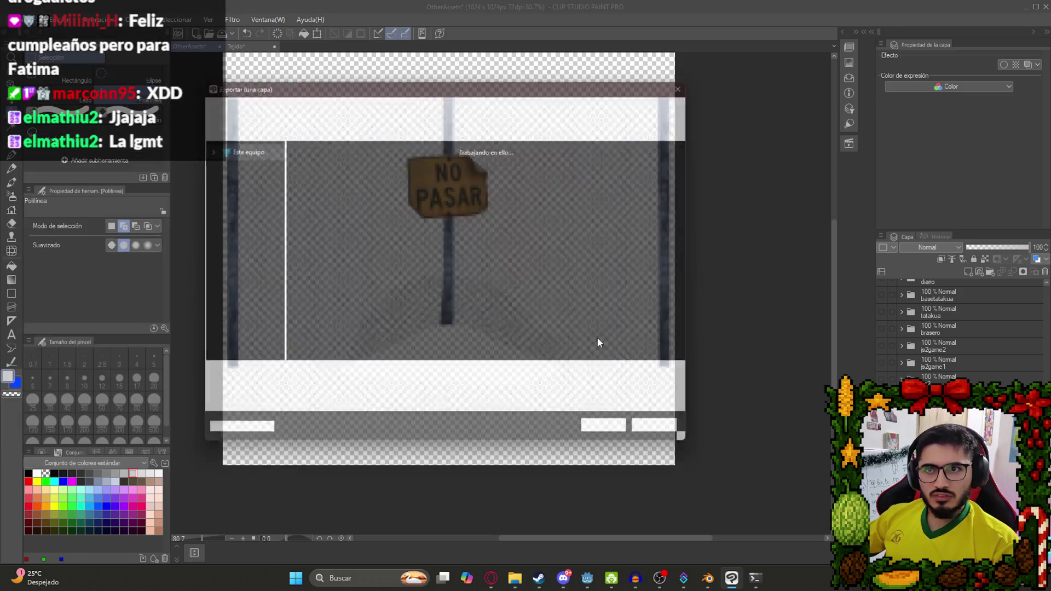
text(T)
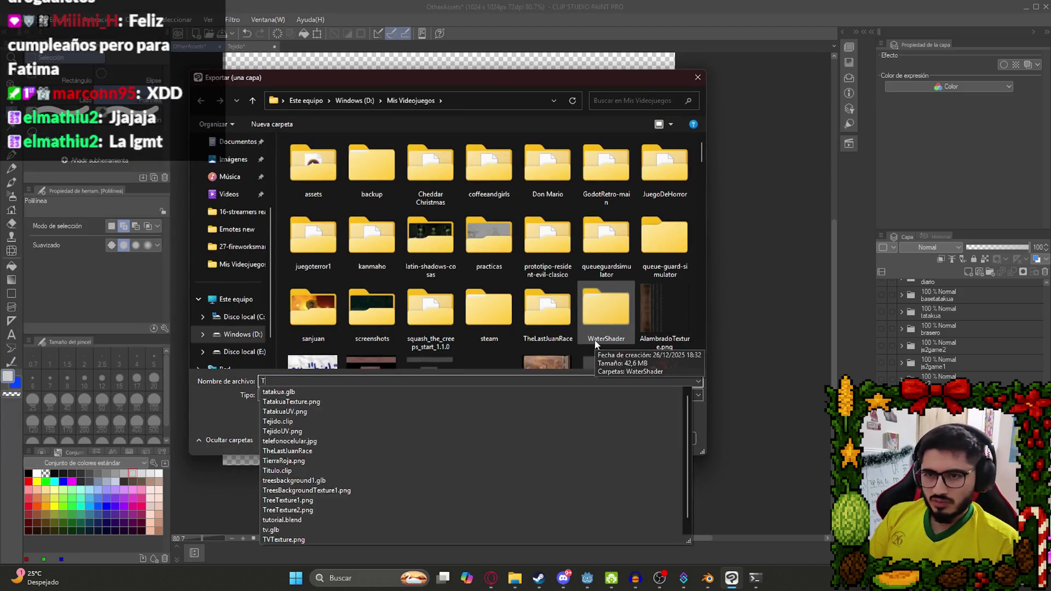
text(ejido.png)
key(Return)
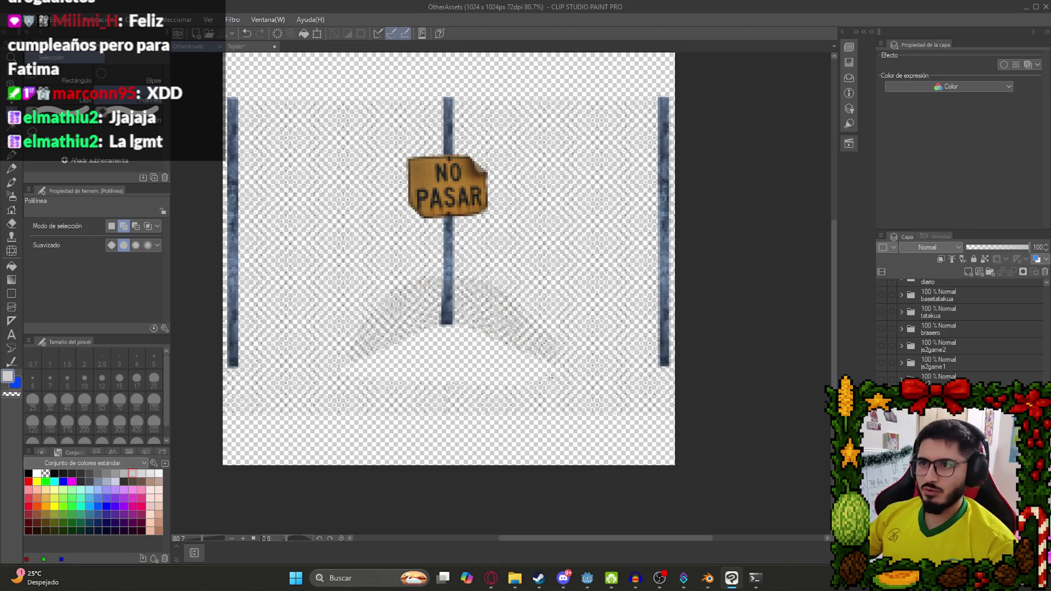
mouse_move(595, 578)
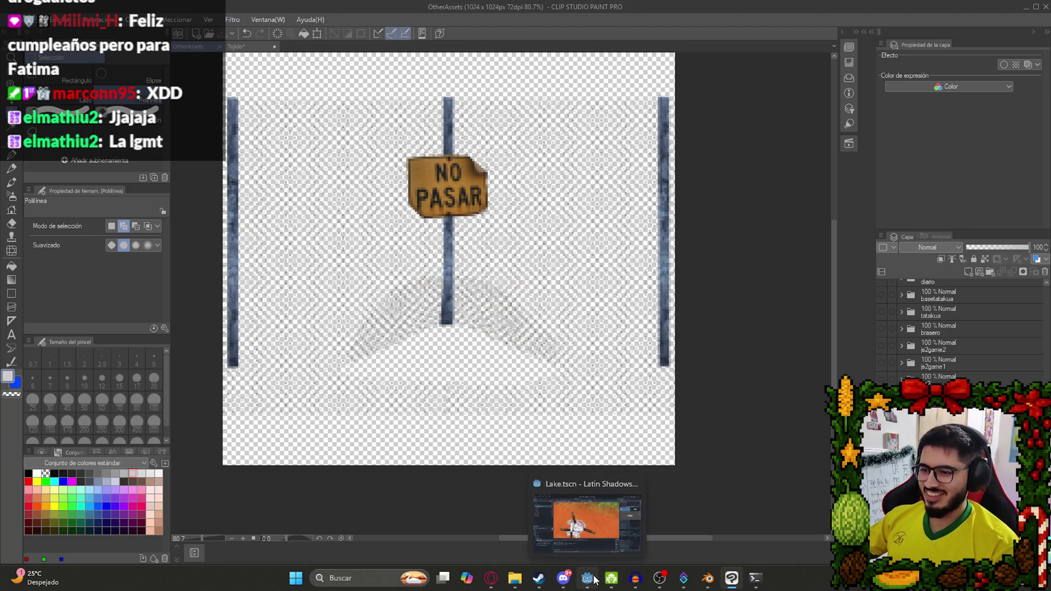
click(707, 578)
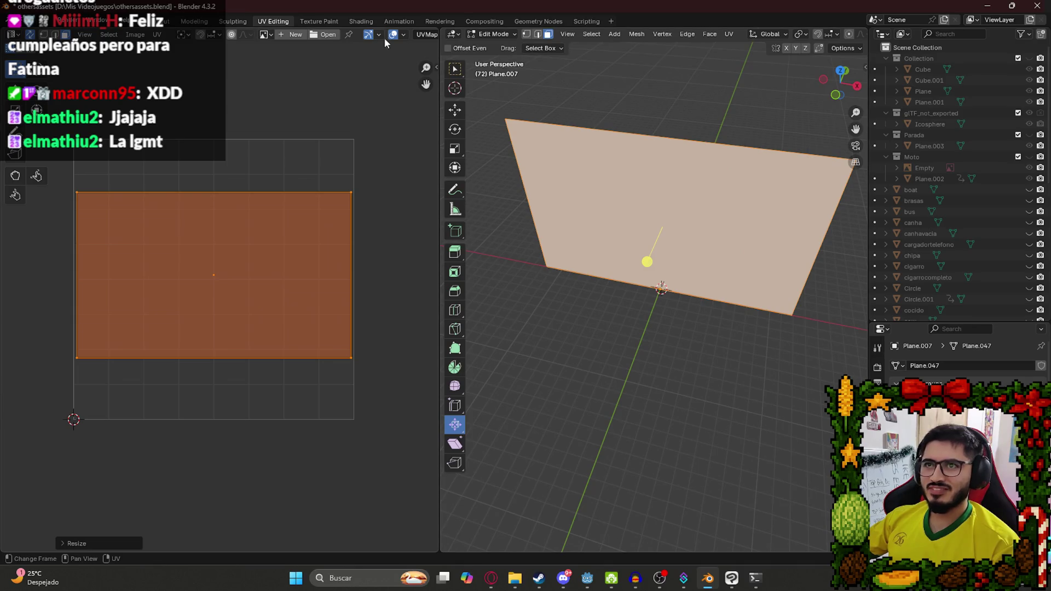
In the Shading workspace, create a new plane material with an Image Texture feeding Base Color.
click(365, 22)
key(KP_1)
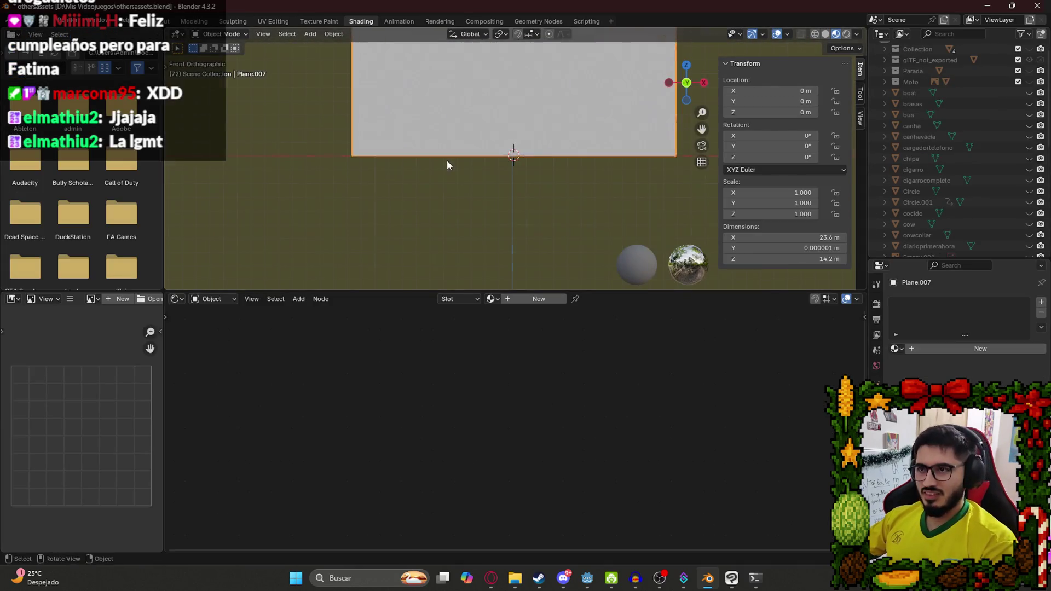
click(522, 300)
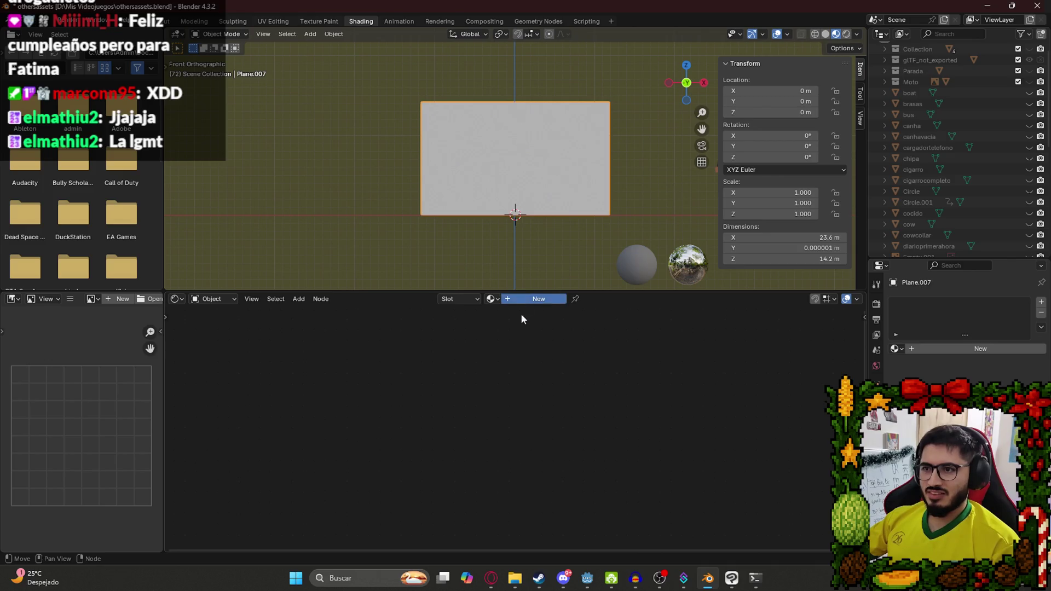
drag(623, 404, 367, 378)
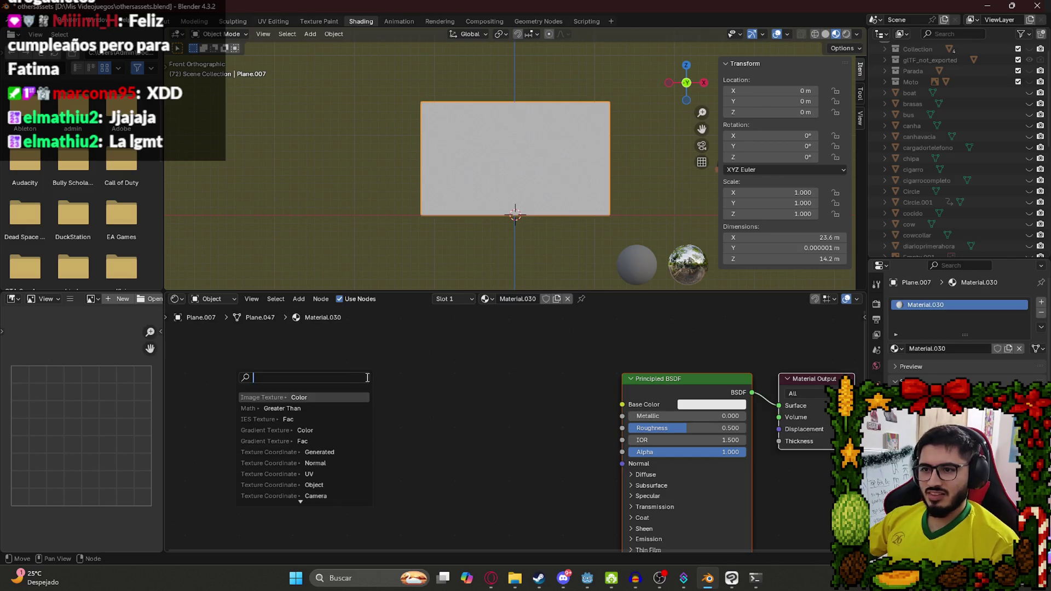
click(338, 395)
Link the texture's Alpha to the shader's Alpha and load TejidoTexture.png.
drag(622, 452, 377, 491)
text(tex)
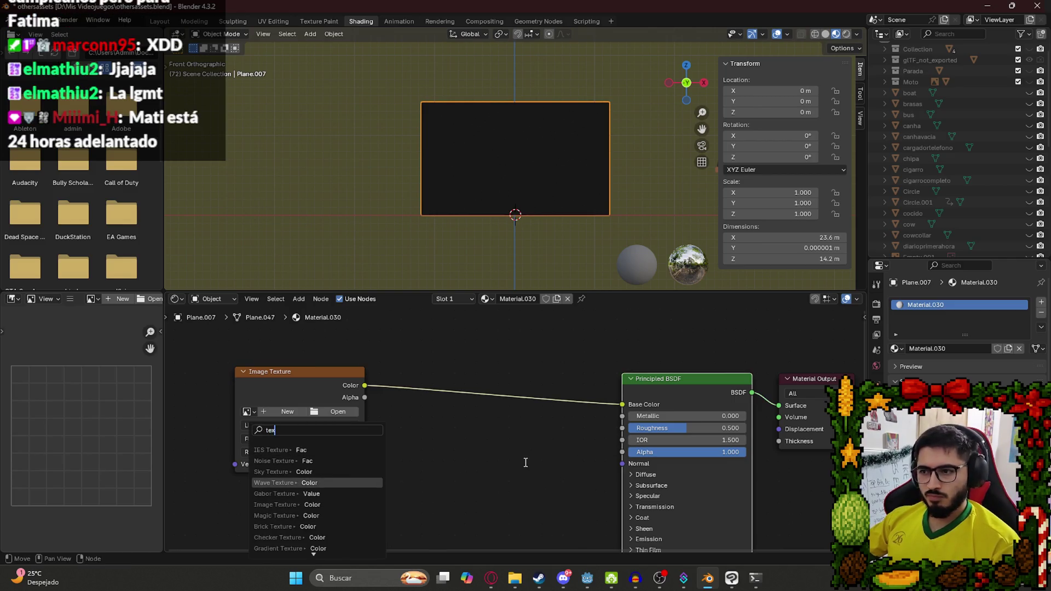
key(Escape)
mouse_move(364, 397)
mouse_down()
mouse_move(597, 432)
mouse_move(623, 453)
mouse_up()
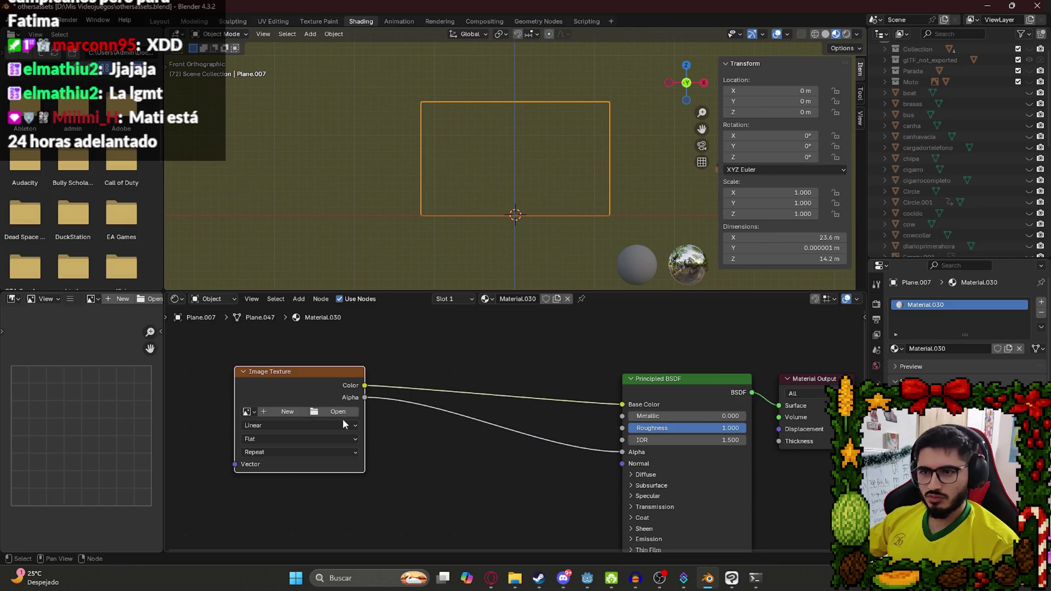
click(338, 411)
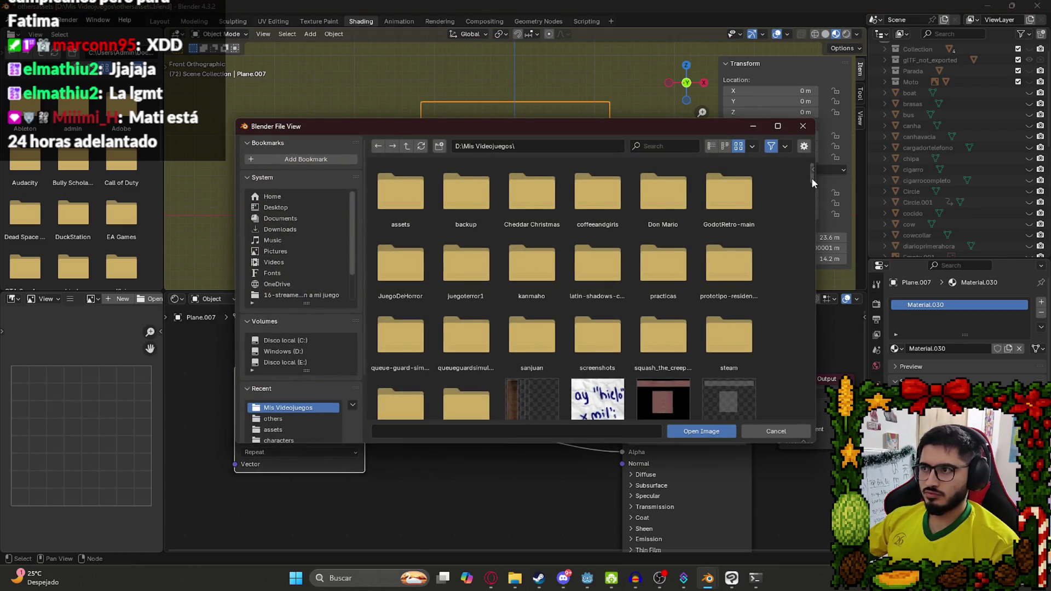
drag(811, 178, 812, 435)
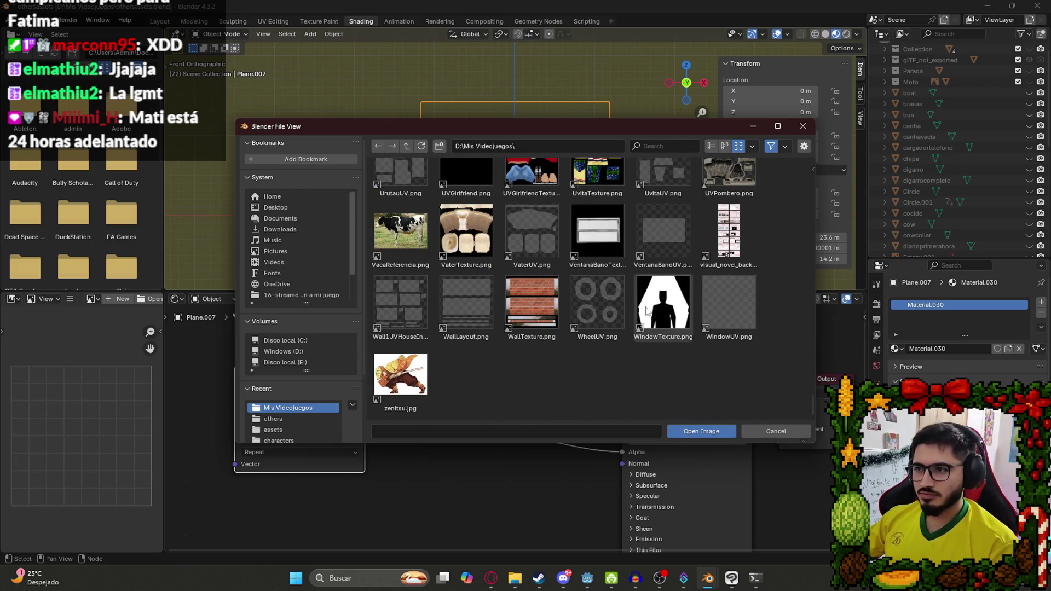
scroll(704, 379, up, 2)
scroll(680, 347, up, 7)
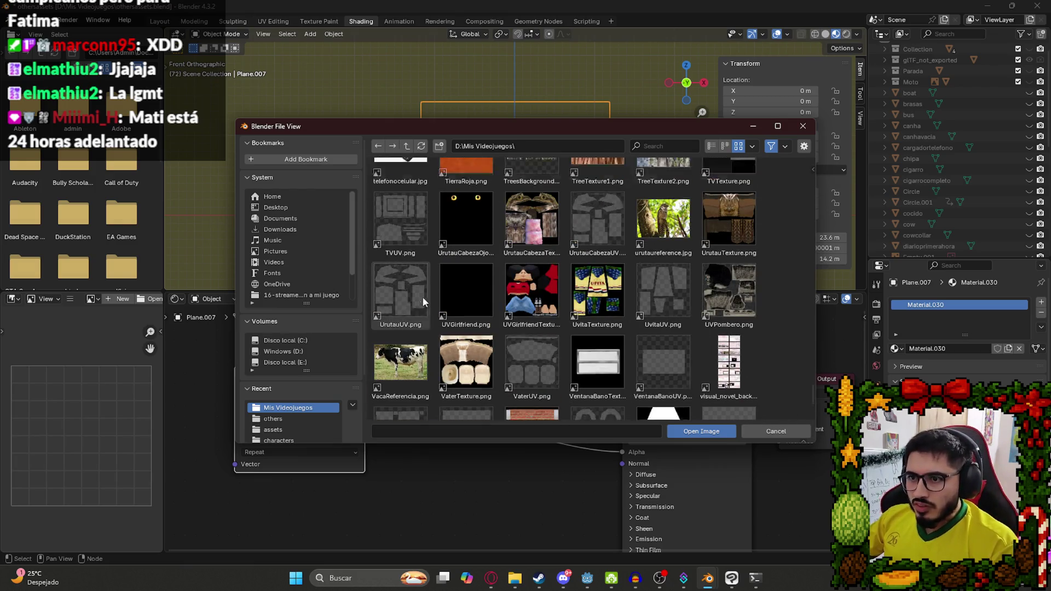
double_click(663, 230)
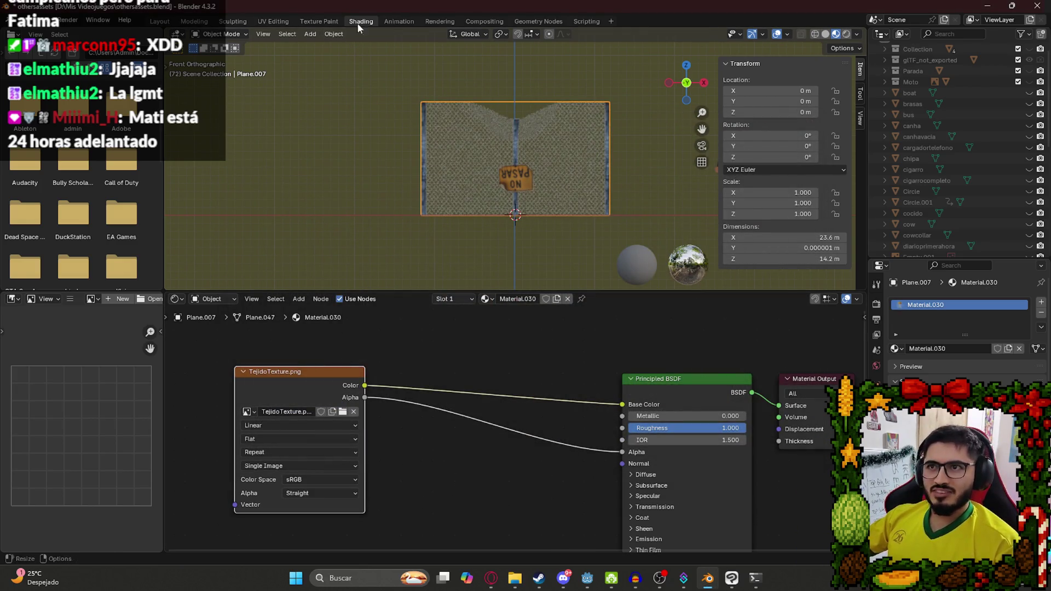
Scale the plane's UVs in UV Editing so the fence texture fits the plane.
click(273, 21)
key(Home)
scroll(236, 279, up, 2)
key(s)
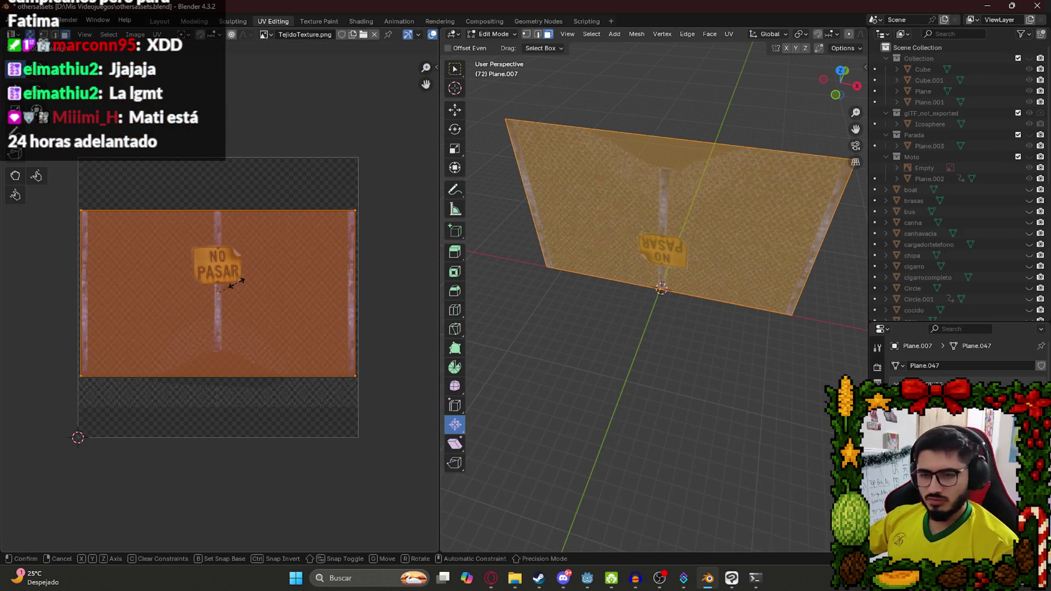
click(296, 197)
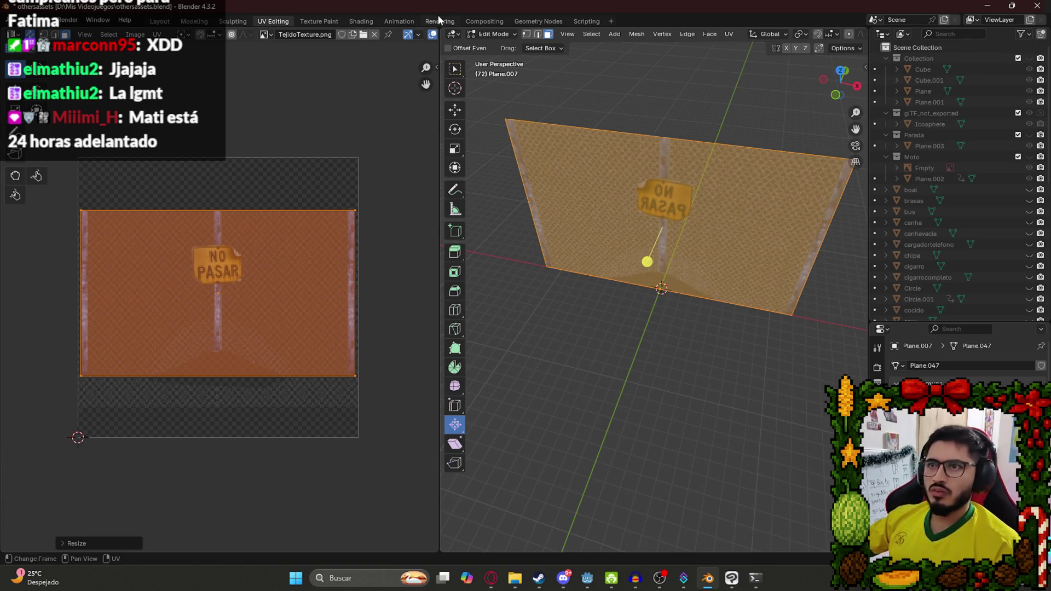
click(363, 22)
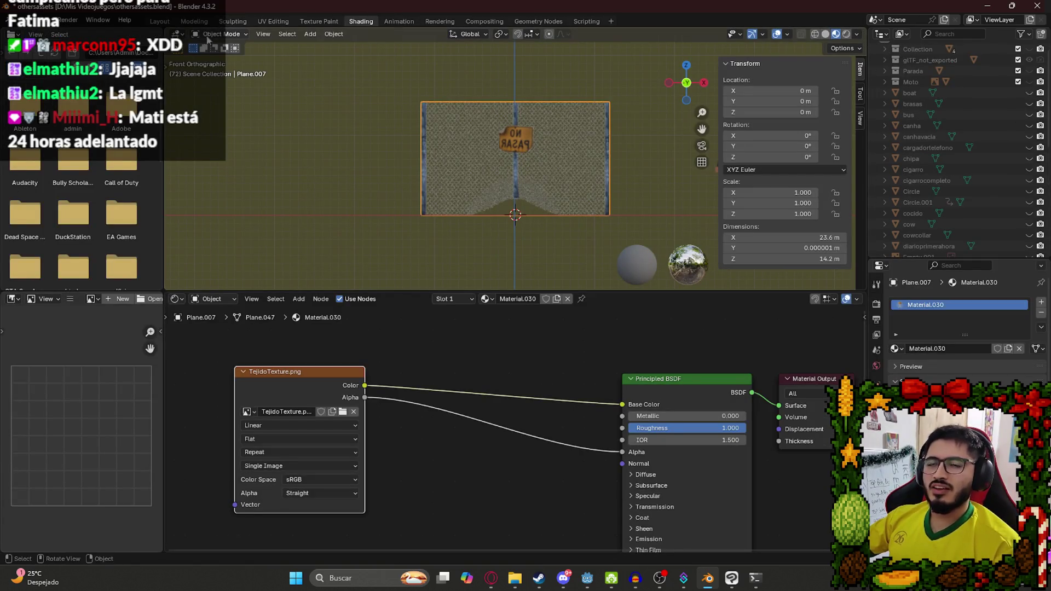
click(290, 21)
key(s)
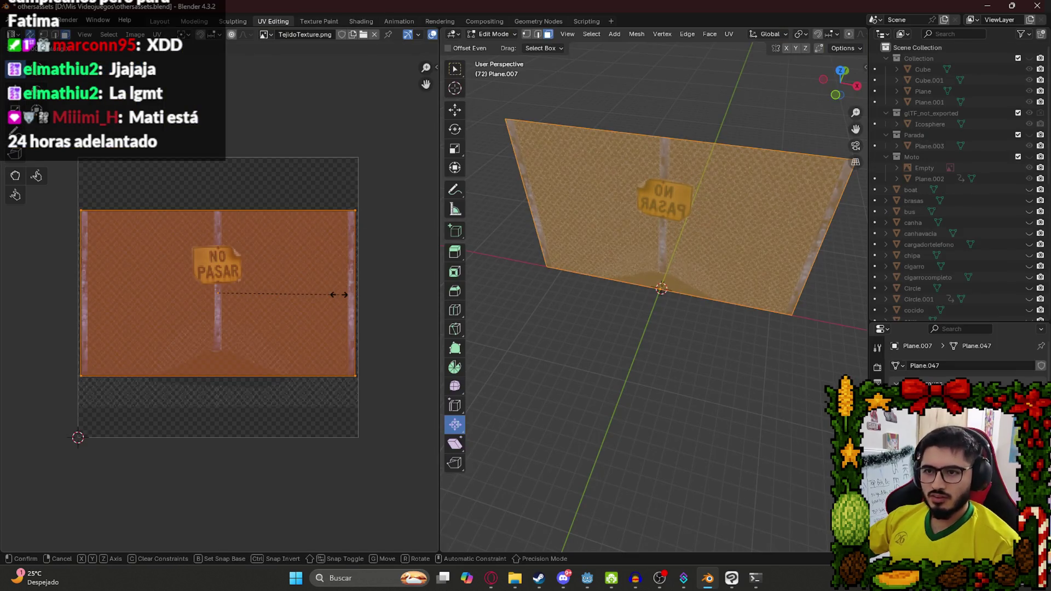
click(340, 294)
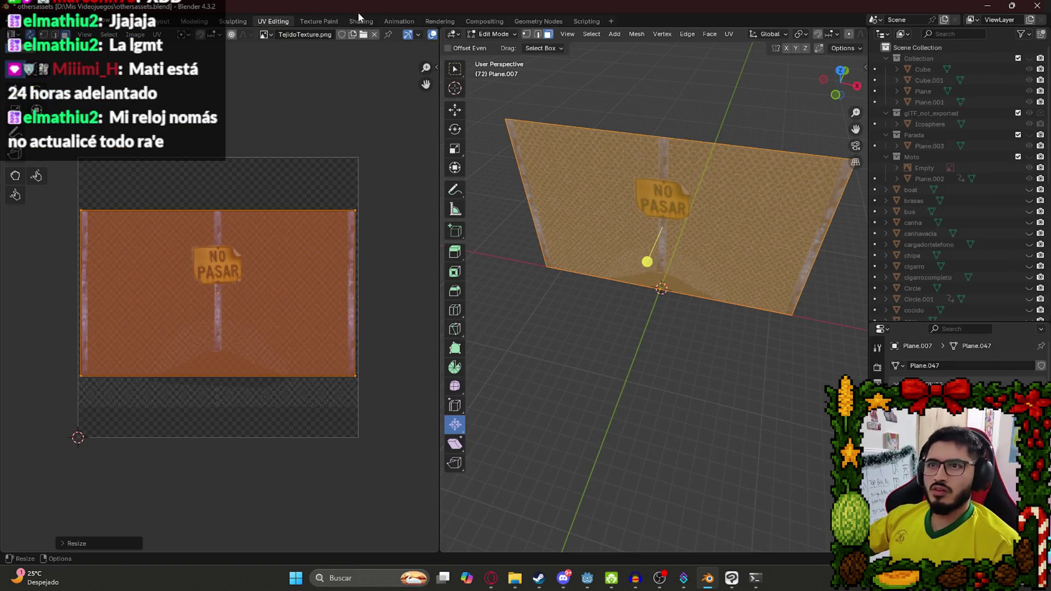
Orbit to view the fence in perspective and save othersassets.blend.
click(361, 21)
mouse_move(466, 103)
mouse_down()
mouse_move(550, 130)
mouse_move(609, 127)
mouse_move(588, 88)
mouse_move(539, 183)
mouse_move(493, 195)
mouse_move(587, 181)
mouse_up()
scroll(498, 223, up, 4)
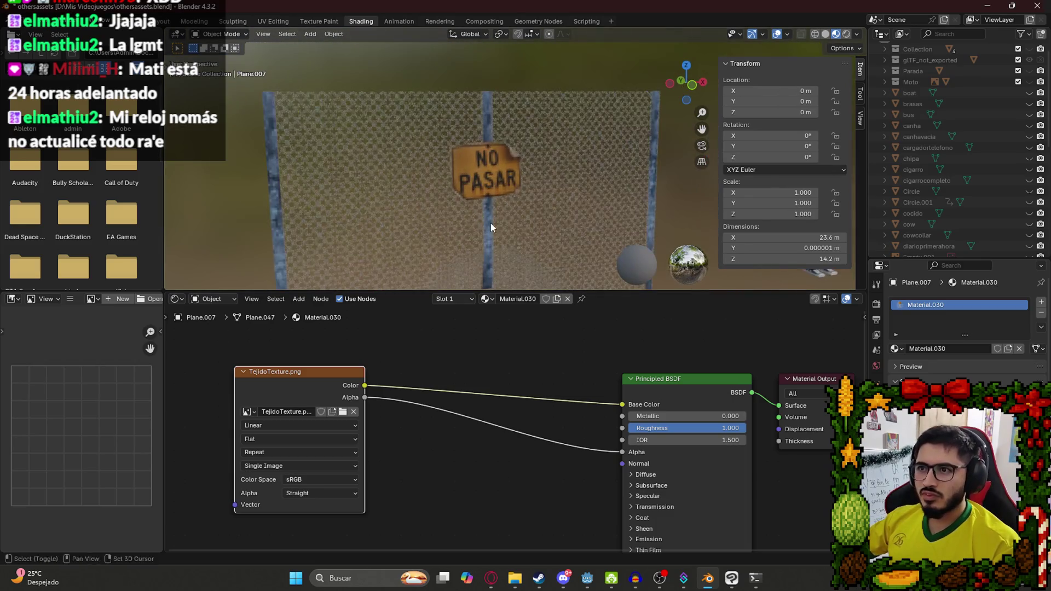
key(ctrl+s)
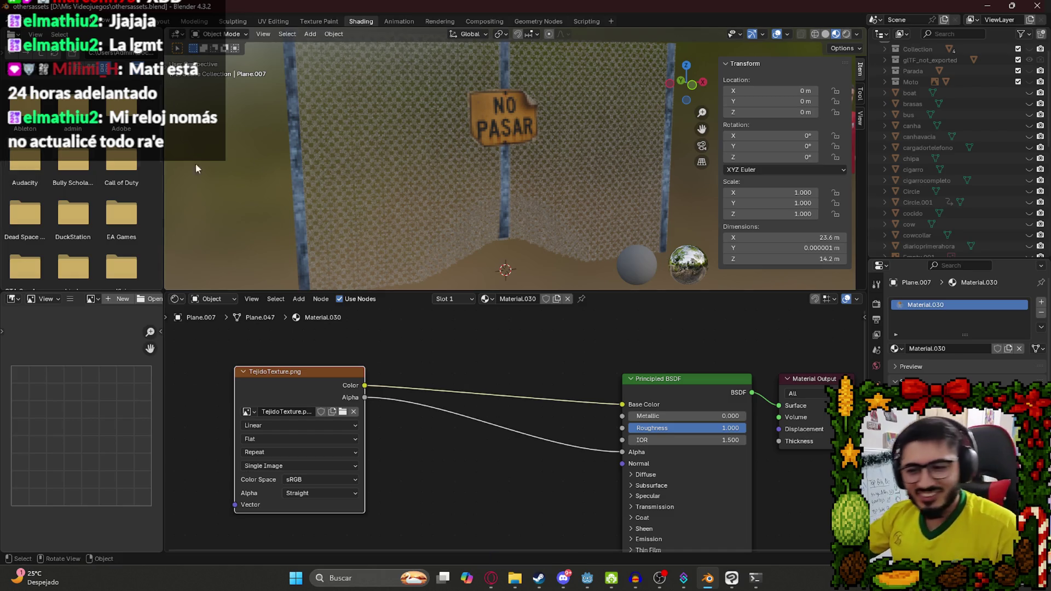
scroll(574, 164, down, 5)
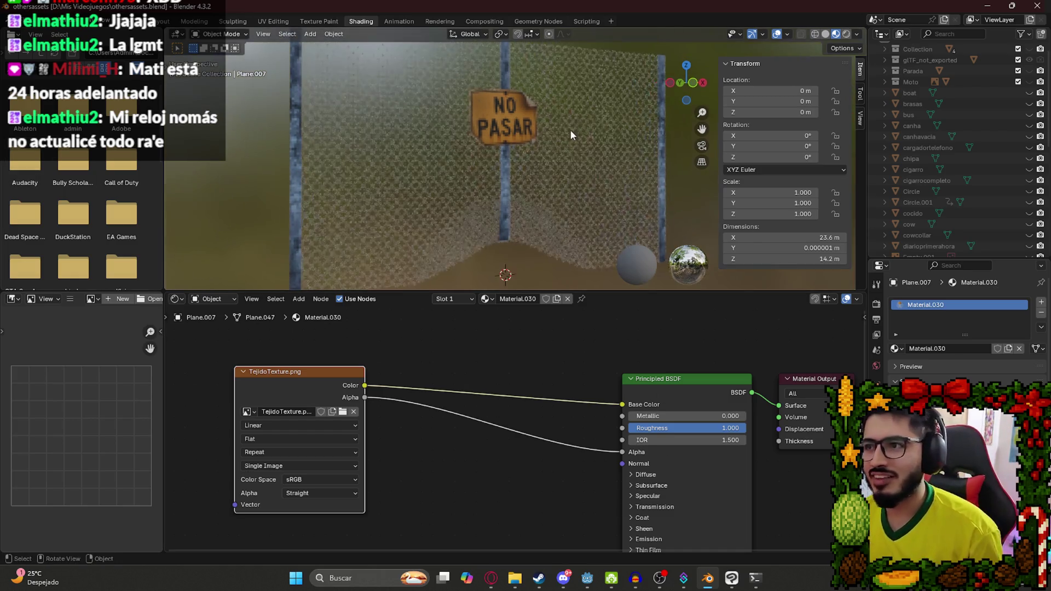
key(ctrl+s)
click(493, 578)
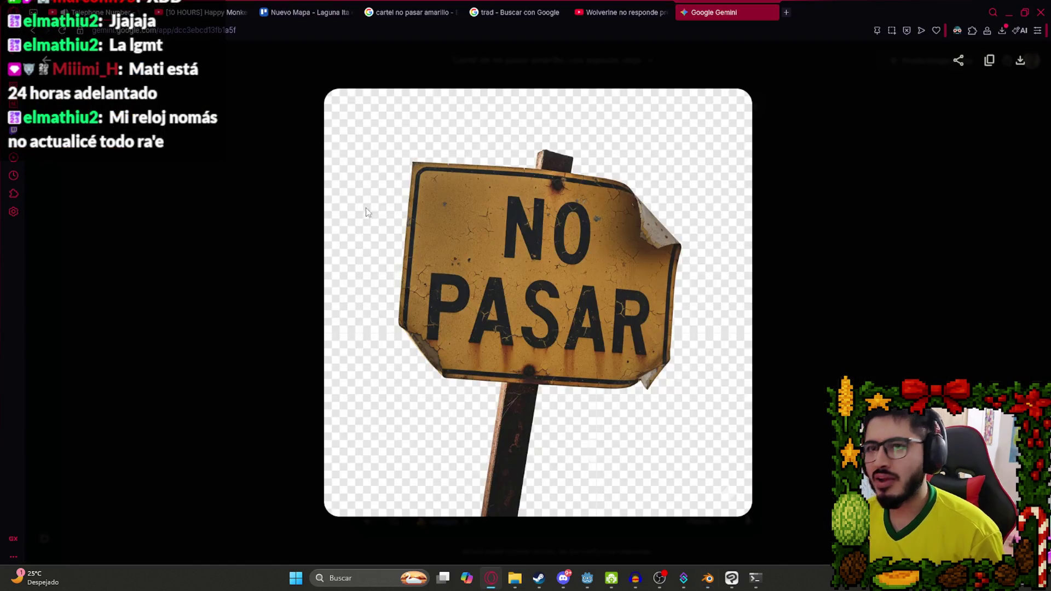
Pause Telephone Number, then watch the Happy Monkey Circle video fullscreen, pause and exit fullscreen.
click(104, 12)
click(163, 88)
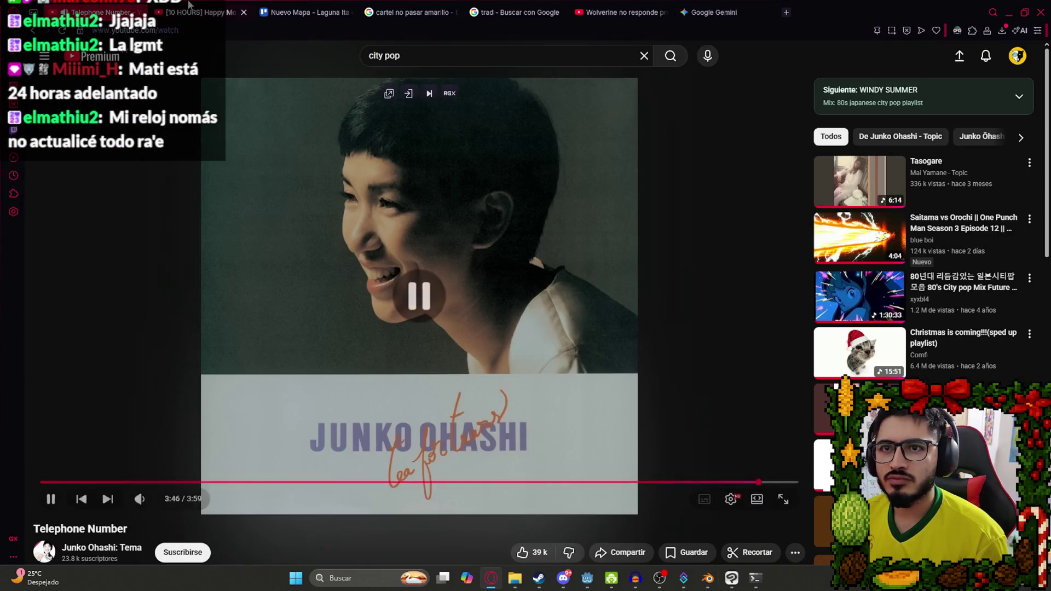
key(ctrl+Tab)
double_click(258, 311)
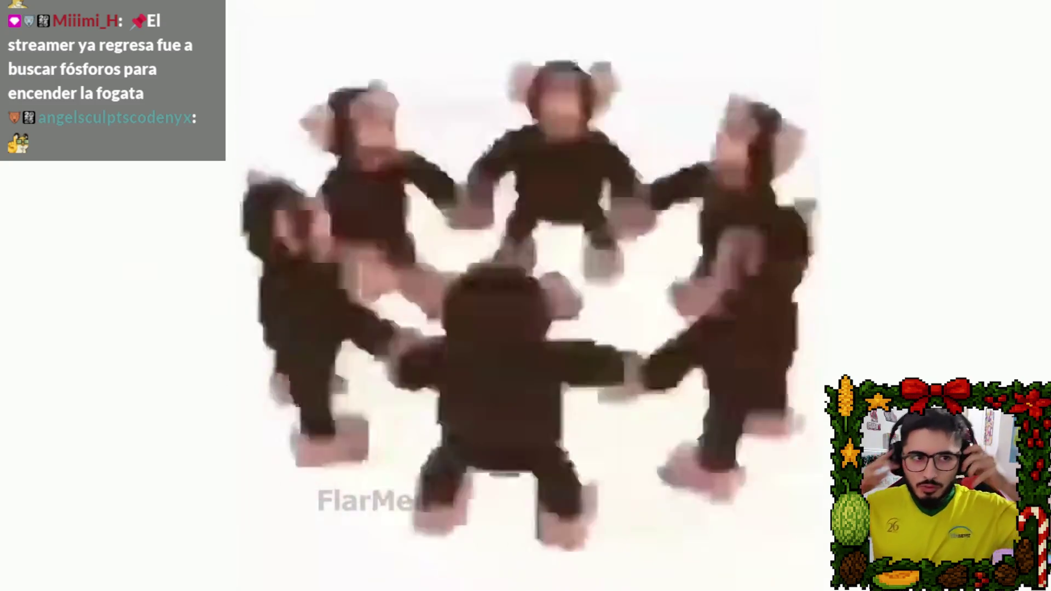
key(space)
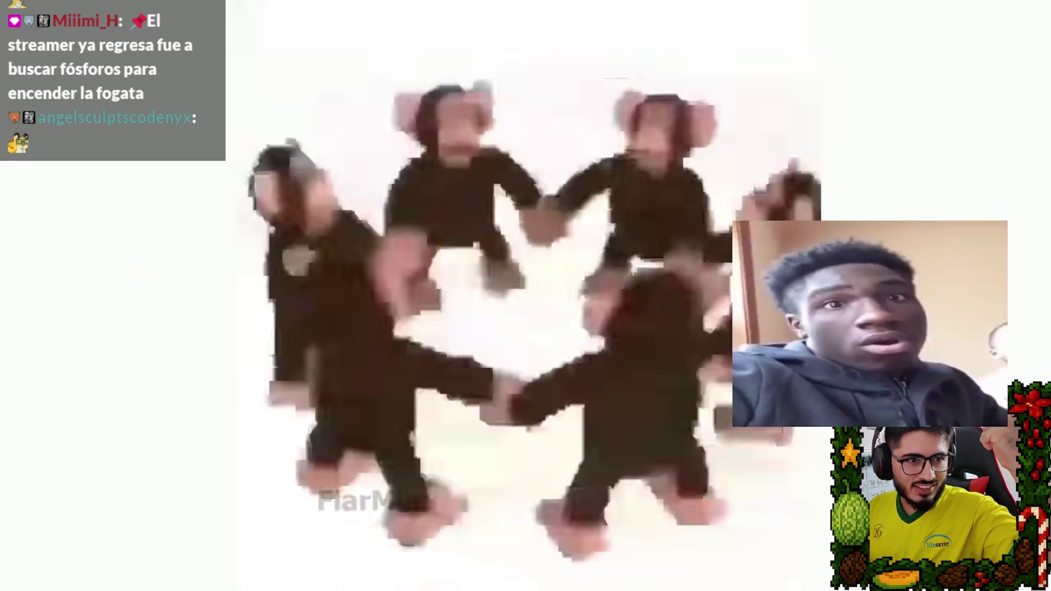
double_click(445, 261)
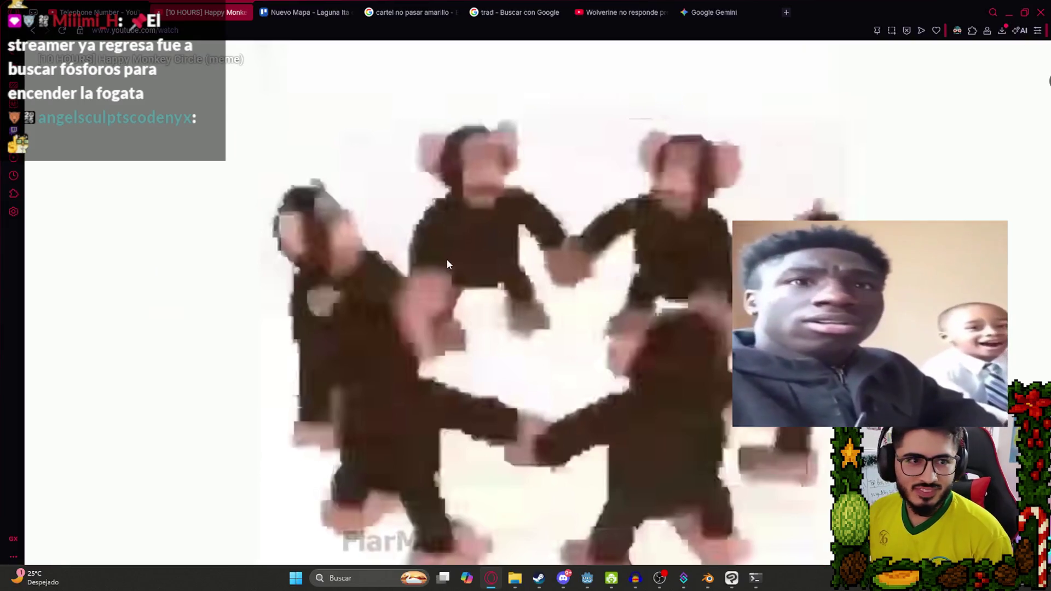
key(ctrl+shift+Tab)
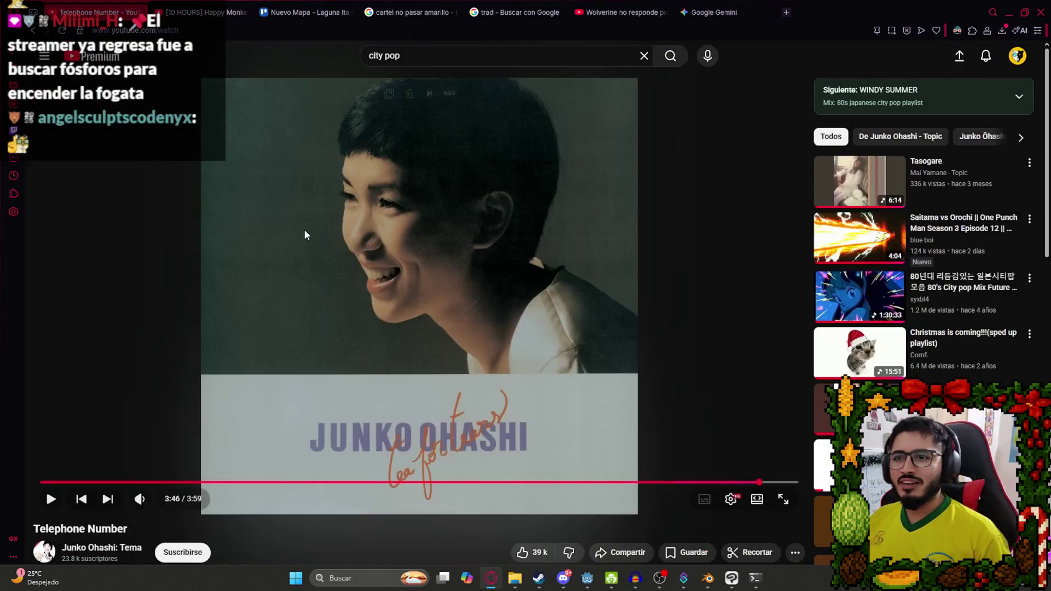
Back in Blender, save othersassets.blend and switch to the Layout workspace.
click(709, 579)
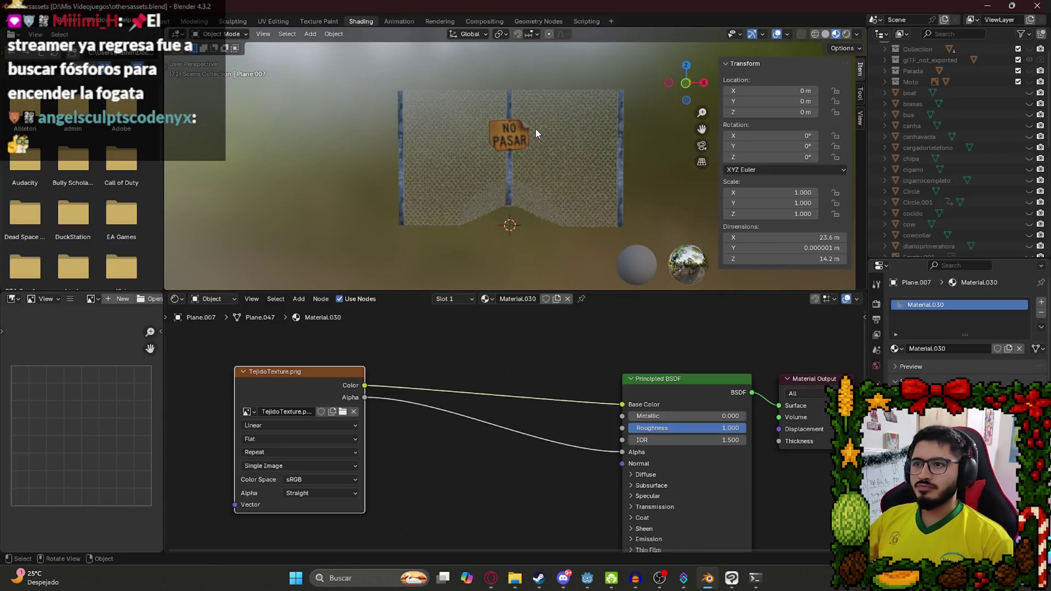
key(ctrl+s)
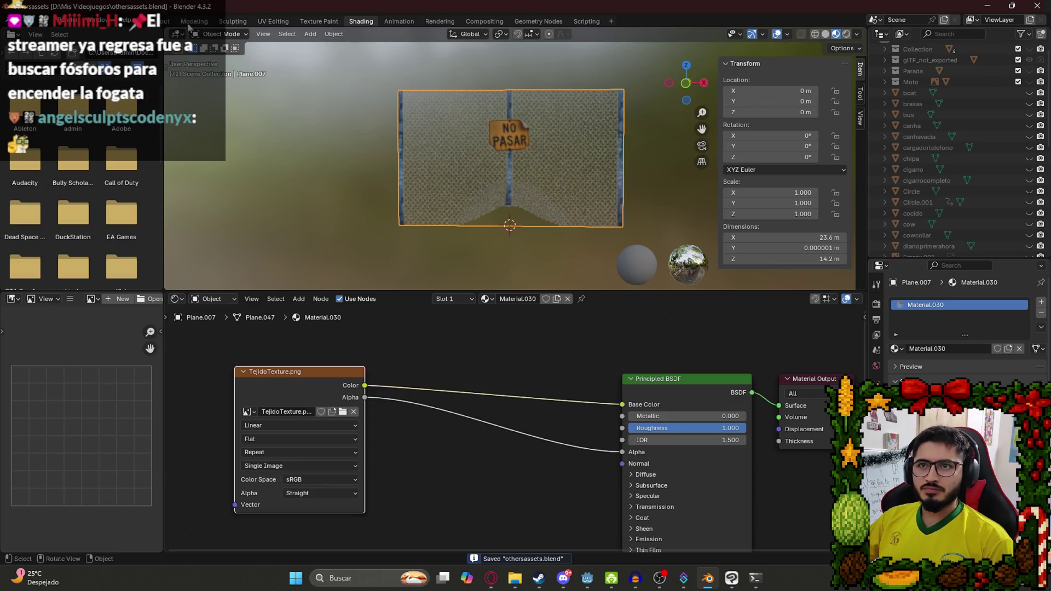
click(166, 22)
Apply All Transforms to the fence plane and start a glTF 2.0 export.
key(ctrl+a)
click(222, 191)
click(26, 22)
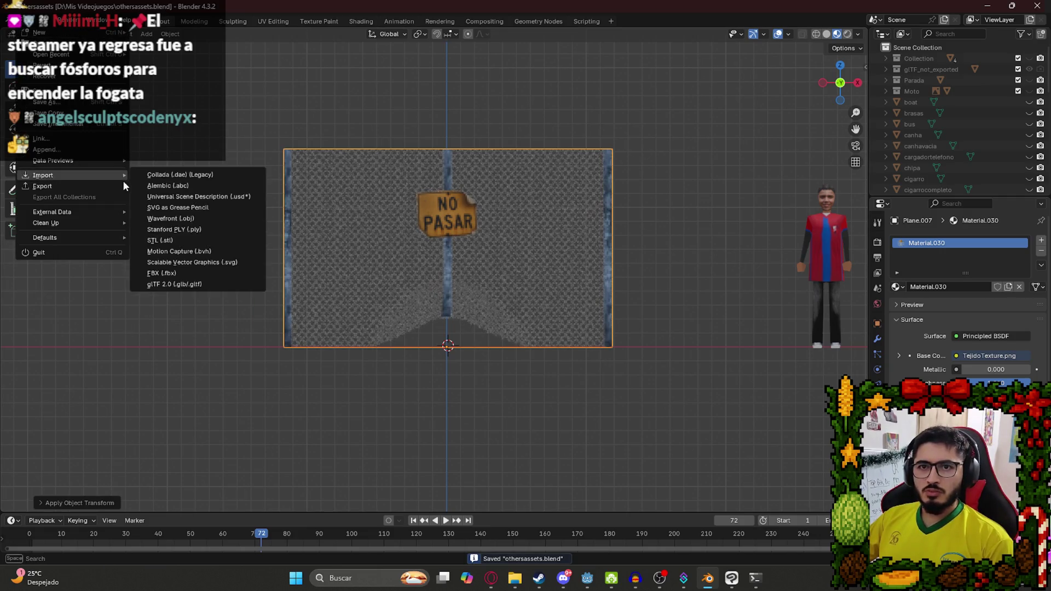
mouse_move(120, 186)
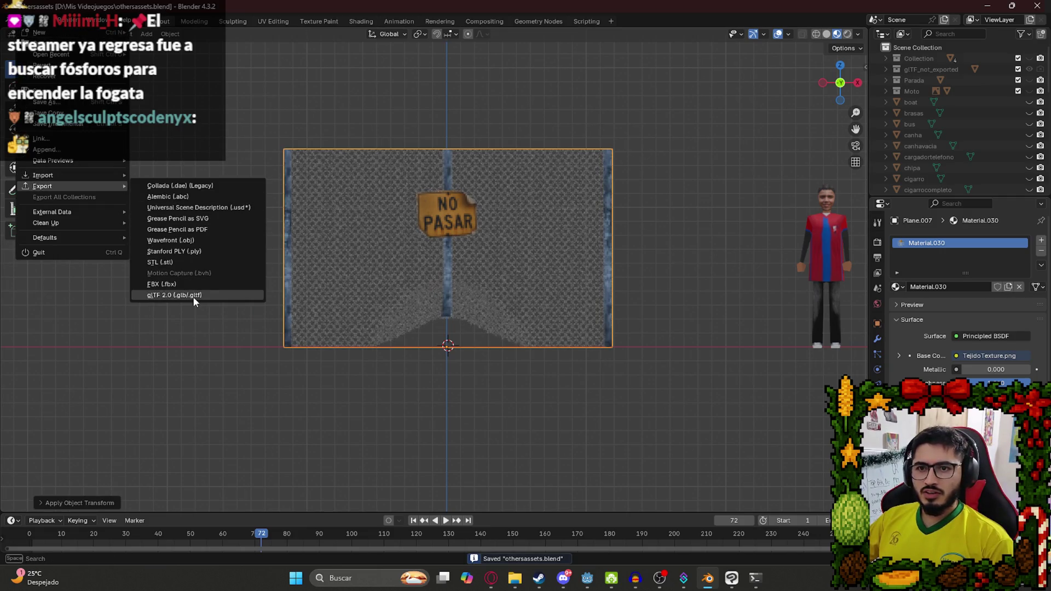
click(192, 295)
Bring up the browser's 'cartel no pasar amarillo' image search results.
click(514, 578)
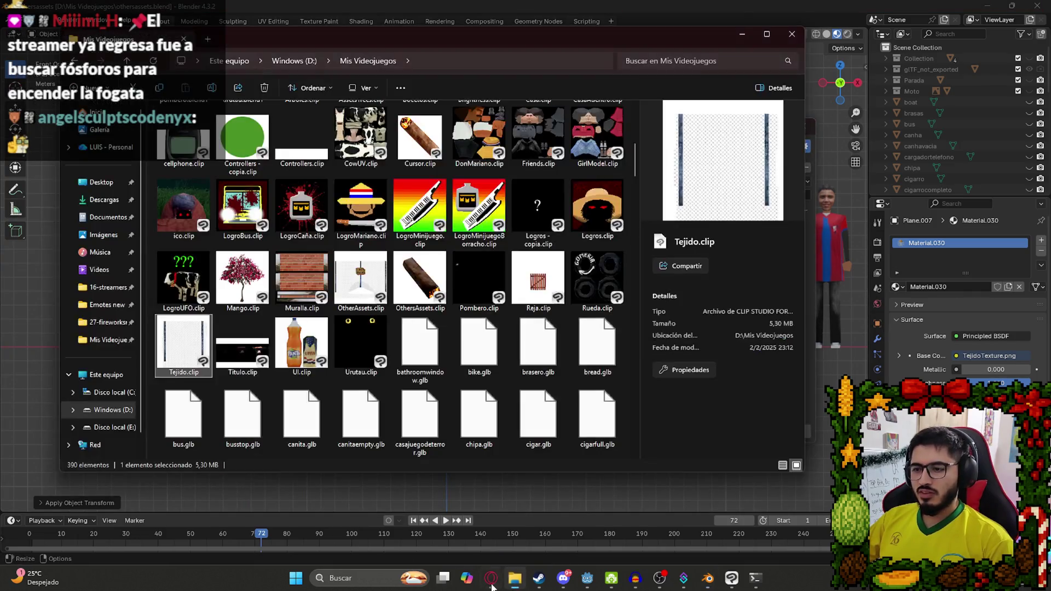
click(491, 578)
click(411, 12)
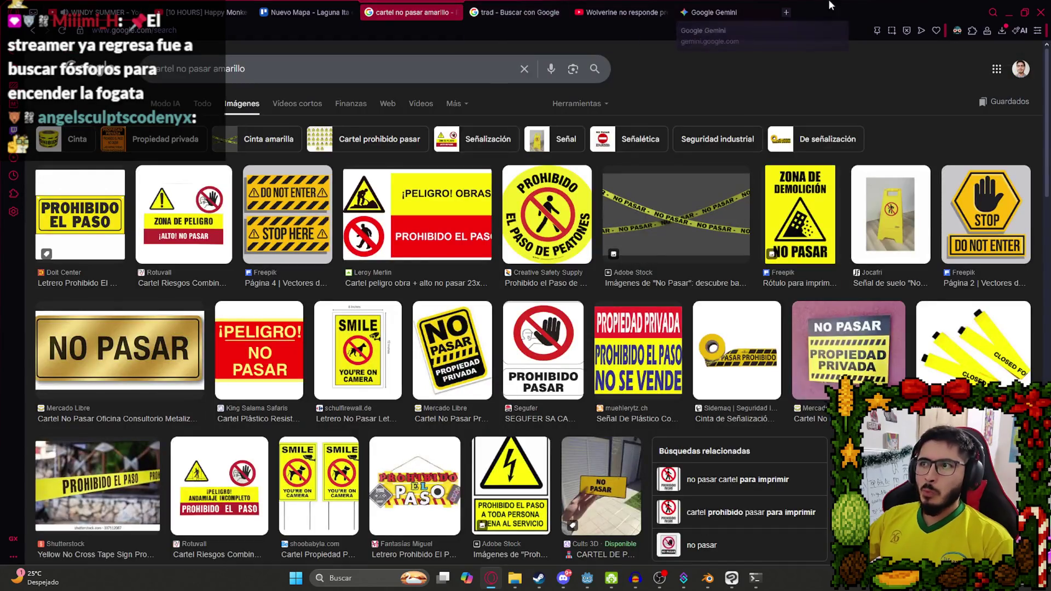
Translate 'tejido' and then 'pared de tejido' in Google's translate box.
click(515, 12)
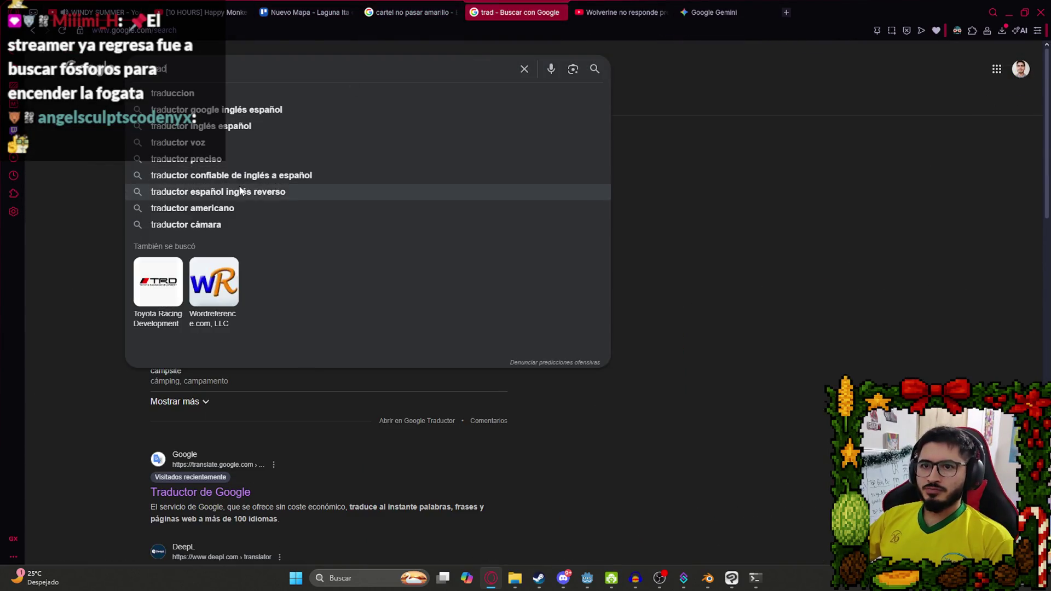
double_click(257, 177)
text(tejido)
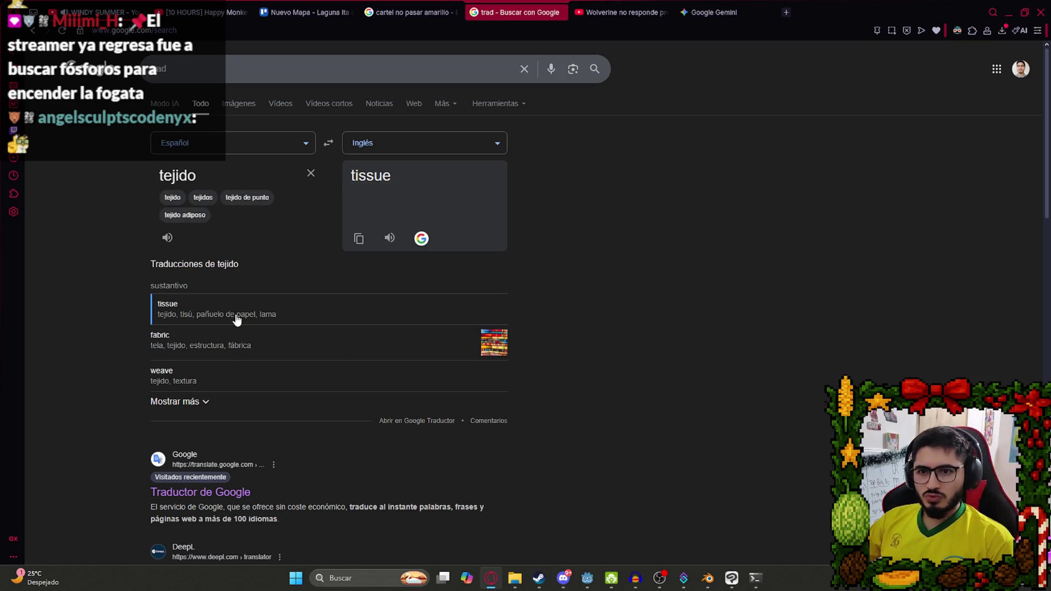
key(ctrl+a)
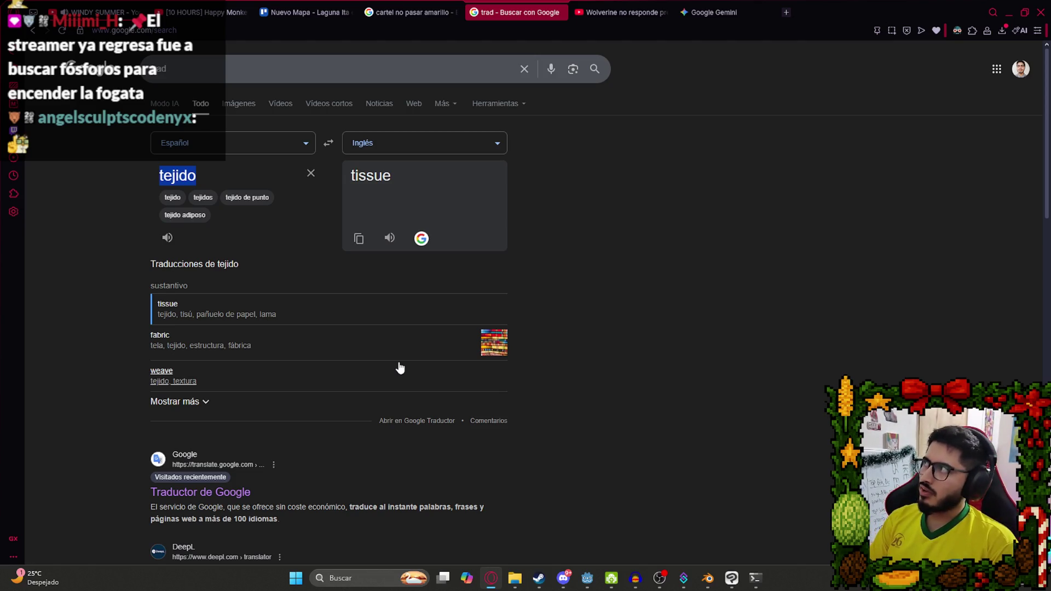
text(t)
key(BackSpace)
text(pared)
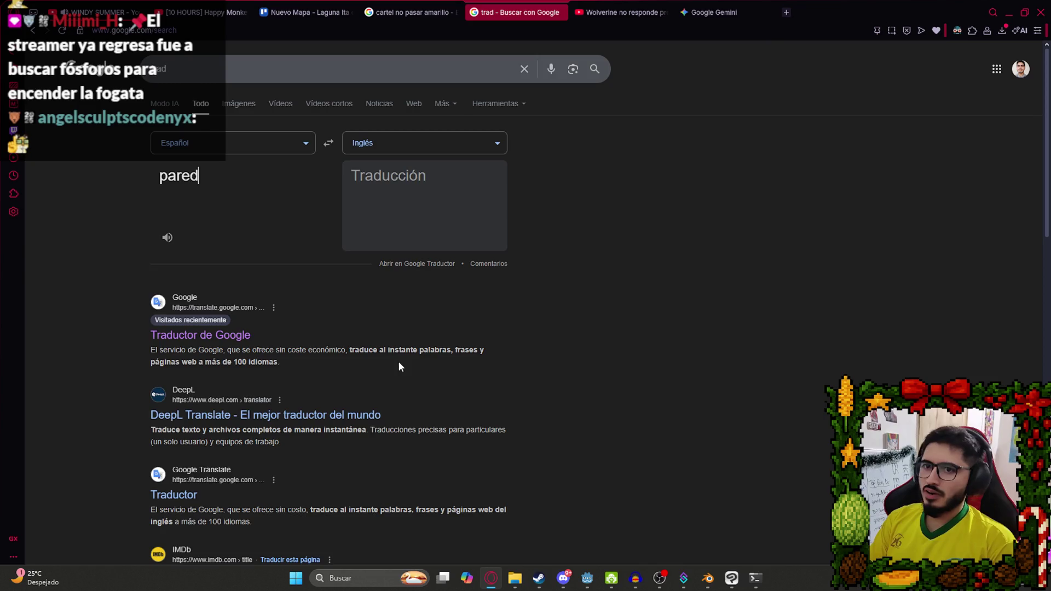
text( de tejido)
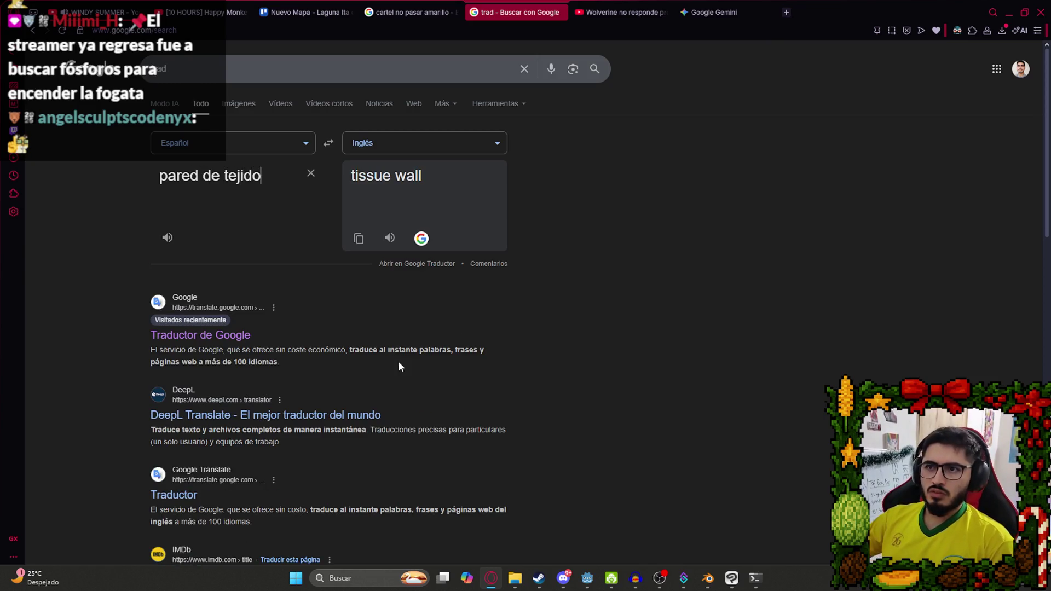
key(alt+Tab)
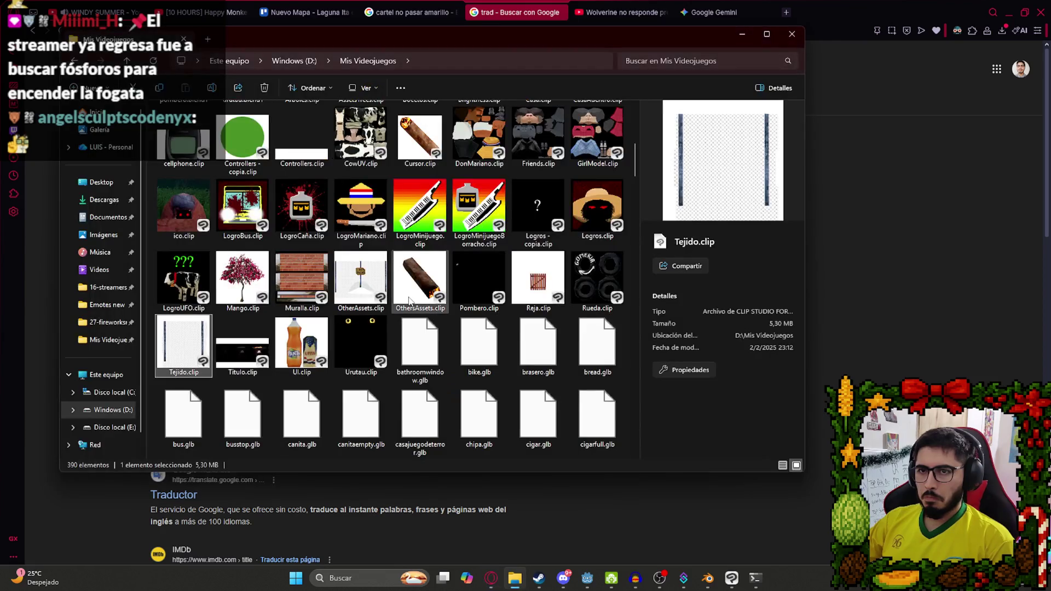
key(alt+Tab)
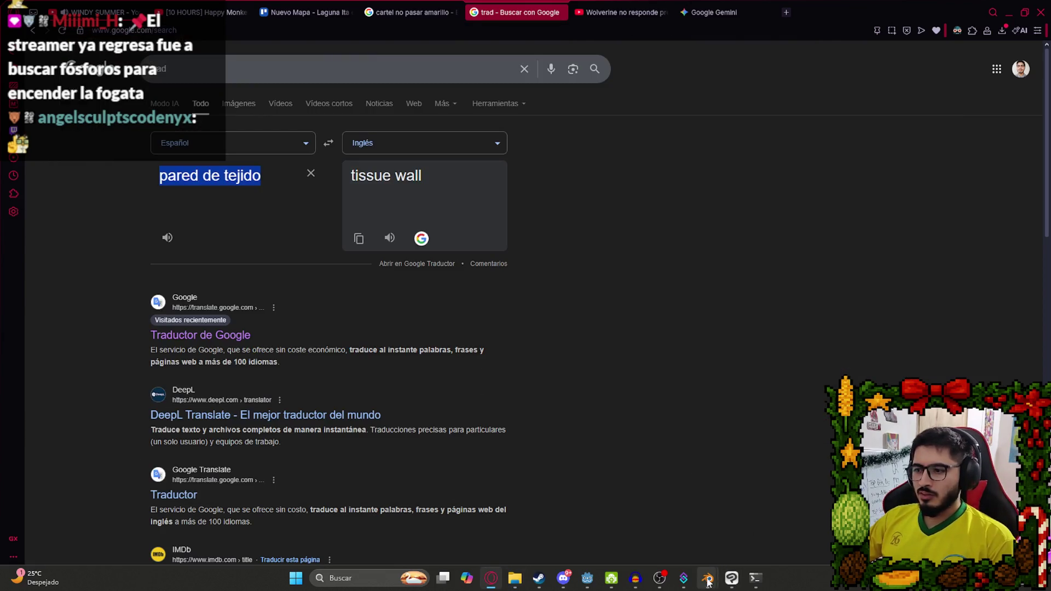
Translate 'valla de alambre' to find the English word 'fence'.
mouse_move(707, 578)
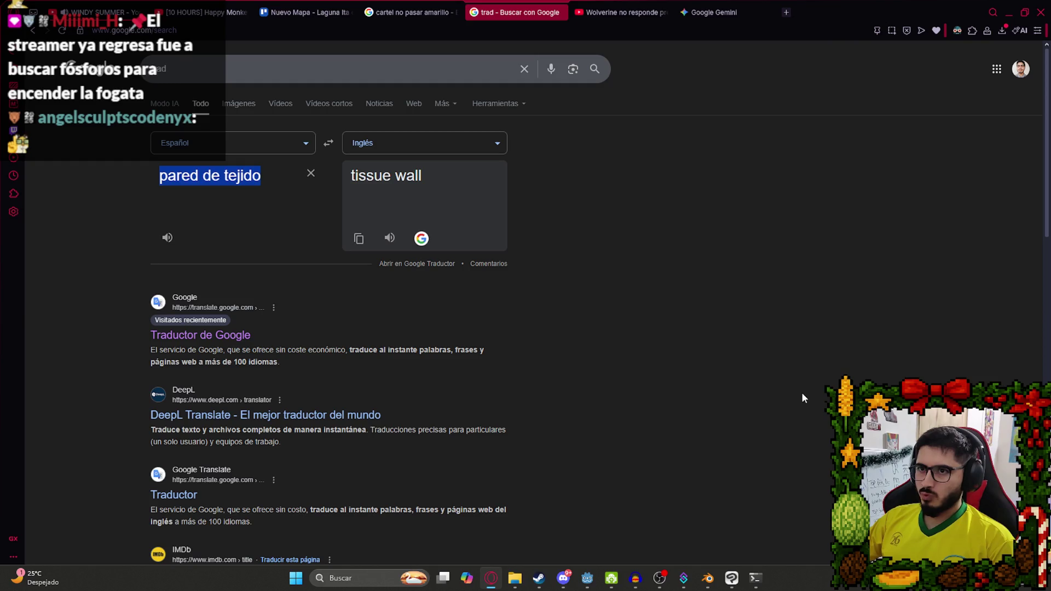
click(733, 586)
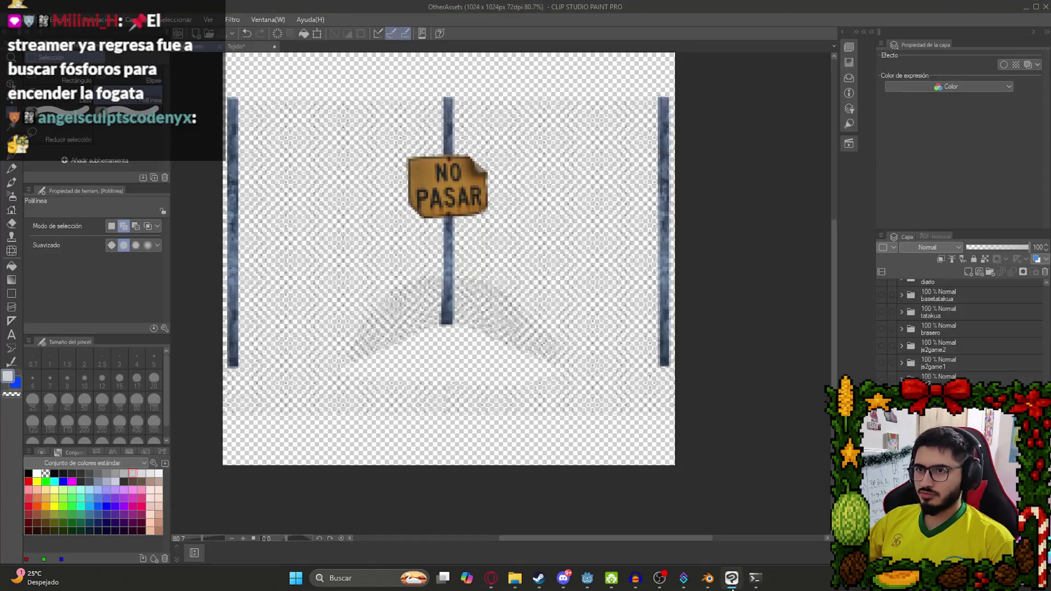
key(alt+Tab)
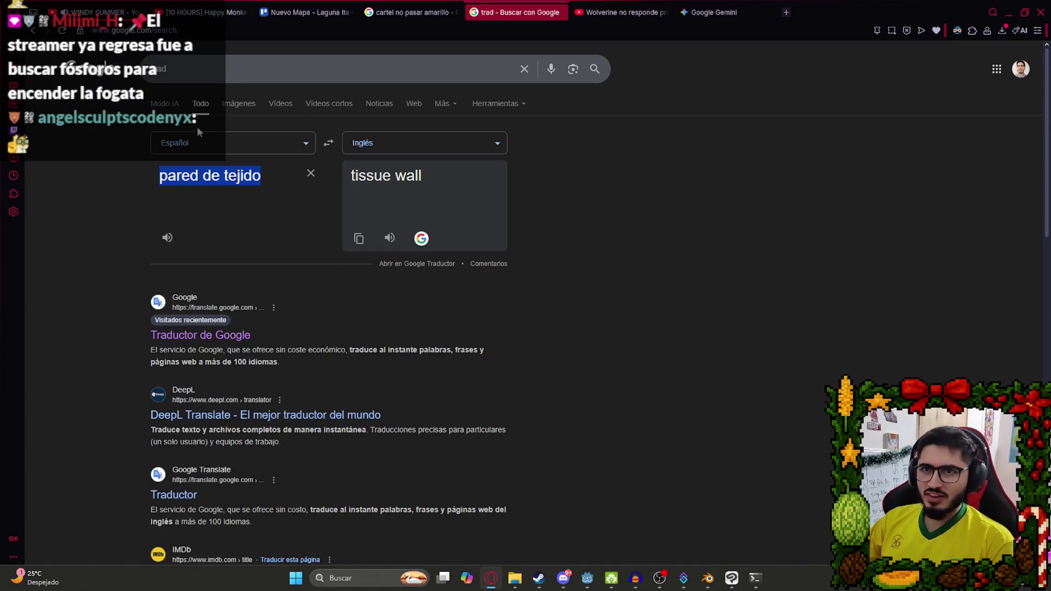
text(valla)
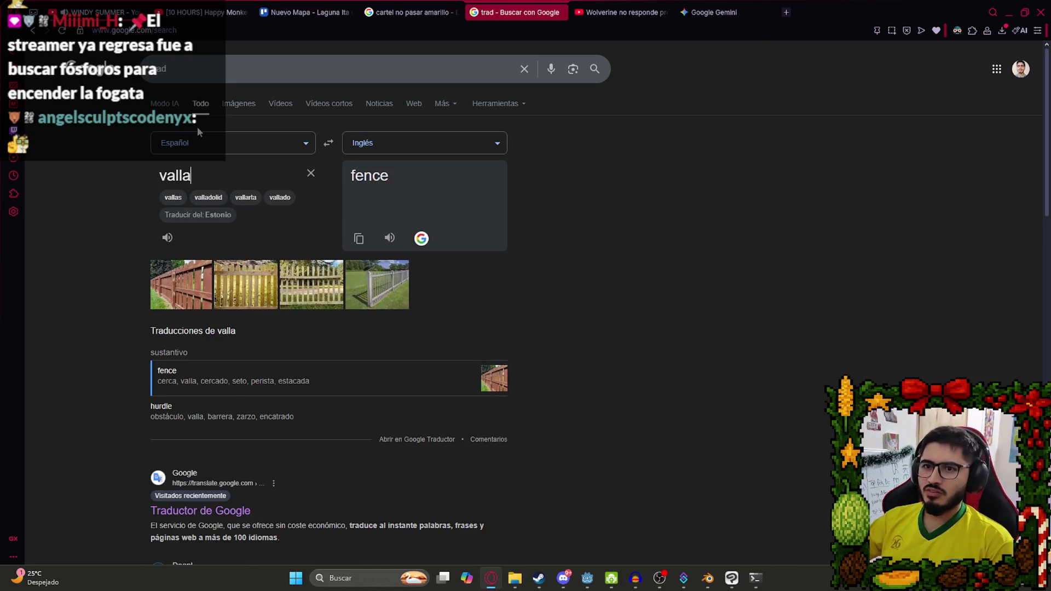
text( de)
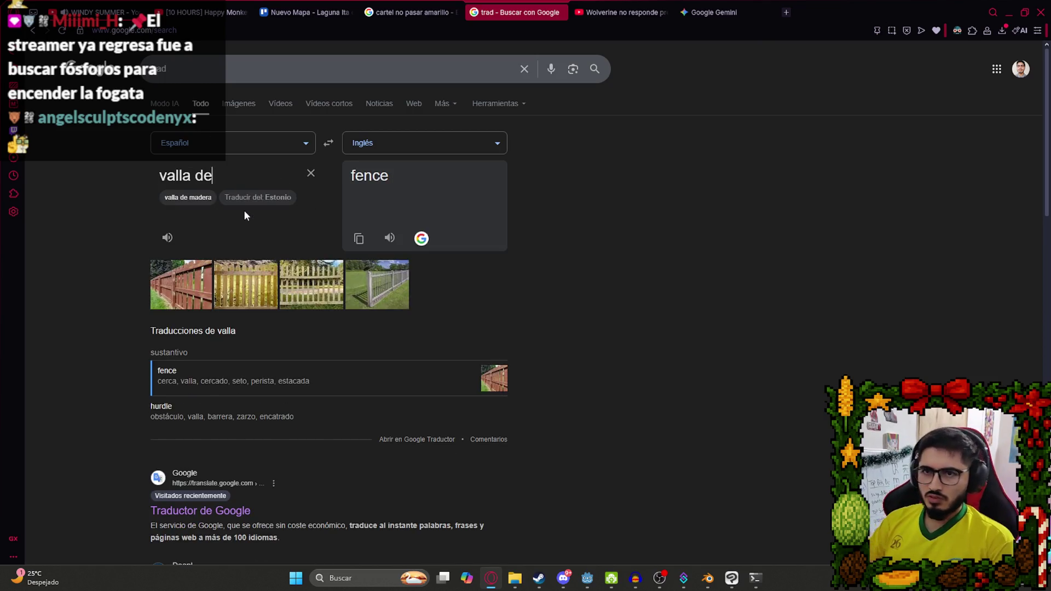
text( alambre)
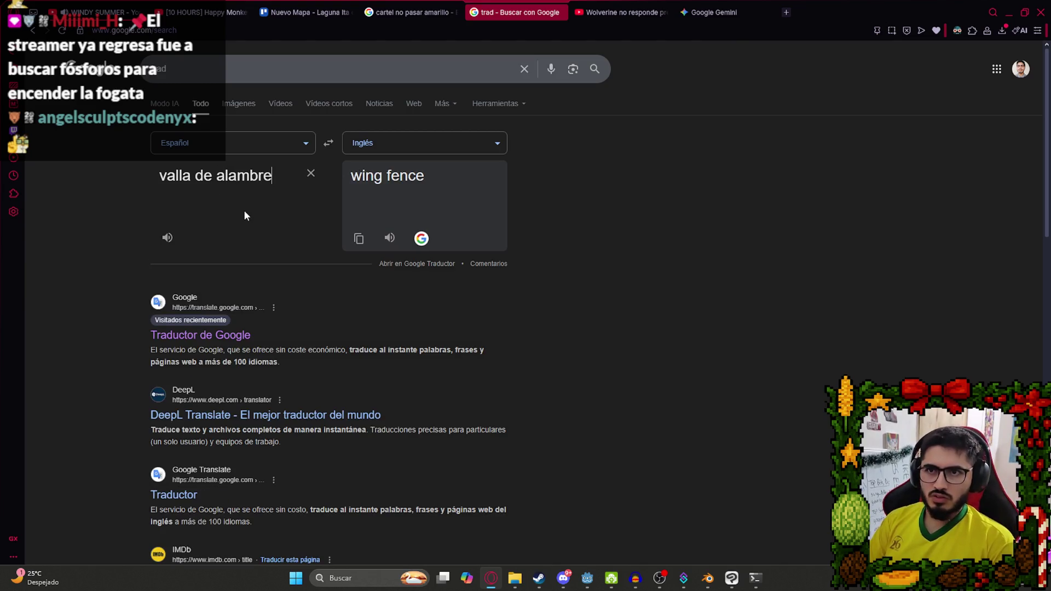
Name the Blender glTF export fence.glb and export it.
key(alt+Tab)
text(fe)
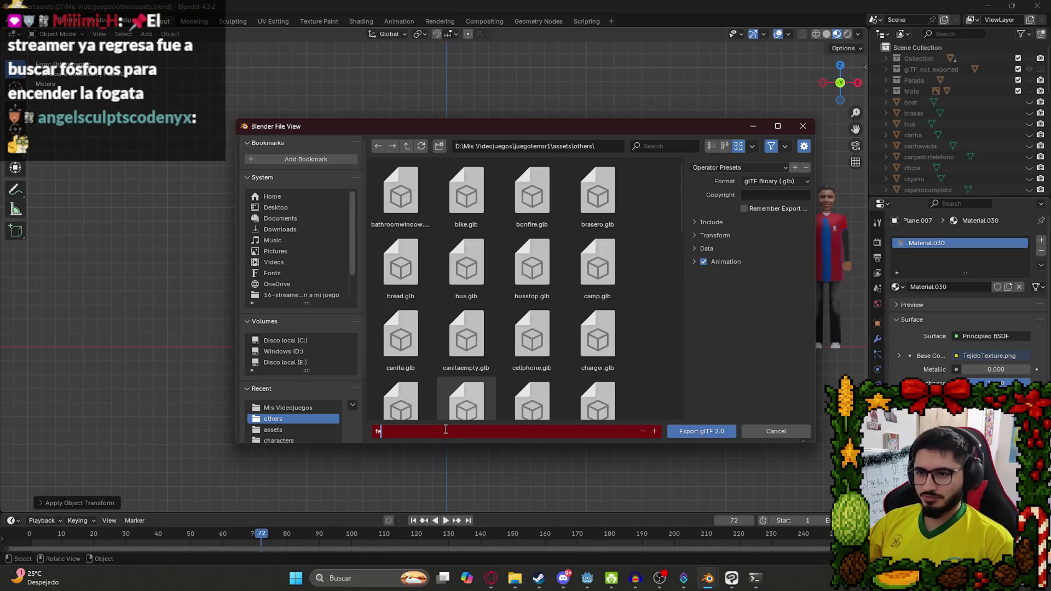
click(713, 223)
click(710, 431)
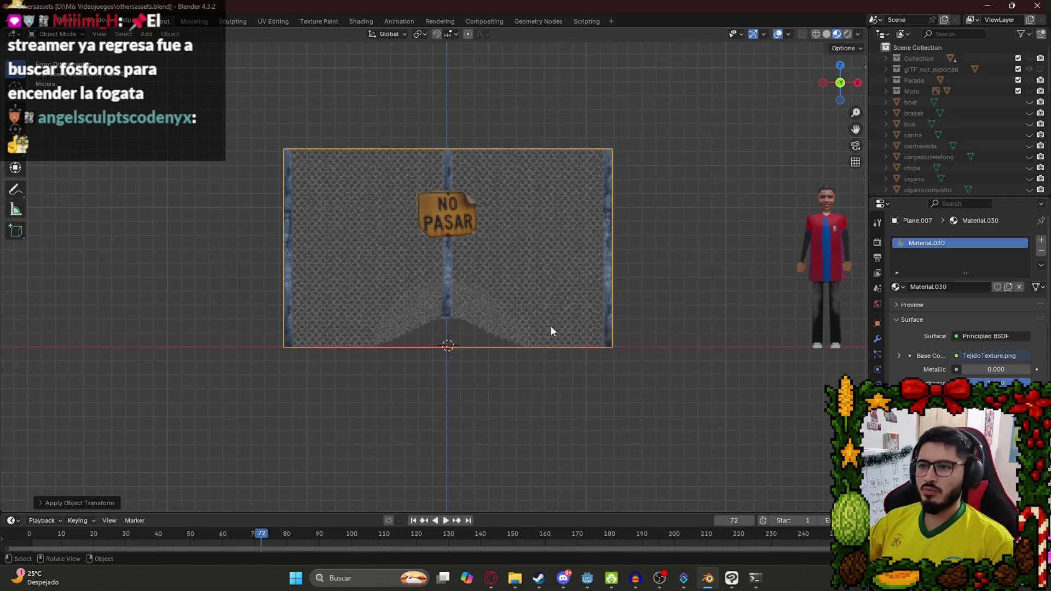
click(587, 578)
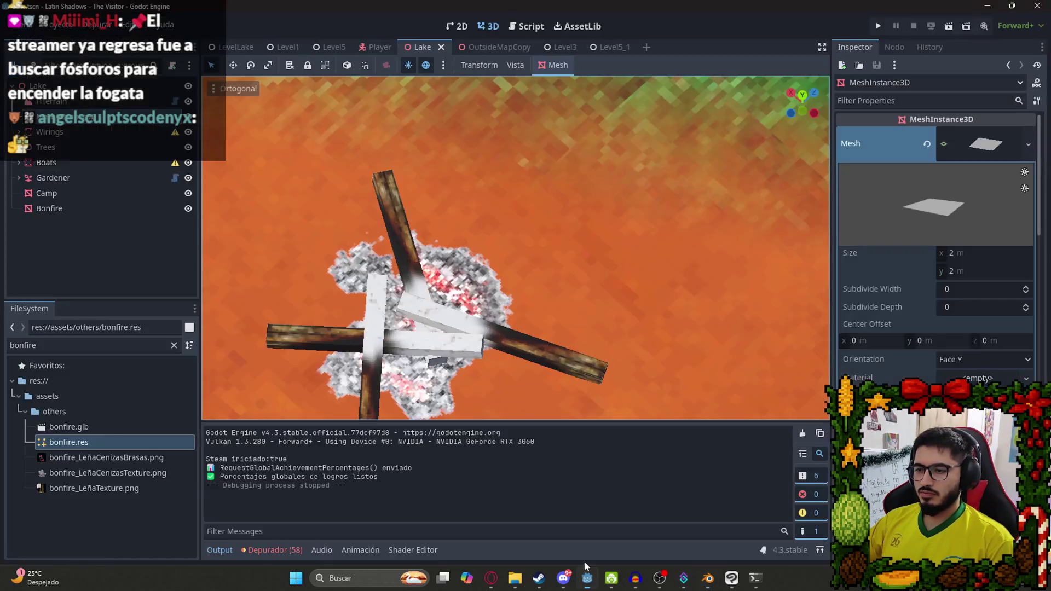
Search for fence.glb, open its import settings and select the fence mesh.
scroll(455, 268, down, 5)
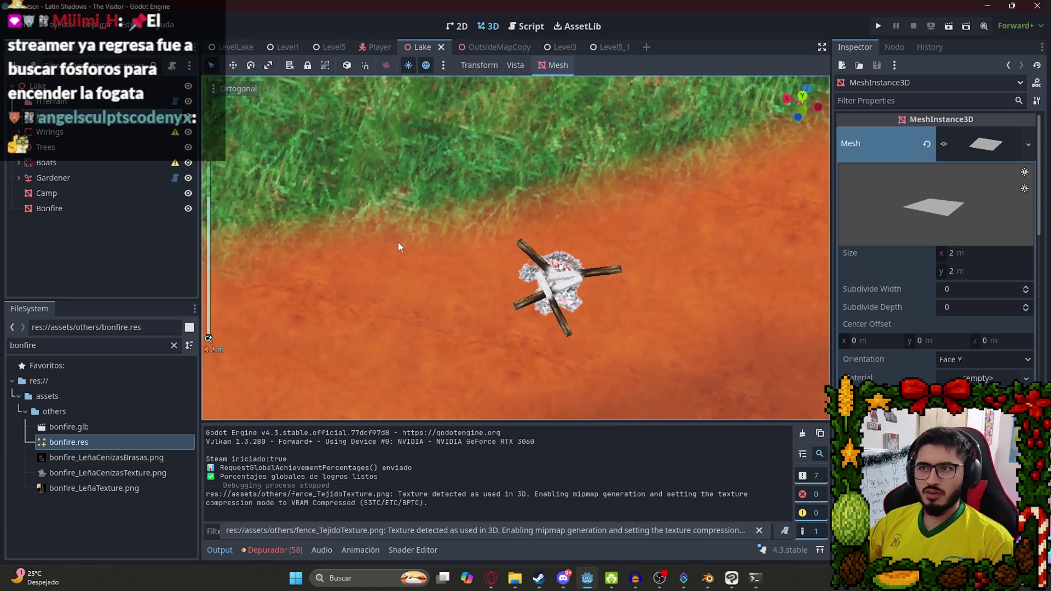
click(50, 351)
text(fence)
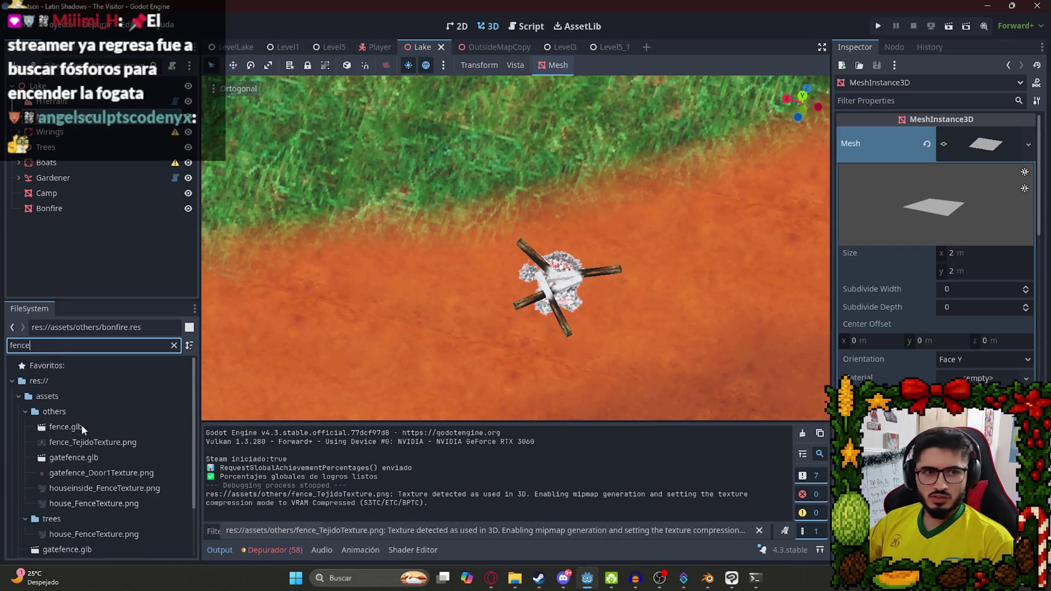
double_click(81, 425)
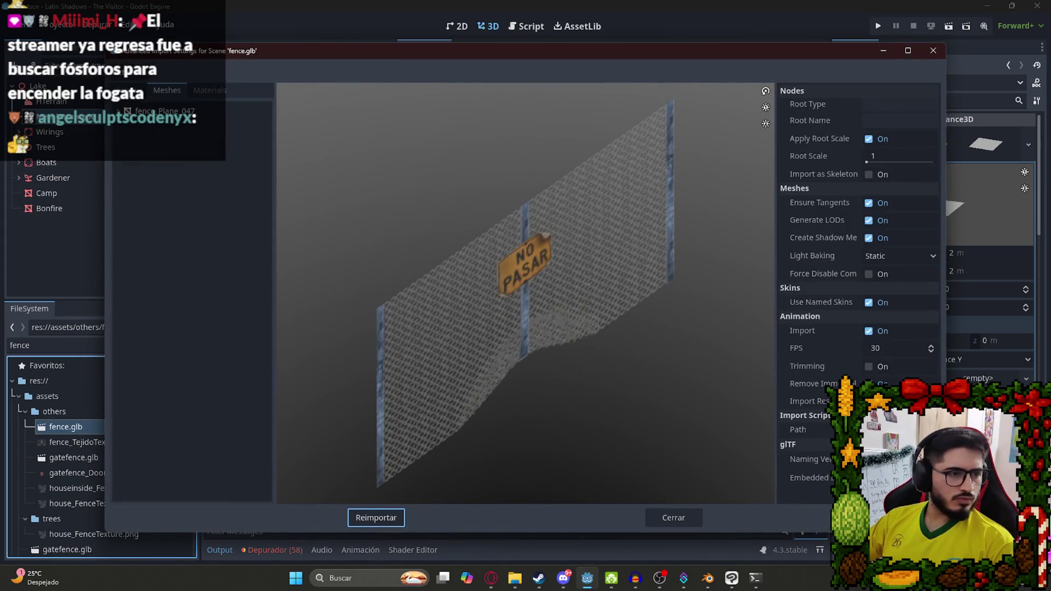
key(alt+Tab)
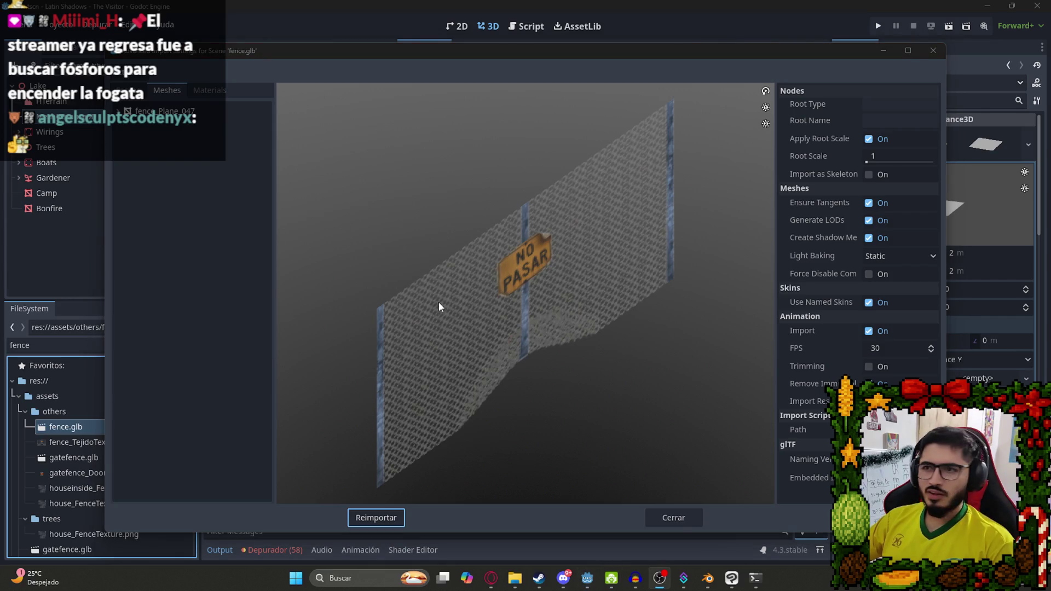
click(170, 122)
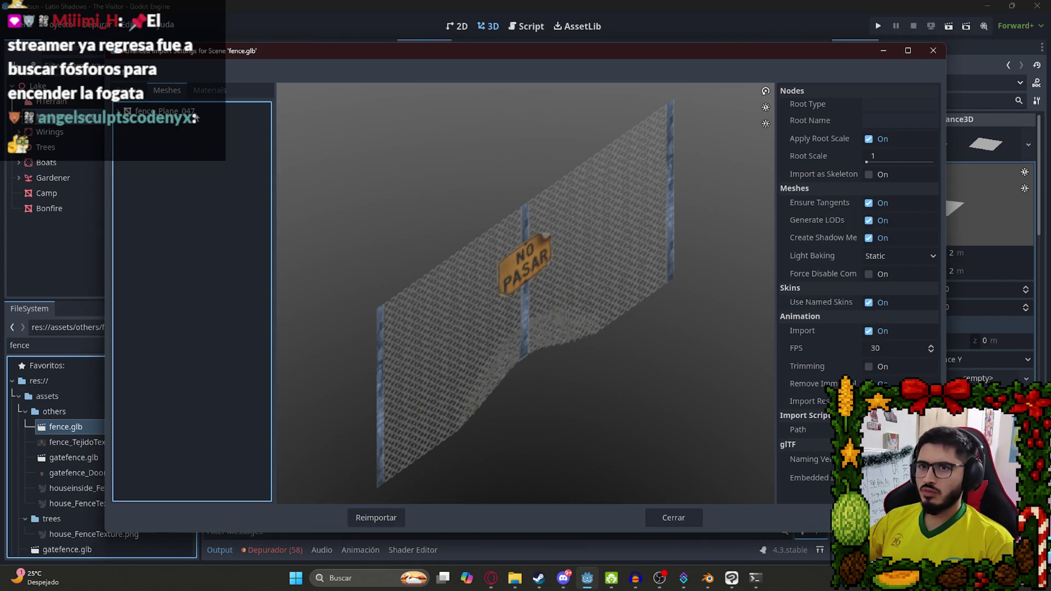
click(197, 114)
Enable Save to File with LODs on, path res://assets/others, and reimport as fence.res.
click(875, 107)
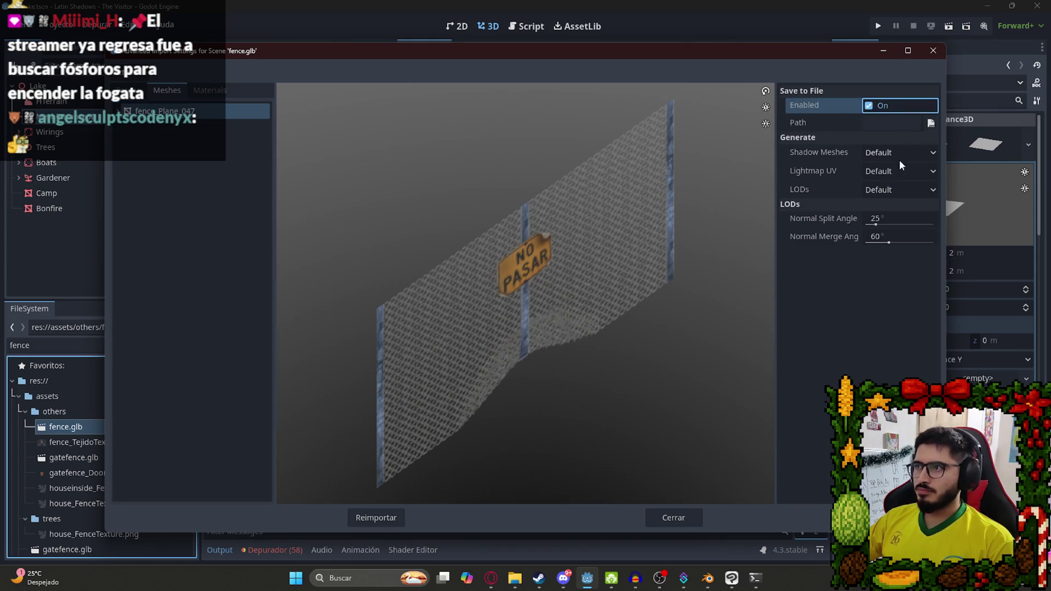
click(888, 192)
click(881, 215)
click(930, 125)
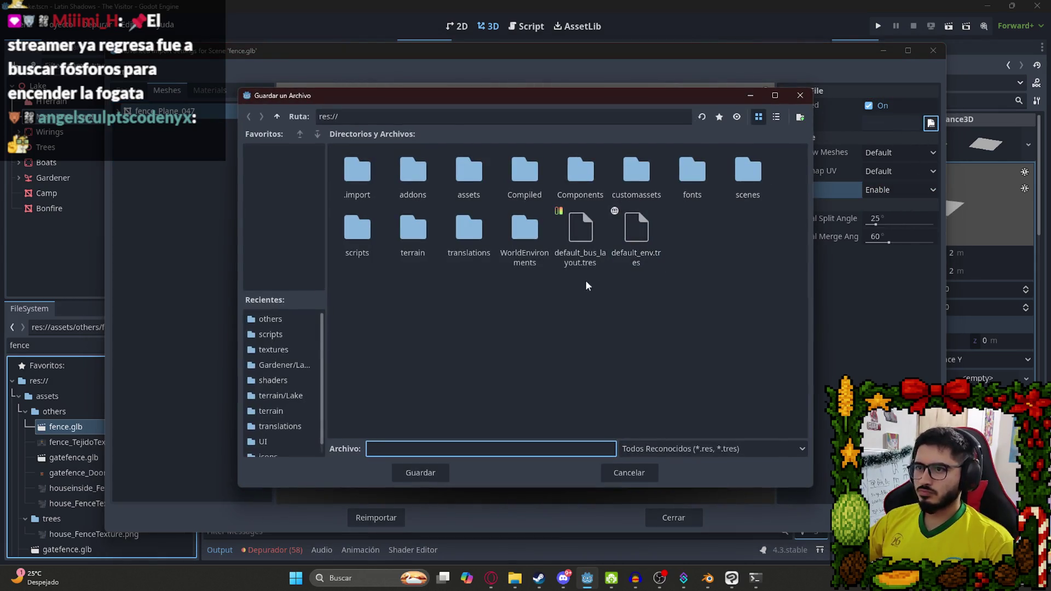
double_click(473, 173)
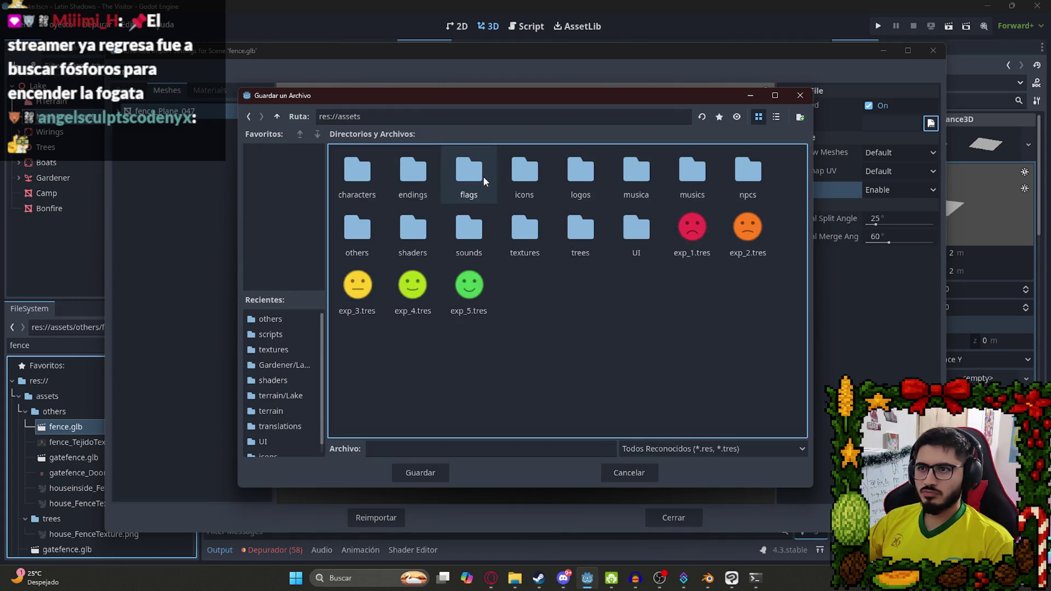
double_click(367, 246)
click(393, 449)
key(Return)
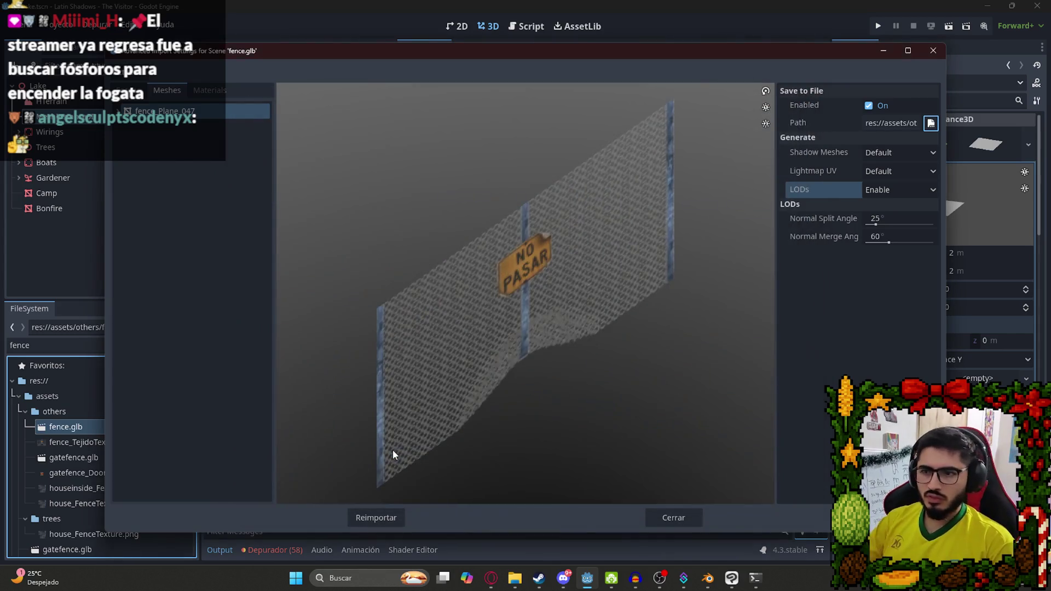
click(384, 516)
scroll(475, 281, down, 5)
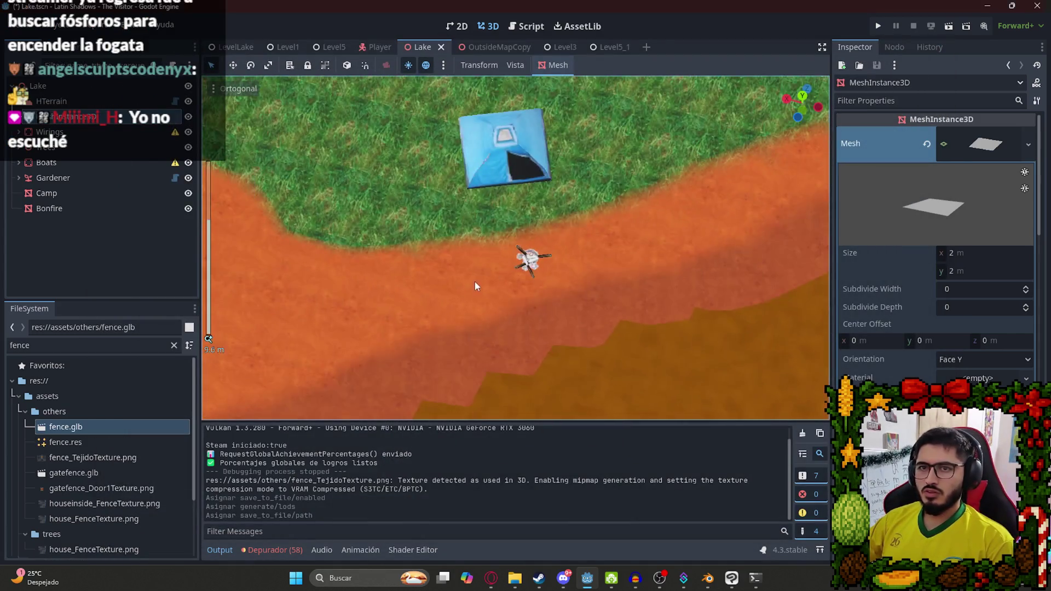
Drop fence.res into the Lake scene and rotate it around its vertical axis.
mouse_move(75, 441)
mouse_down()
mouse_move(263, 340)
mouse_move(340, 184)
mouse_up()
click(885, 333)
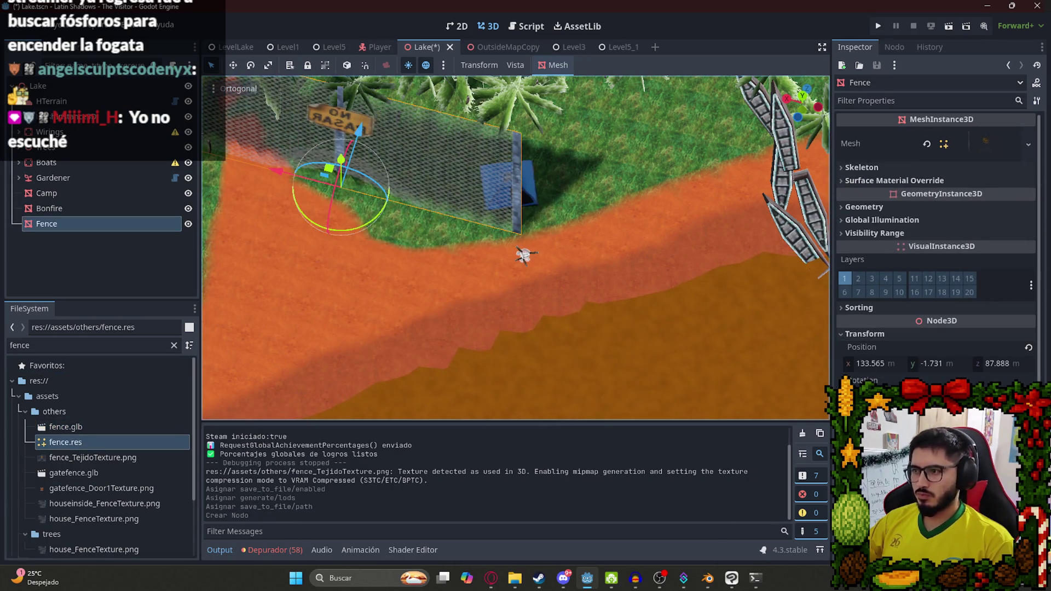
mouse_move(368, 177)
mouse_down()
mouse_move(612, 399)
mouse_move(643, 374)
mouse_up()
scroll(526, 287, down, 5)
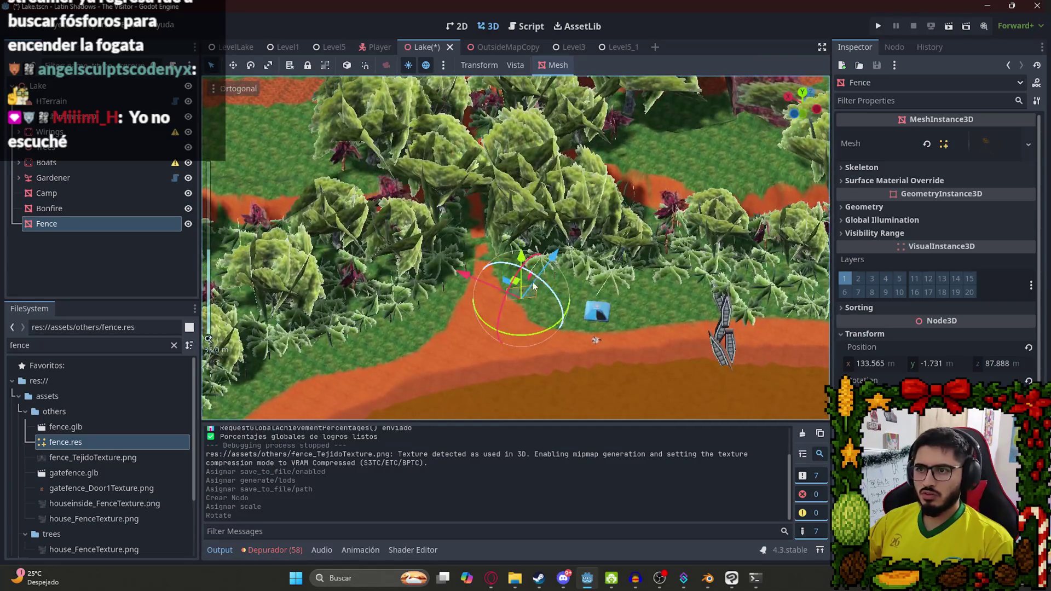
Move the fence onto the dirt path and raise it out of the ground.
drag(534, 284, 479, 213)
scroll(573, 309, up, 8)
scroll(573, 310, up, 10)
mouse_move(514, 339)
mouse_down()
mouse_move(520, 186)
mouse_move(522, 246)
mouse_up()
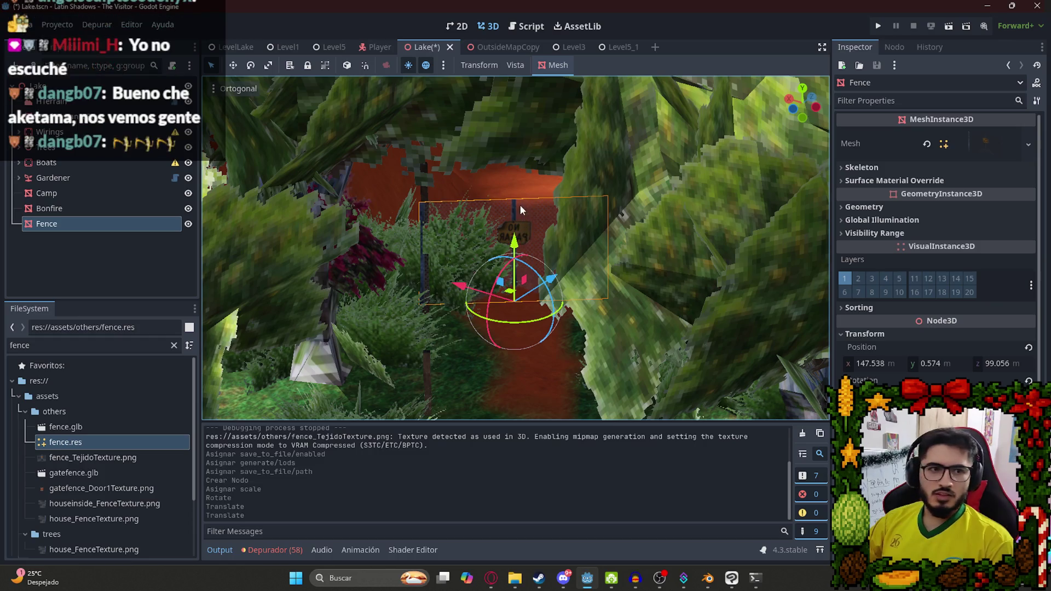
drag(520, 209, 524, 229)
mouse_move(523, 193)
mouse_down()
mouse_move(539, 193)
mouse_move(558, 319)
mouse_move(554, 222)
mouse_move(563, 231)
mouse_move(510, 214)
mouse_move(436, 249)
mouse_move(548, 284)
mouse_up()
scroll(620, 318, up, 2)
Slide the fence further along the path and lift it to ground level at y -0.009.
mouse_move(619, 317)
mouse_down()
mouse_move(454, 245)
mouse_move(443, 226)
mouse_up()
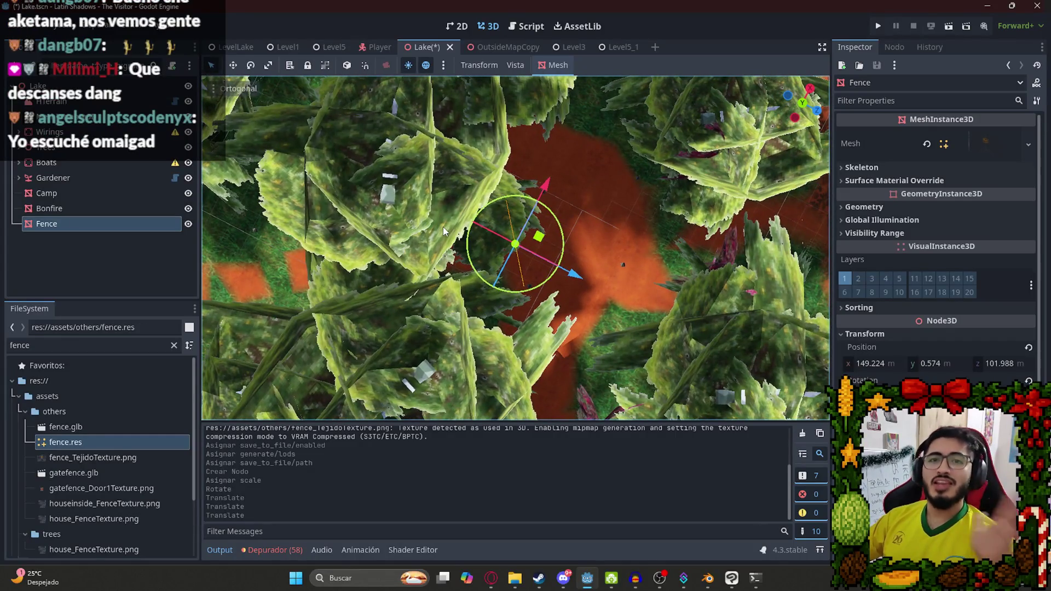
mouse_move(511, 253)
mouse_down()
mouse_move(534, 241)
mouse_move(588, 271)
mouse_up()
mouse_move(528, 226)
mouse_down()
mouse_move(531, 194)
mouse_move(416, 212)
mouse_move(527, 189)
mouse_move(639, 195)
mouse_move(444, 199)
mouse_move(395, 213)
mouse_move(529, 308)
mouse_move(579, 323)
mouse_up()
mouse_move(616, 210)
mouse_down()
mouse_move(471, 209)
mouse_move(448, 287)
mouse_move(488, 174)
mouse_move(488, 87)
mouse_move(490, 402)
mouse_move(507, 364)
mouse_move(489, 333)
mouse_move(531, 315)
mouse_move(561, 341)
mouse_move(557, 271)
mouse_move(562, 354)
mouse_up()
scroll(573, 298, up, 3)
scroll(561, 356, down, 3)
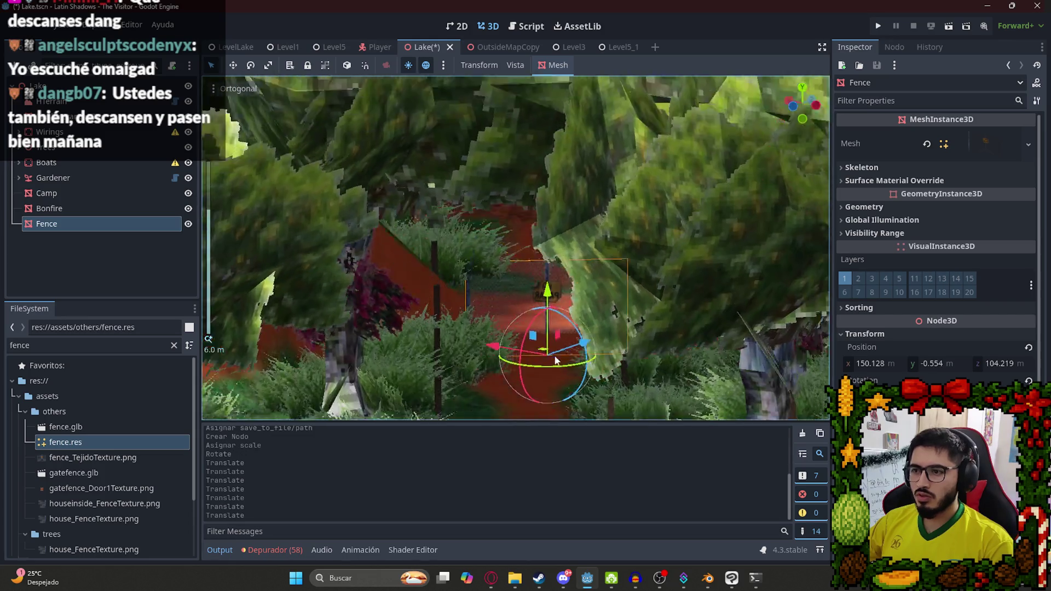
scroll(558, 353, up, 4)
mouse_move(583, 320)
mouse_down()
mouse_move(600, 273)
mouse_move(601, 292)
mouse_move(604, 279)
mouse_move(604, 291)
mouse_move(555, 265)
mouse_move(583, 298)
mouse_move(576, 281)
mouse_move(562, 284)
mouse_up()
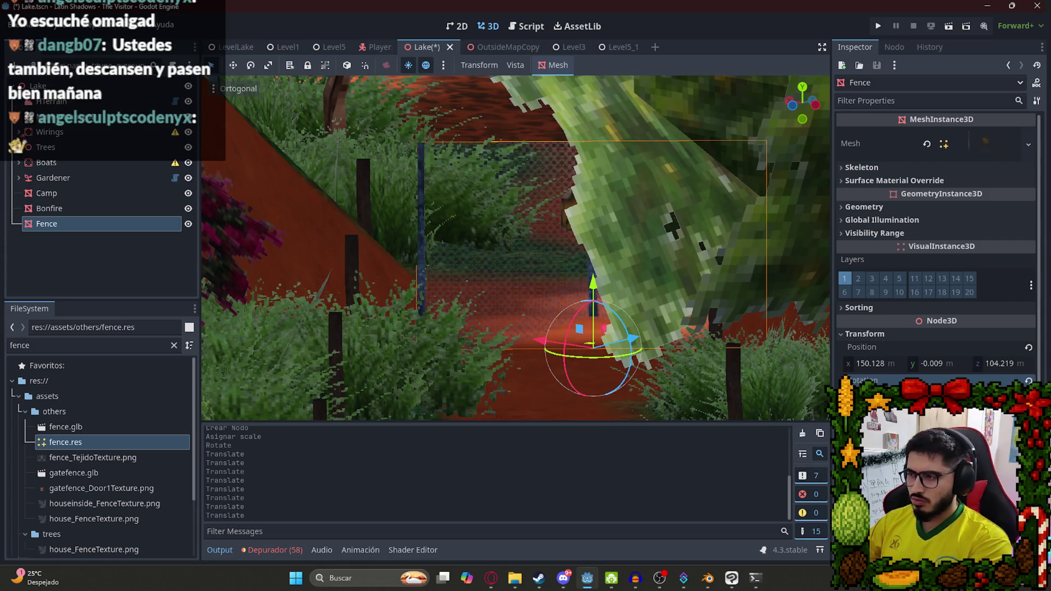
Turn the fence across the path with the Y ring, then nudge and level it.
drag(635, 356, 766, 334)
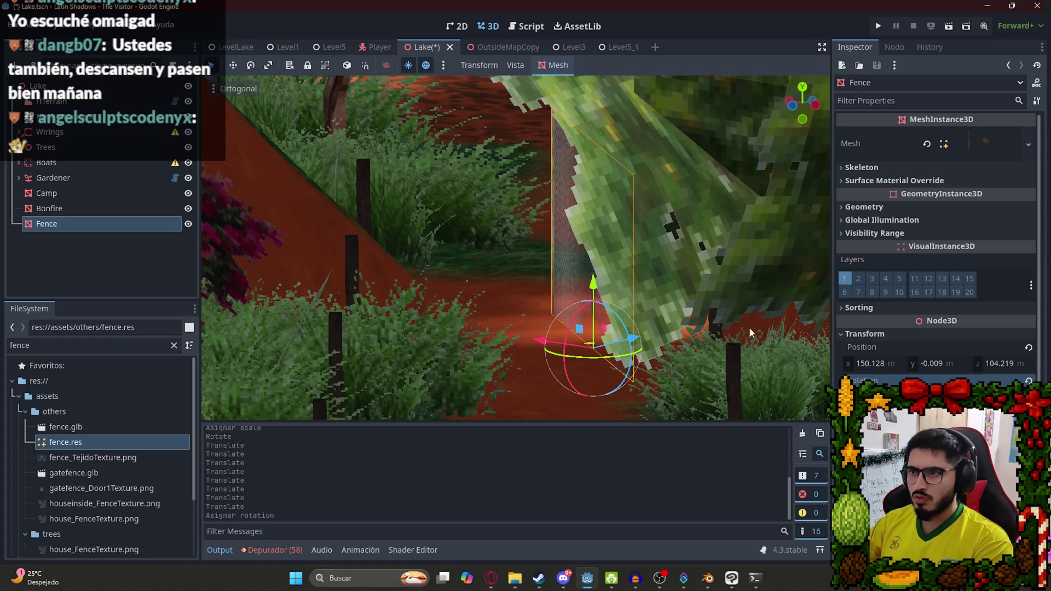
key(ctrl+z)
mouse_move(635, 355)
mouse_down()
mouse_move(755, 307)
mouse_move(629, 142)
mouse_move(590, 205)
mouse_move(571, 209)
mouse_move(595, 312)
mouse_move(563, 95)
mouse_move(553, 134)
mouse_move(571, 179)
mouse_up()
drag(601, 245, 579, 260)
drag(583, 334, 586, 331)
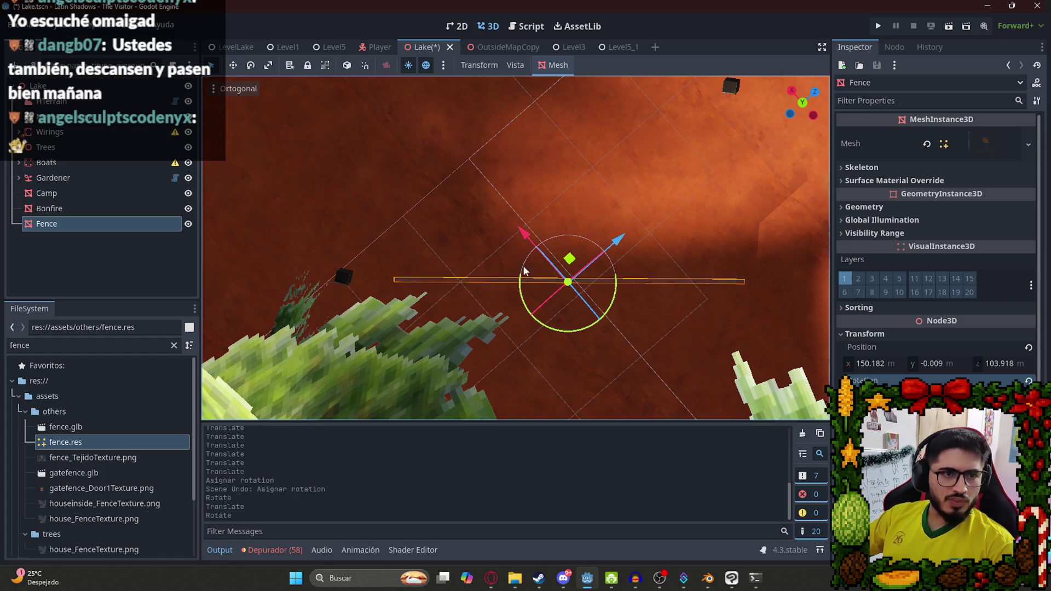
Check the fence from a side view and save the Lake scene.
mouse_move(523, 262)
mouse_down()
mouse_move(543, 167)
mouse_move(530, 113)
mouse_move(539, 104)
mouse_move(520, 91)
mouse_move(557, 186)
mouse_move(581, 196)
mouse_up()
scroll(581, 196, down, 2)
scroll(591, 291, up, 2)
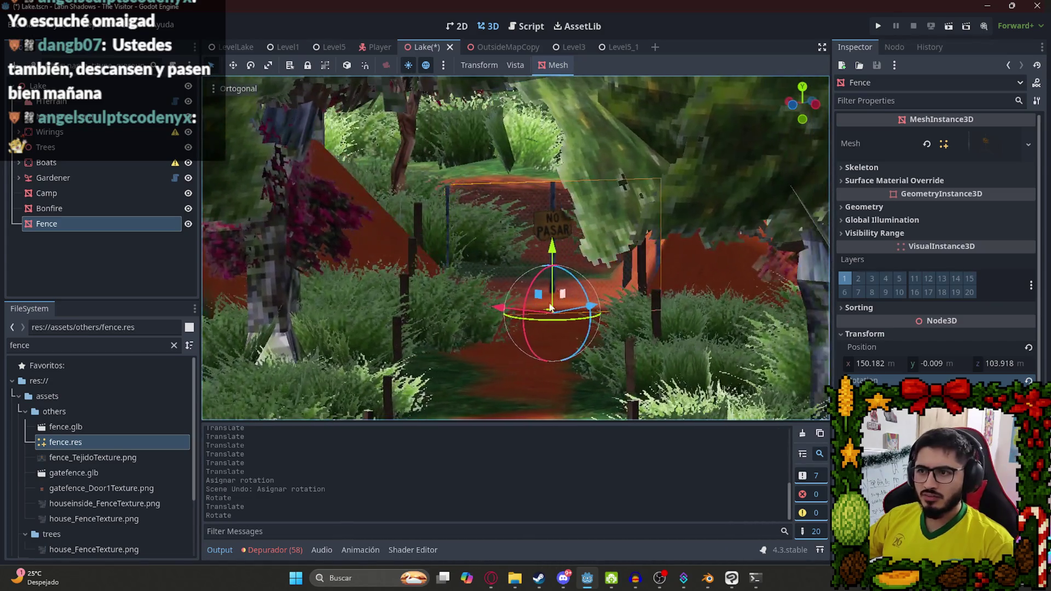
key(ctrl+s)
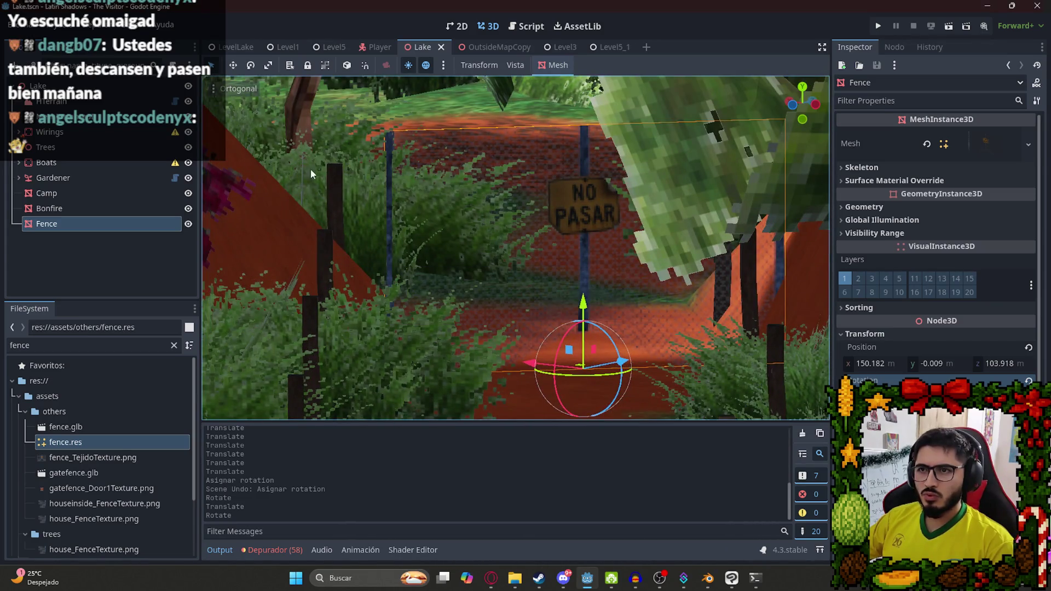
Bring Blender up and rescale the NO PASAR fence plane.
click(708, 586)
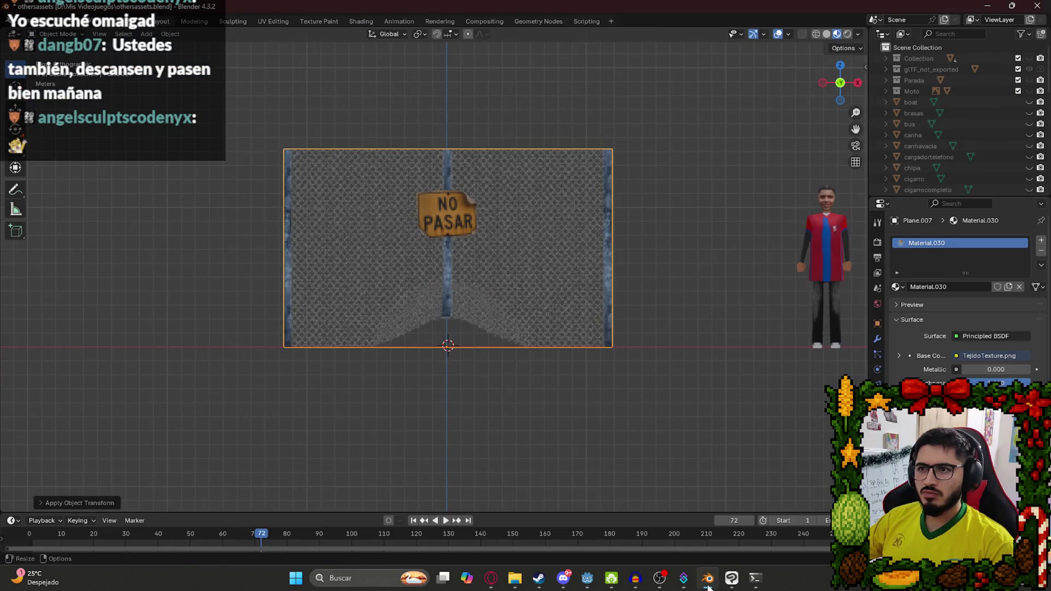
click(708, 586)
click(708, 585)
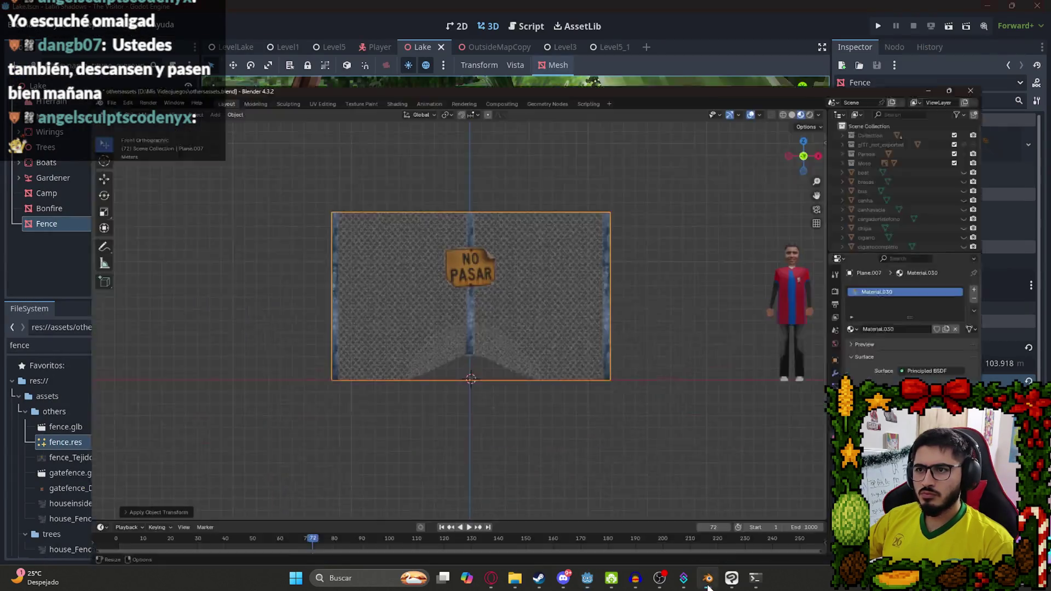
key(s)
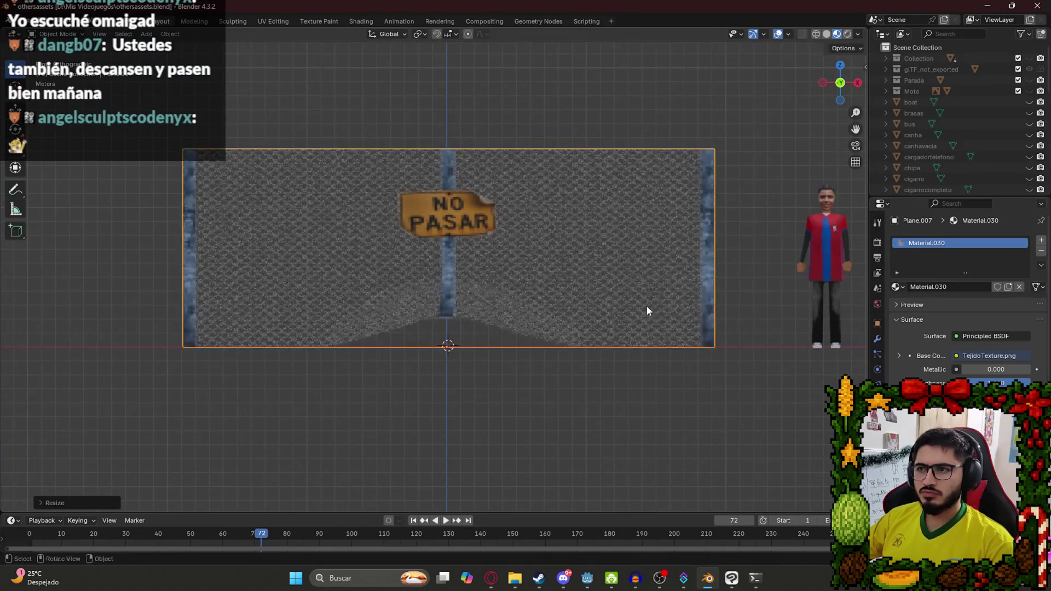
click(635, 306)
Stretch the fence plane wider along X and apply all transforms.
key(x)
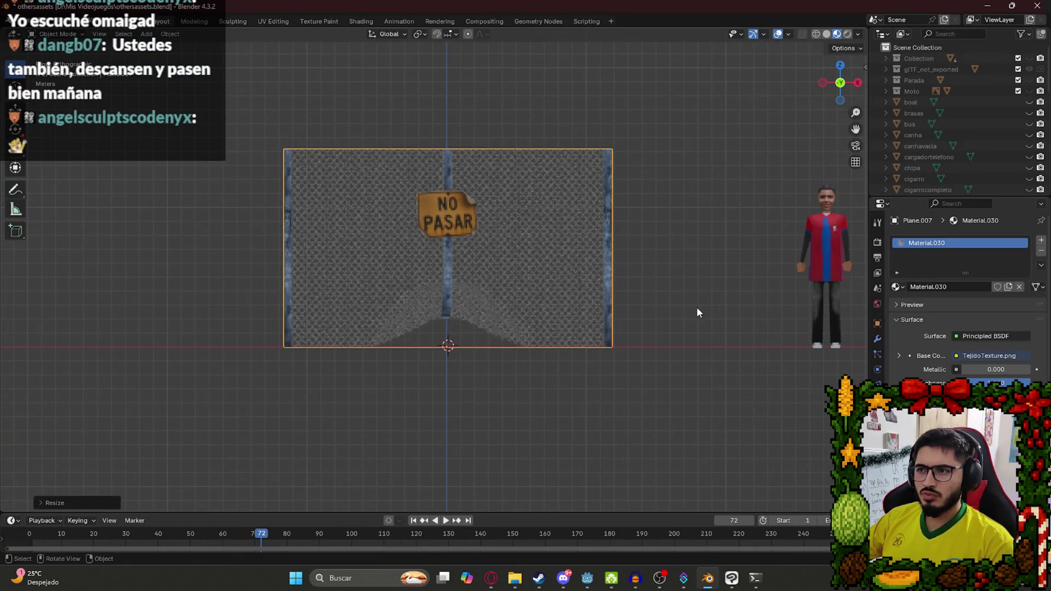
key(s)
key(x)
click(638, 317)
key(ctrl+a)
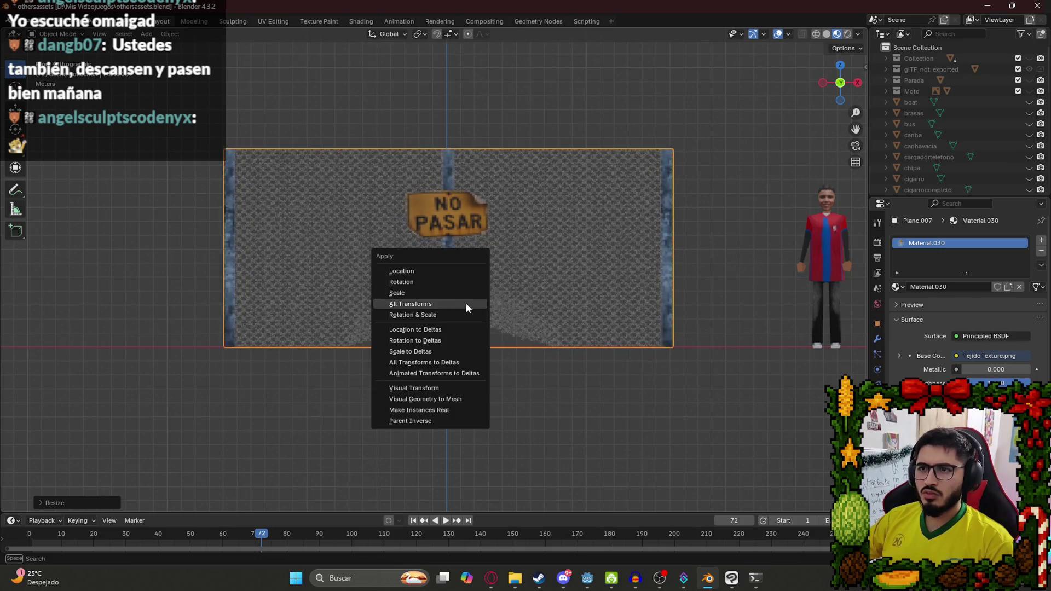
click(466, 302)
Re-export the fence plane as fence.glb in glTF 2.0 format.
click(23, 21)
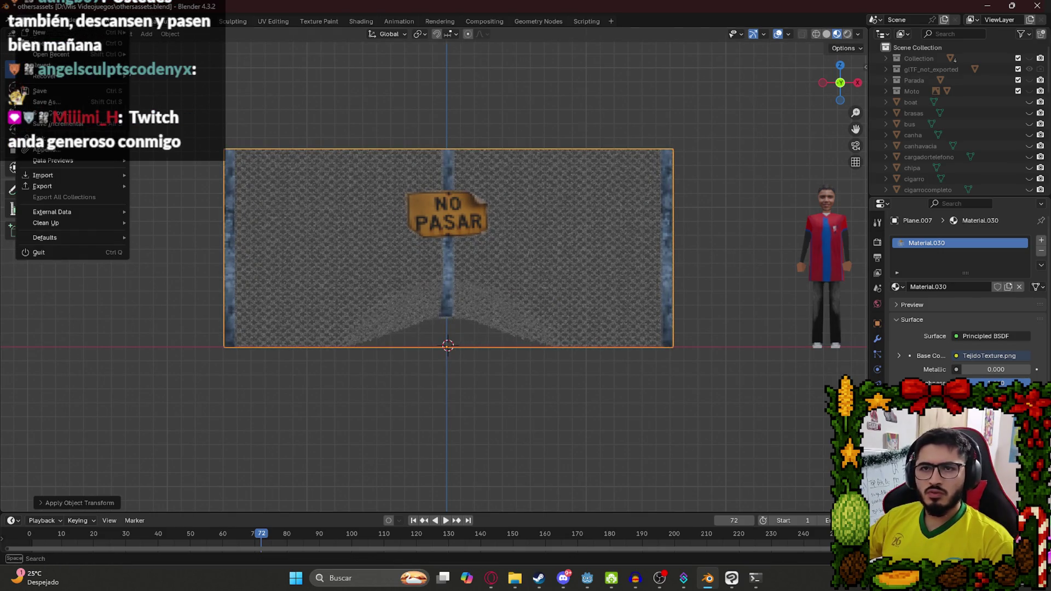
mouse_move(92, 186)
click(165, 296)
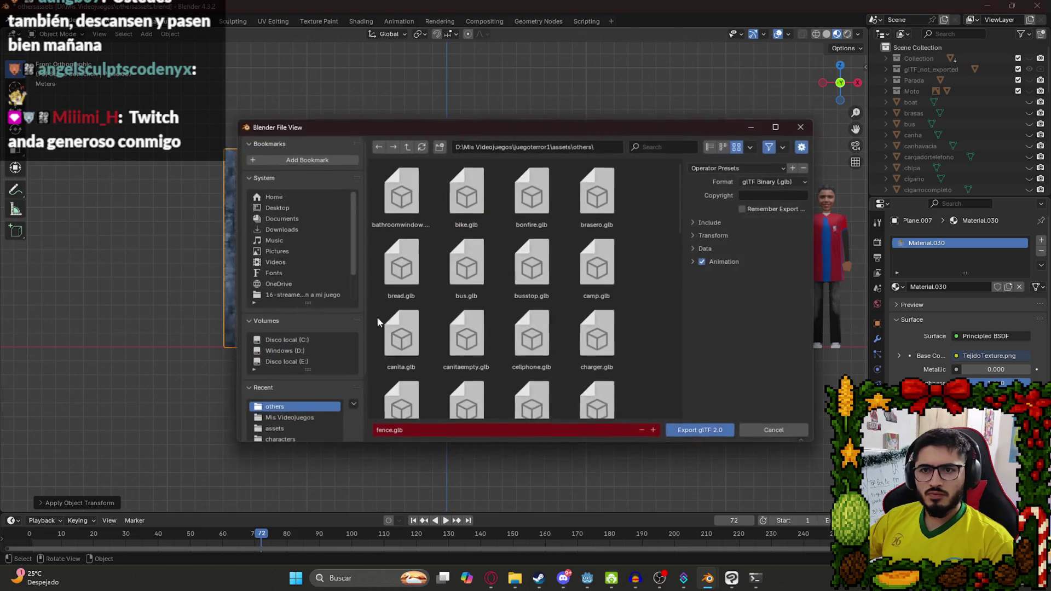
click(701, 222)
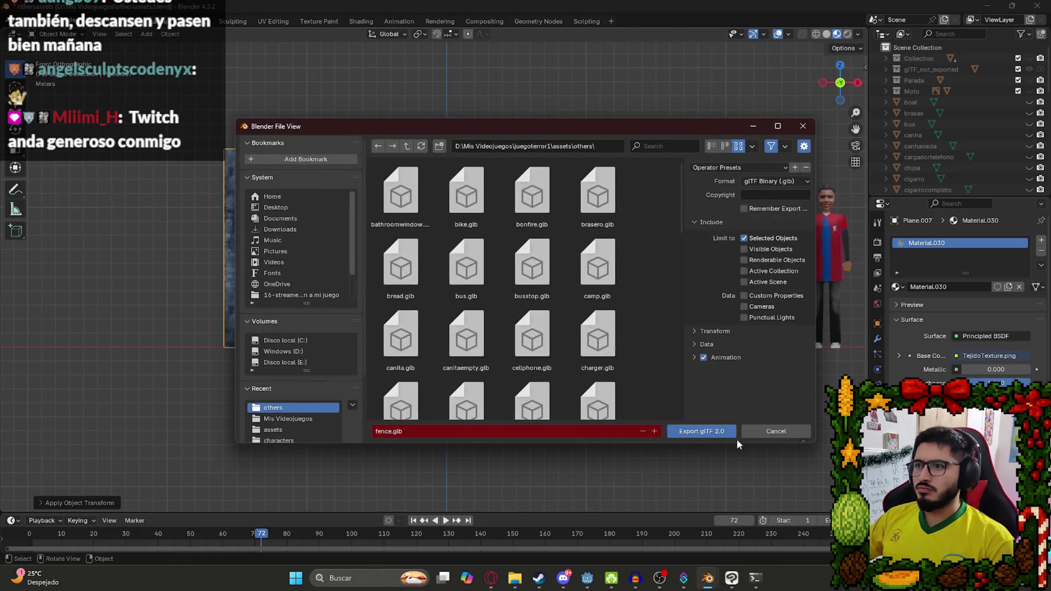
click(693, 431)
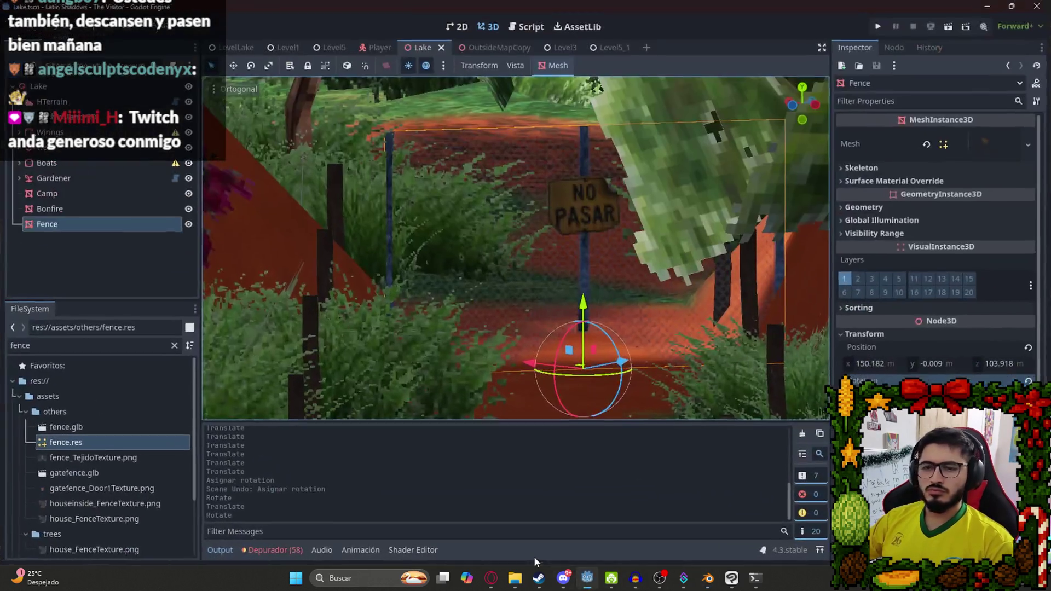
click(534, 556)
Reimport the updated fence.glb into the Godot project.
click(65, 444)
click(79, 428)
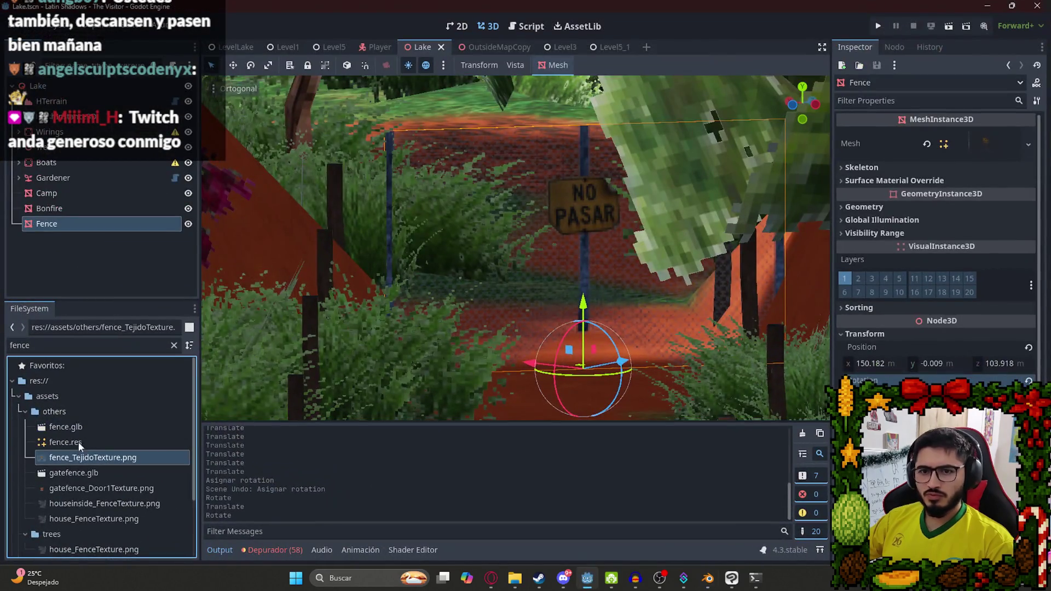
double_click(78, 427)
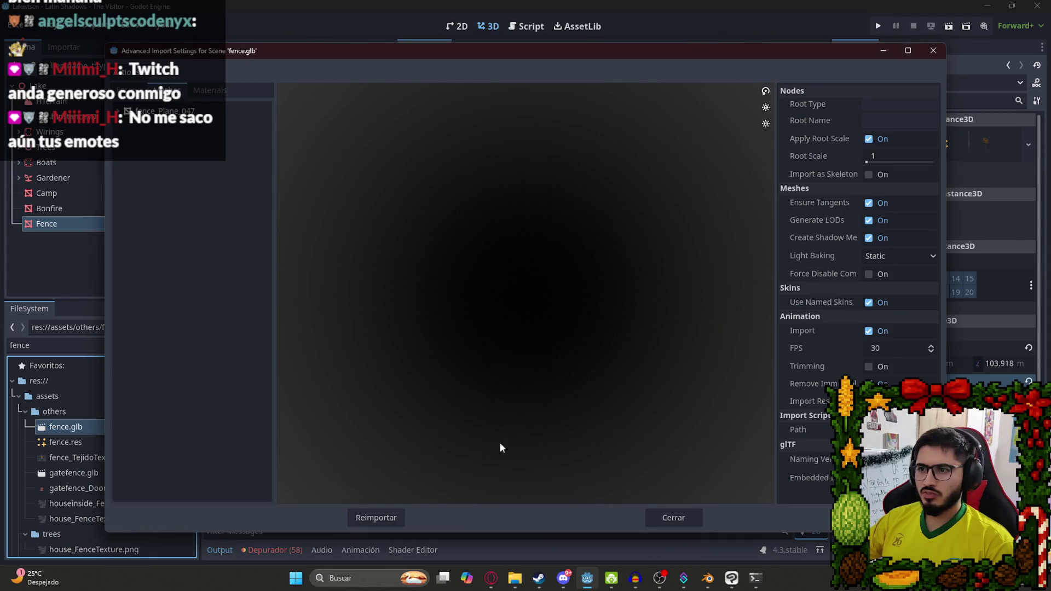
key(Return)
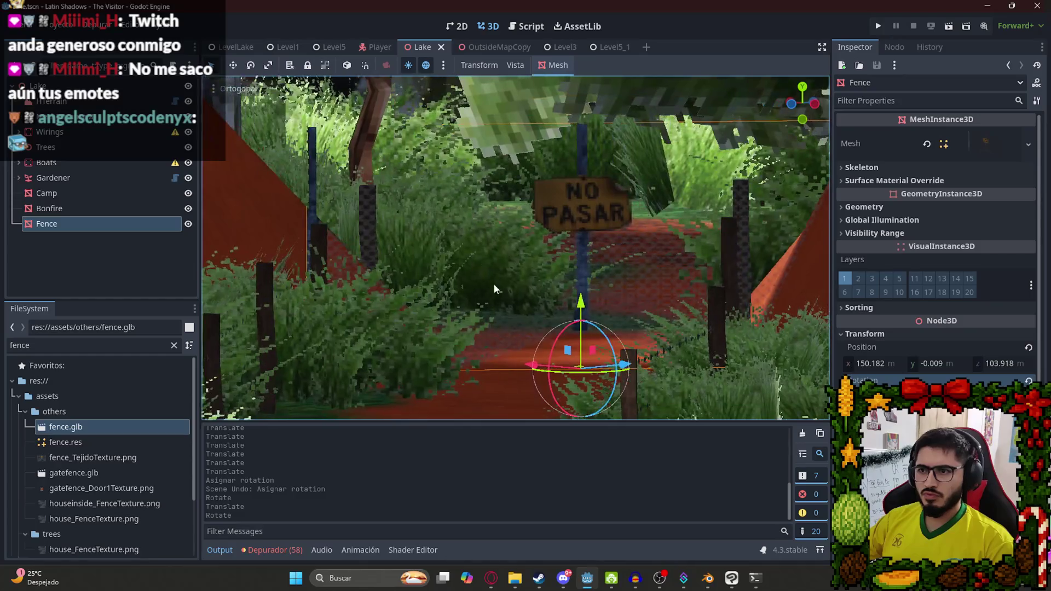
Reposition the Fence along the path and sink it to x 150.626, y -0.097, z 103.752.
drag(562, 332, 581, 363)
click(582, 366)
key(ctrl+z)
drag(578, 365, 459, 297)
key(ctrl+z)
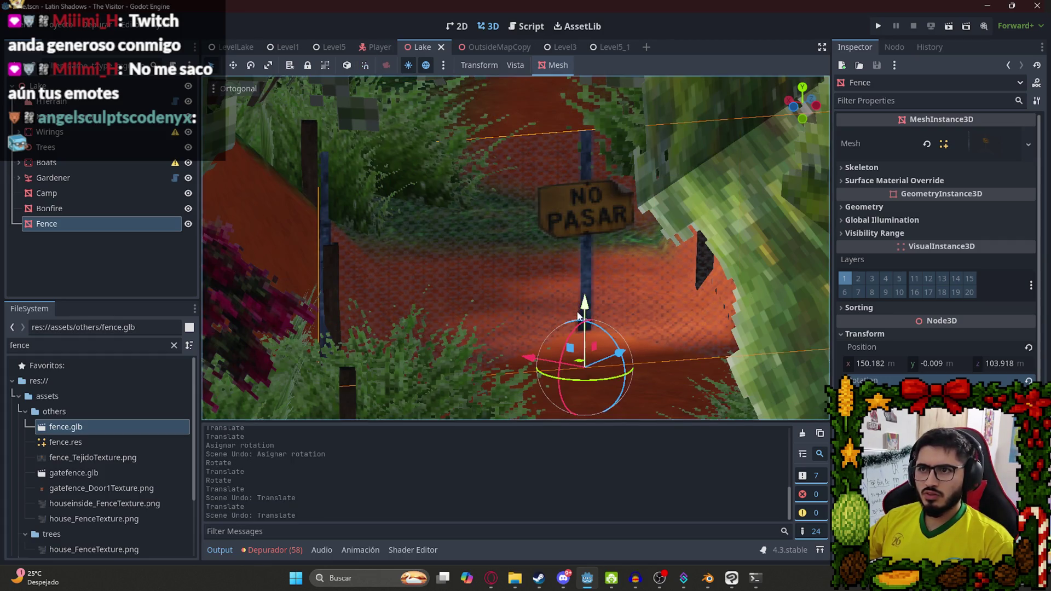
mouse_move(585, 367)
mouse_down()
mouse_move(547, 348)
mouse_move(542, 227)
mouse_move(507, 356)
mouse_up()
key(ctrl+z)
drag(578, 267, 538, 246)
mouse_move(629, 233)
mouse_down()
mouse_move(626, 130)
mouse_move(662, 78)
mouse_move(672, 87)
mouse_up()
scroll(455, 275, down, 3)
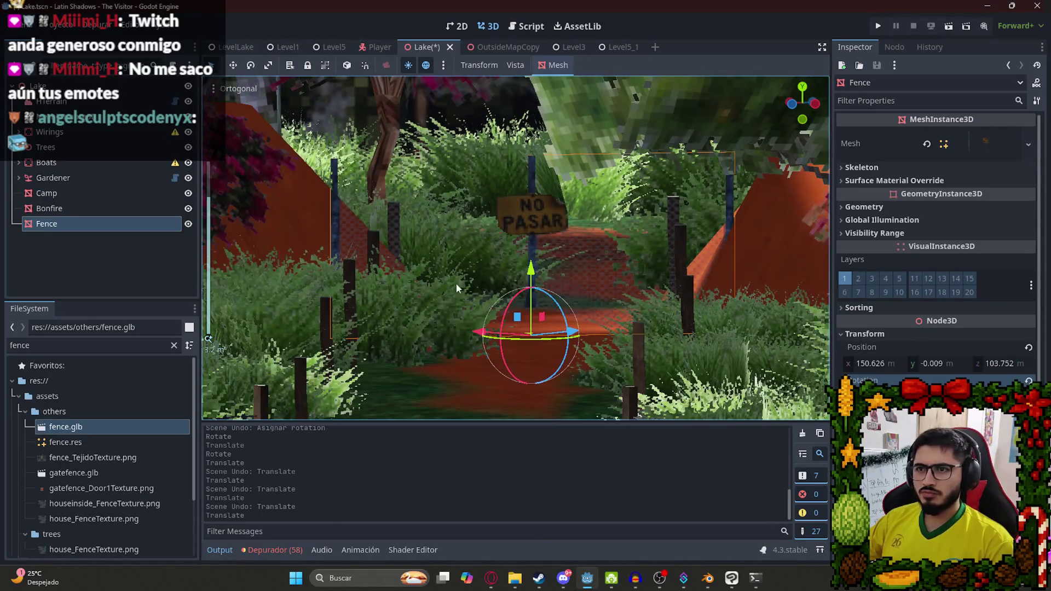
scroll(535, 305, up, 3)
mouse_move(540, 313)
mouse_down()
mouse_move(540, 285)
mouse_move(539, 345)
mouse_move(545, 288)
mouse_move(569, 295)
mouse_move(611, 373)
mouse_up()
Reselect the Fence node and save the Lake scene.
click(611, 373)
scroll(542, 227, down, 5)
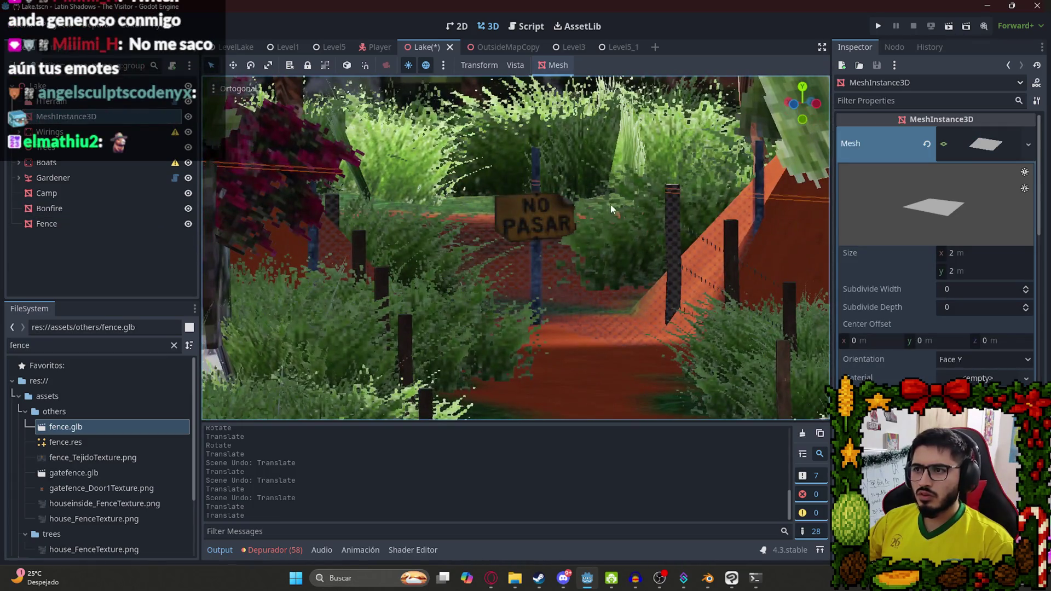
click(612, 208)
scroll(583, 212, up, 3)
key(ctrl+s)
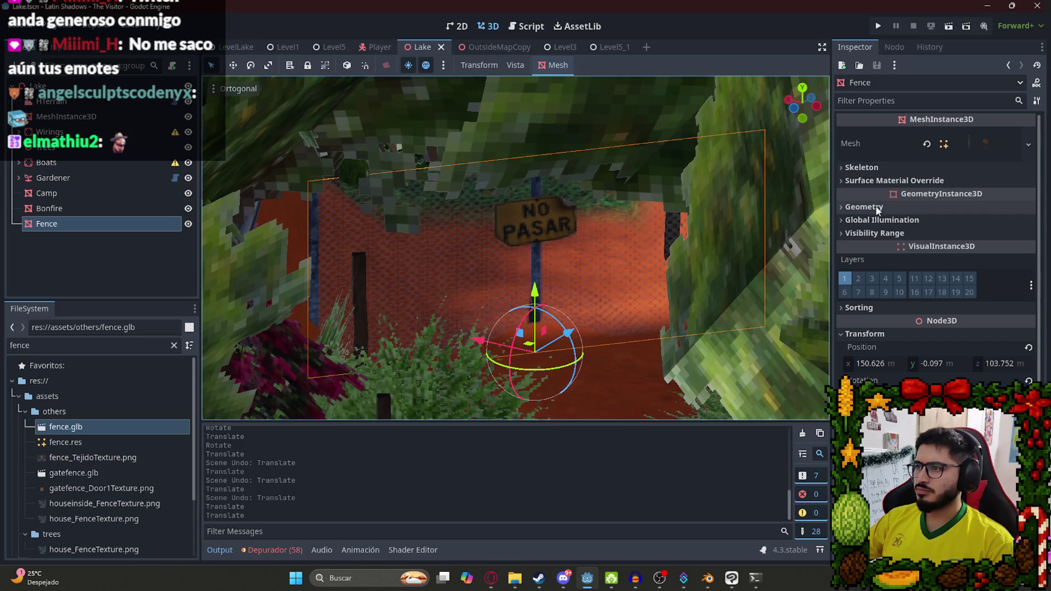
Expand the Fence's material override, skeleton, visibility range, GI and geometry sections.
click(879, 181)
click(878, 167)
click(862, 285)
click(862, 272)
click(871, 258)
scroll(969, 235, down, 10)
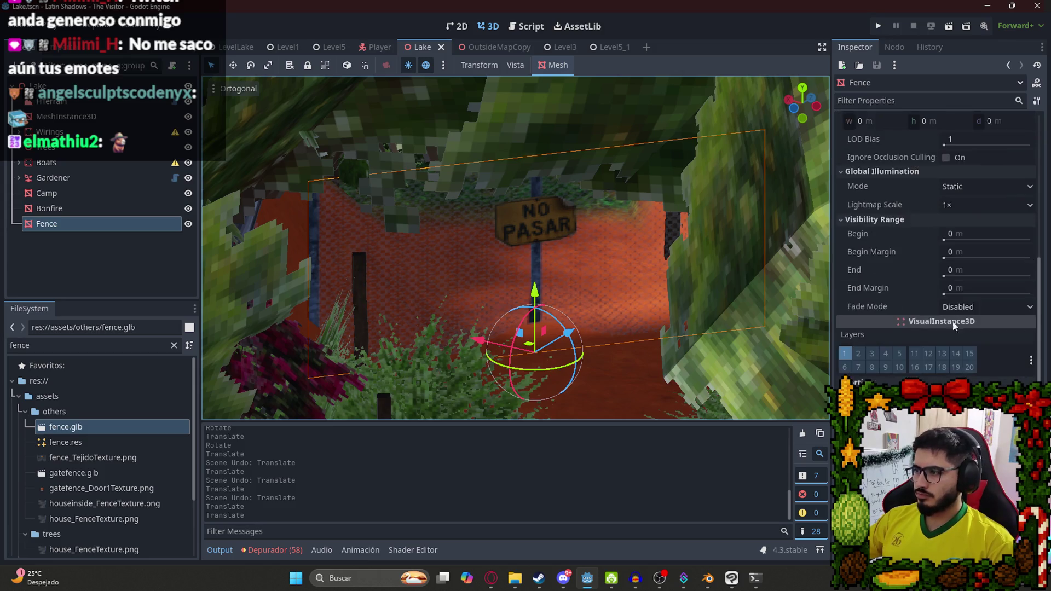
Set the fence.res Surface 0 material's transparency to Alpha Scissor.
click(90, 442)
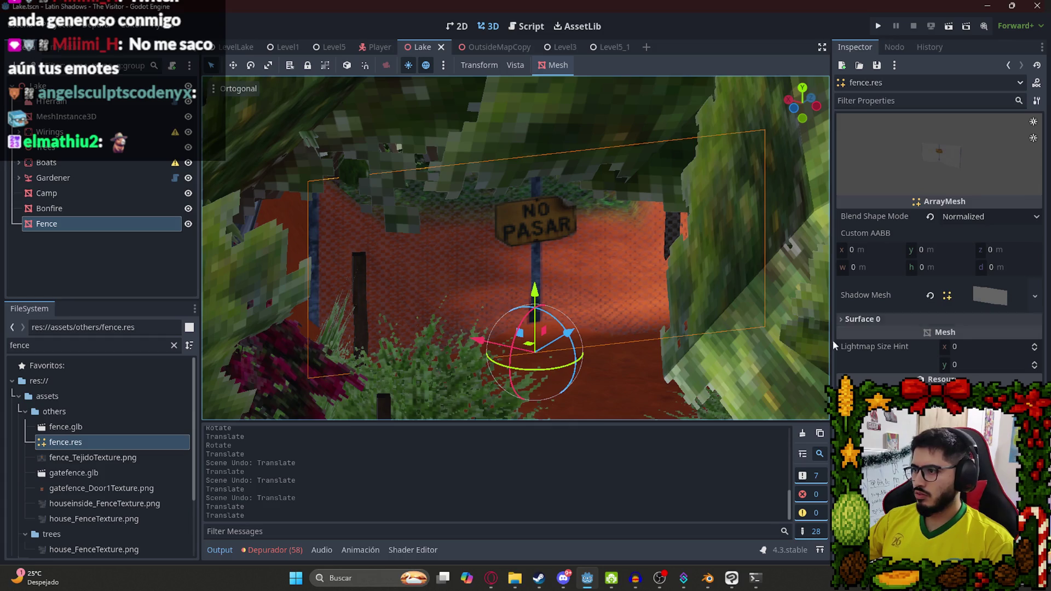
click(851, 319)
click(976, 358)
scroll(966, 329, down, 5)
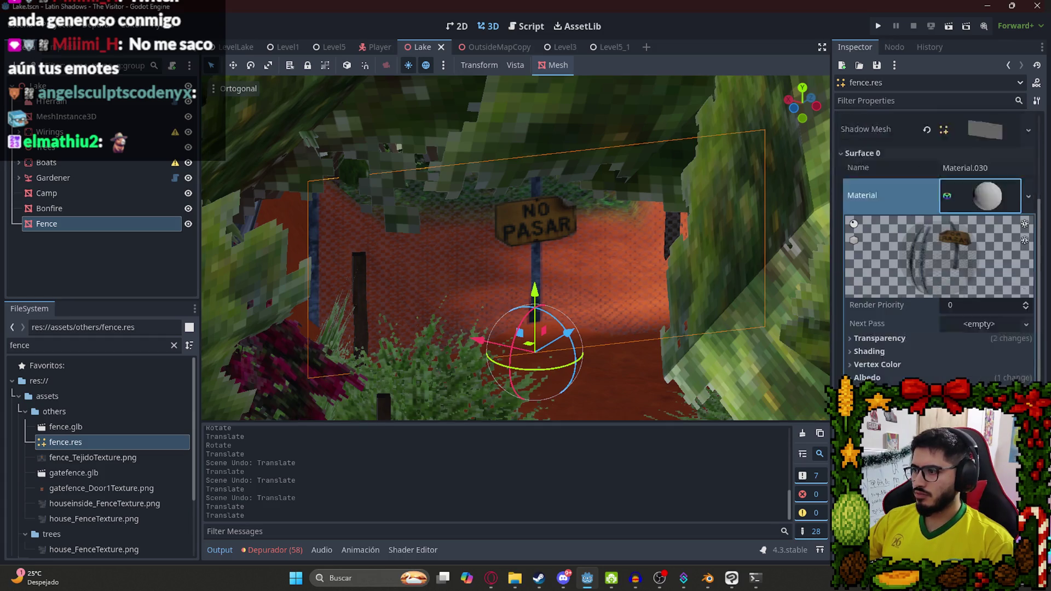
click(900, 283)
click(980, 298)
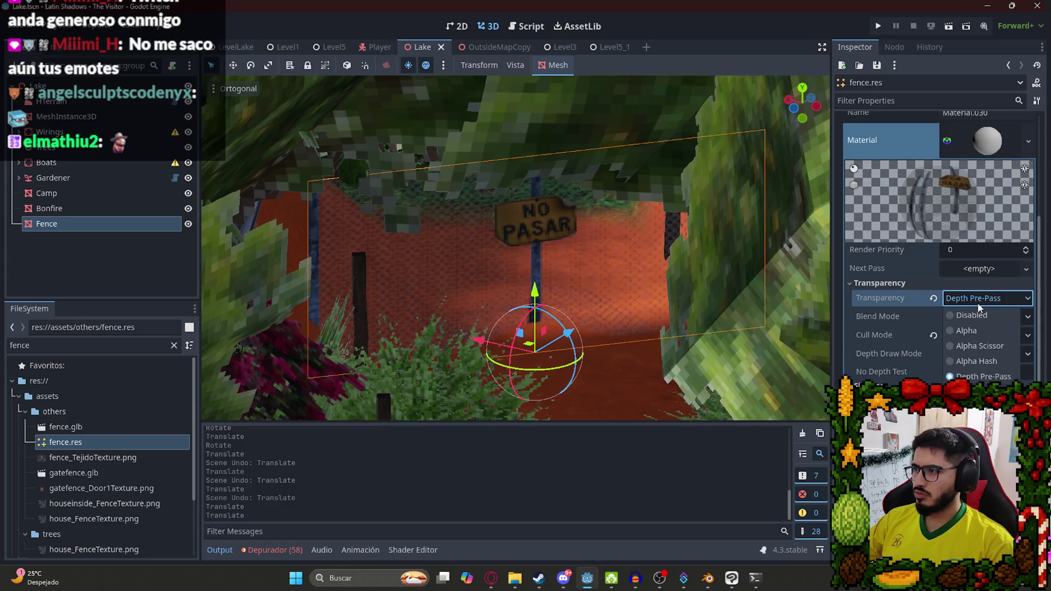
click(980, 346)
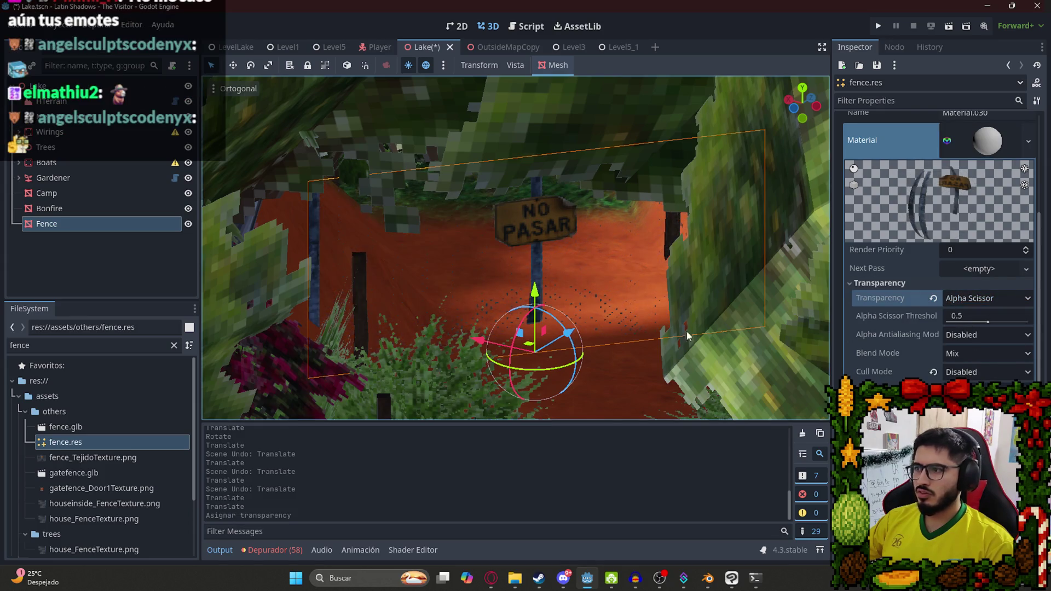
Lower the Alpha Scissor Threshold to 0.2 and save the scene.
scroll(511, 331, up, 2)
scroll(510, 331, up, 3)
drag(988, 322, 933, 328)
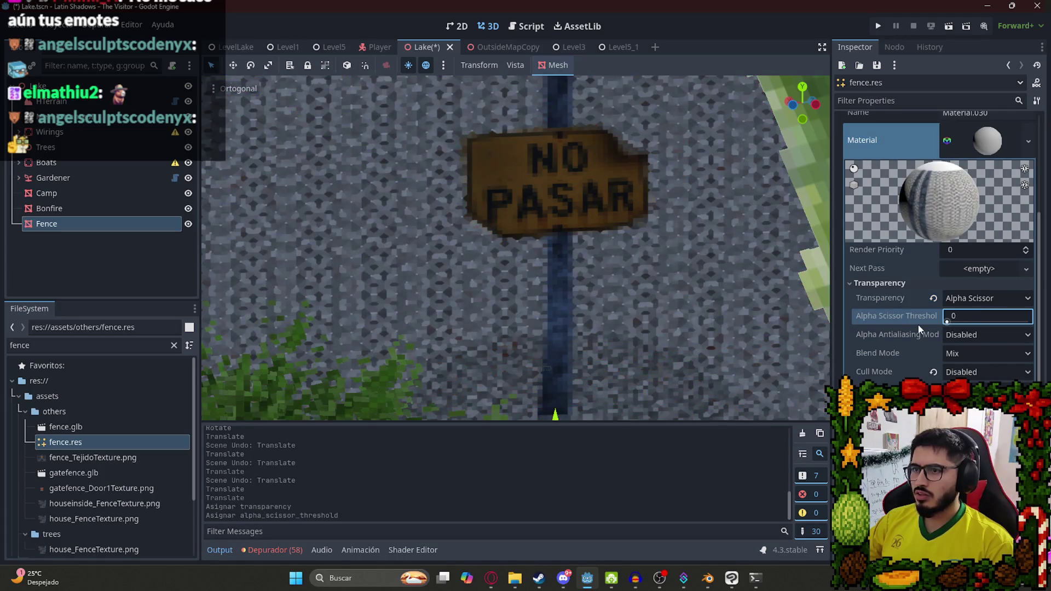
click(975, 319)
key(BackSpace)
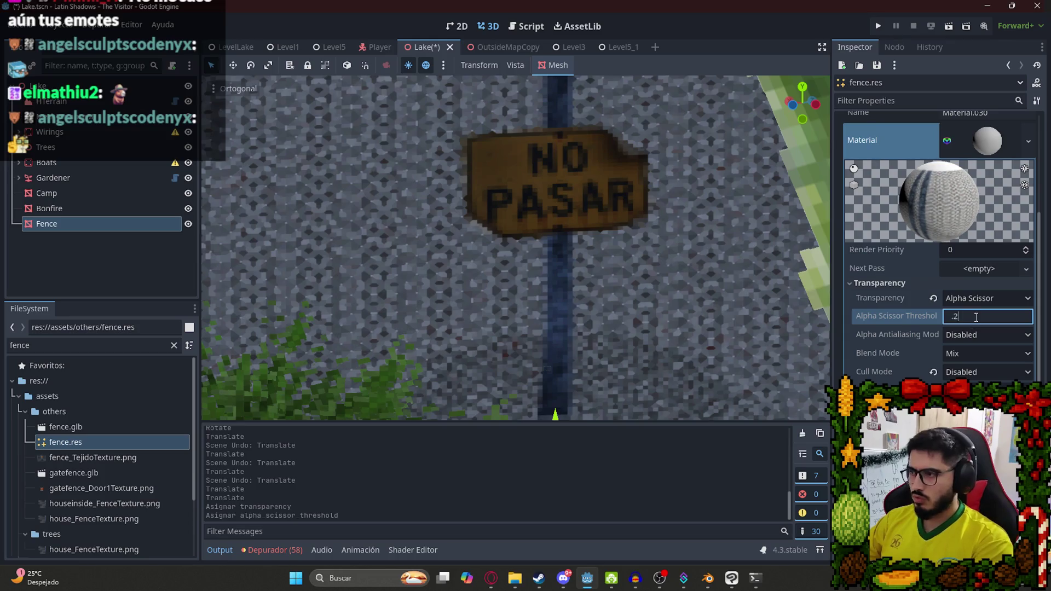
key(Return)
scroll(641, 247, down, 4)
key(ctrl+s)
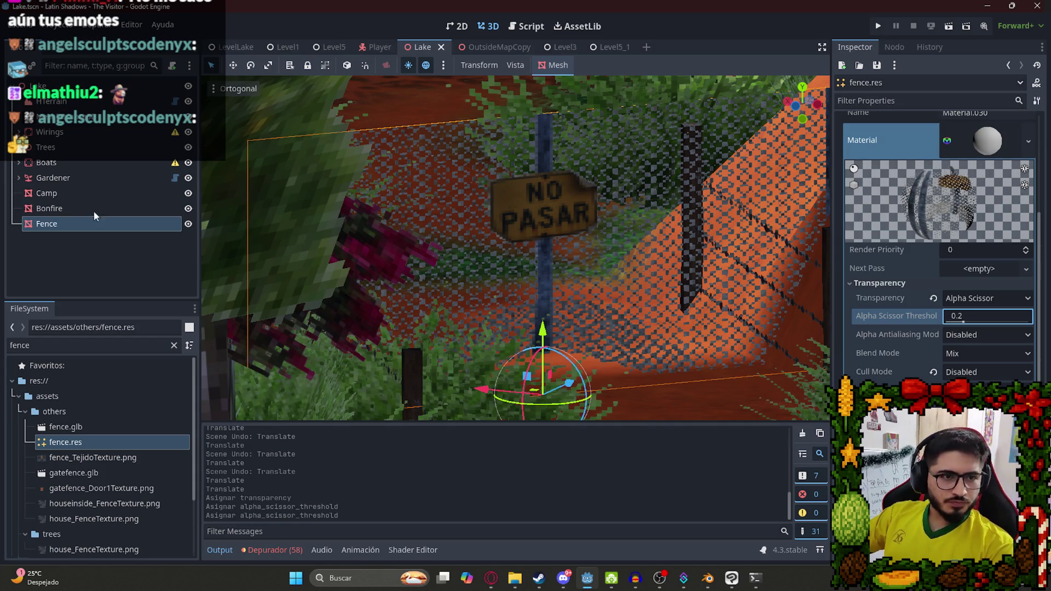
Raise the Fence 0.2 m along Y, check it, and save the Lake scene.
scroll(457, 173, up, 5)
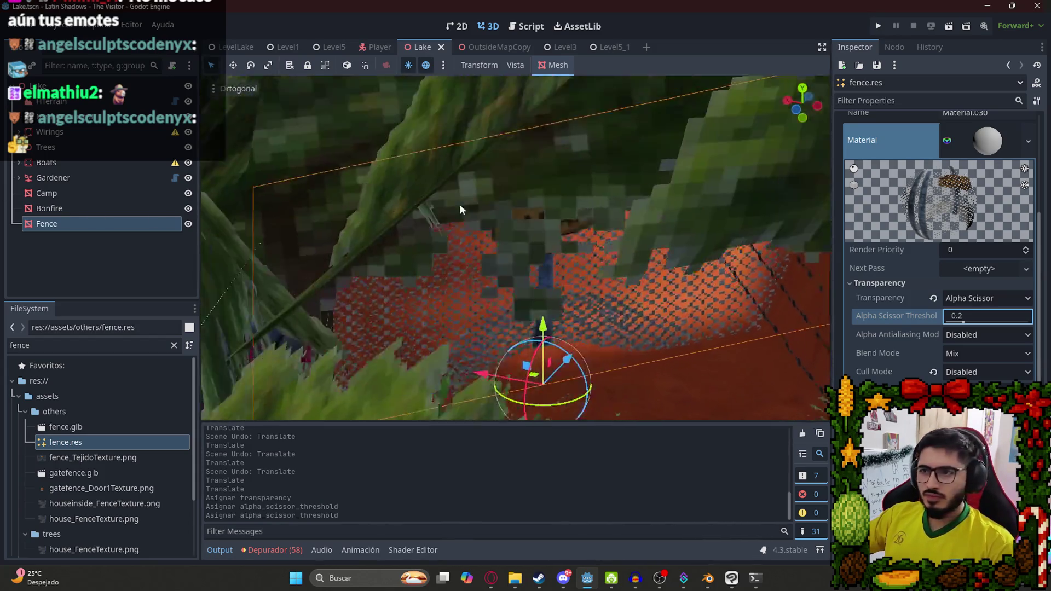
scroll(451, 184, down, 5)
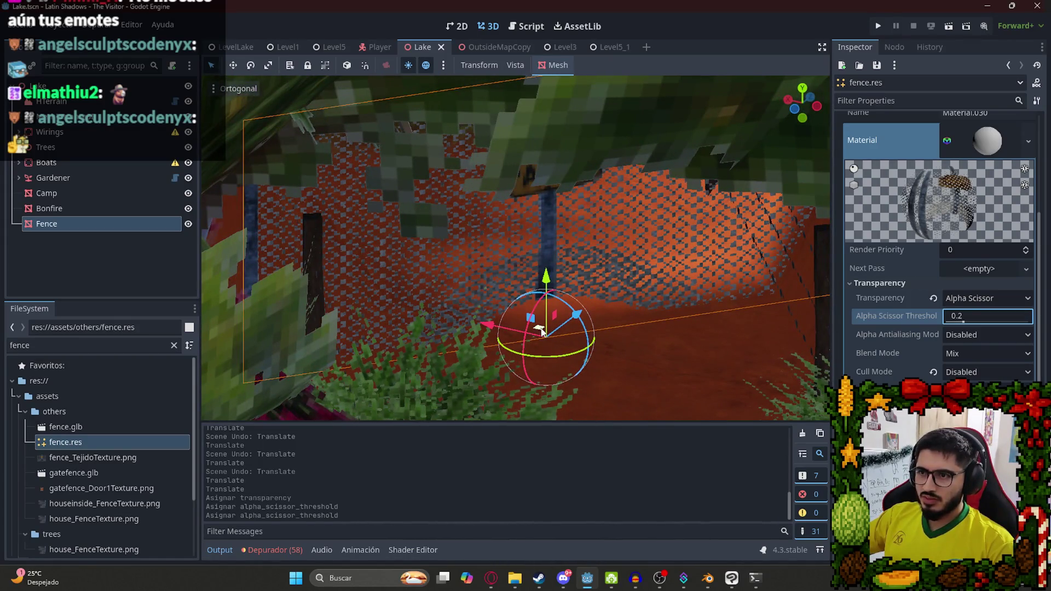
scroll(542, 328, up, 5)
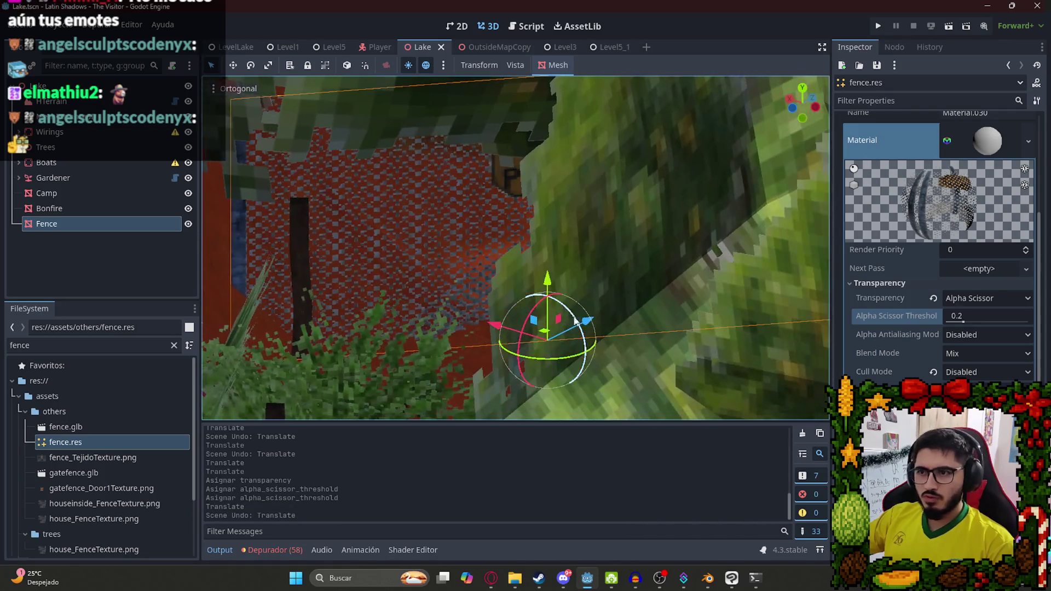
scroll(545, 333, down, 3)
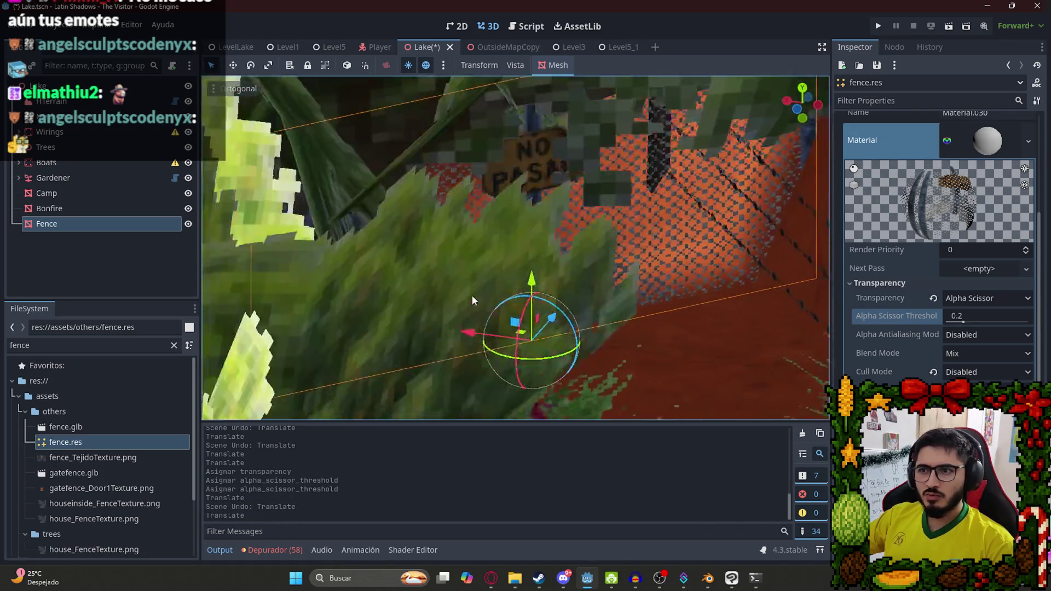
scroll(486, 281, up, 2)
mouse_move(534, 281)
mouse_down()
mouse_move(534, 257)
mouse_move(532, 274)
mouse_up()
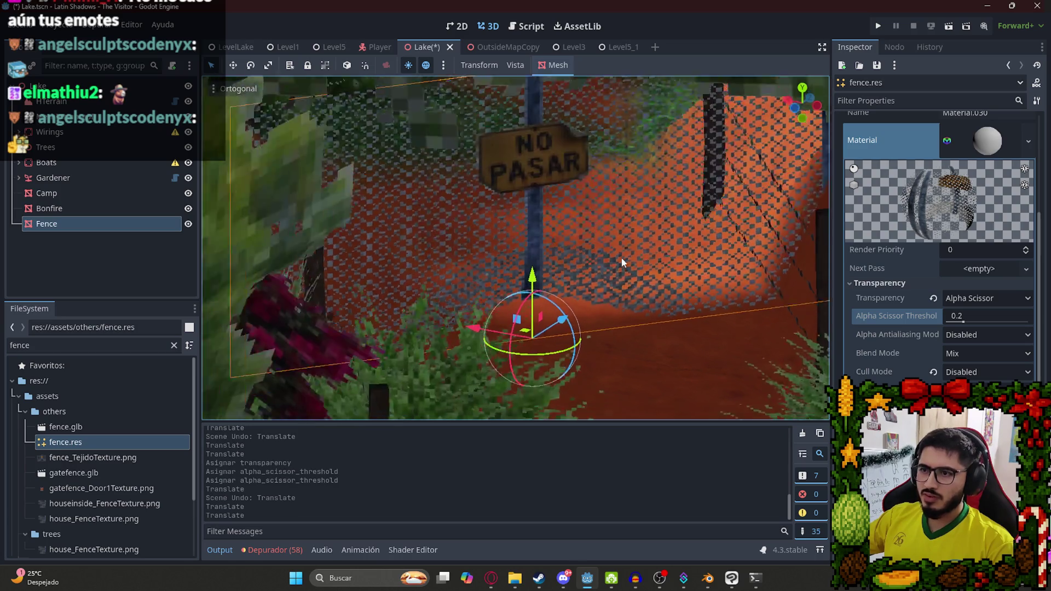
mouse_move(579, 231)
mouse_down()
mouse_move(592, 252)
mouse_move(618, 221)
mouse_move(588, 262)
mouse_move(539, 265)
mouse_up()
key(ctrl+s)
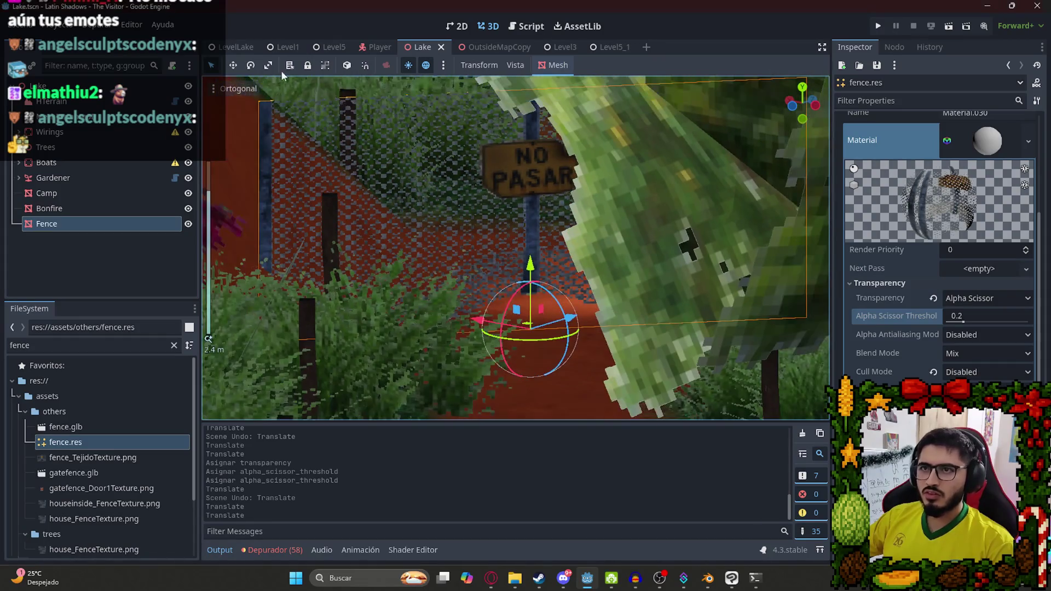
Play the LevelLake scene to test the fence in game.
click(233, 48)
right_click(226, 45)
click(259, 133)
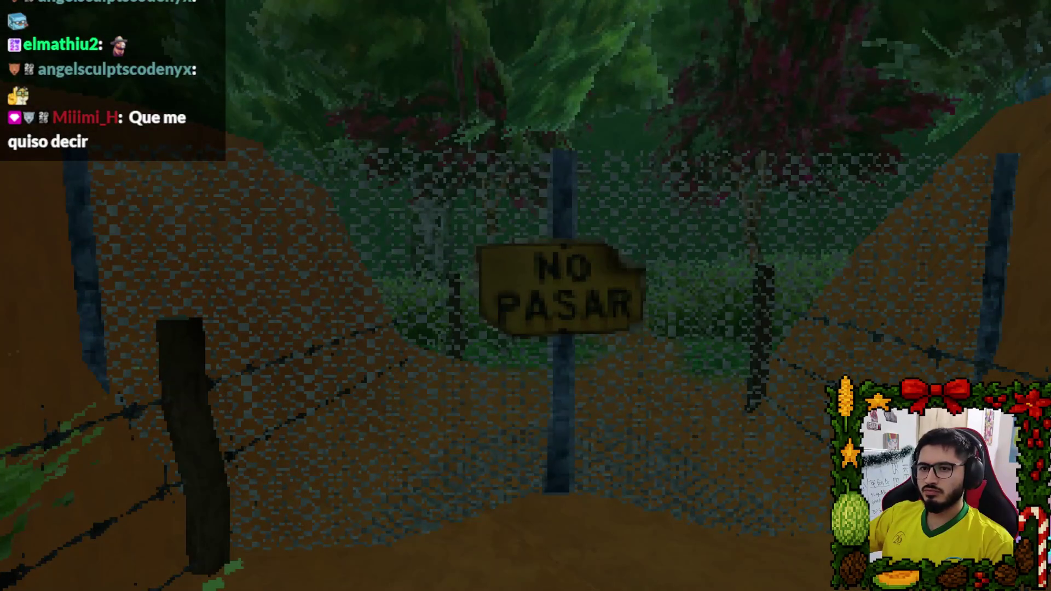
Quit the test run from the in-game pause menu back to the editor.
key(Escape)
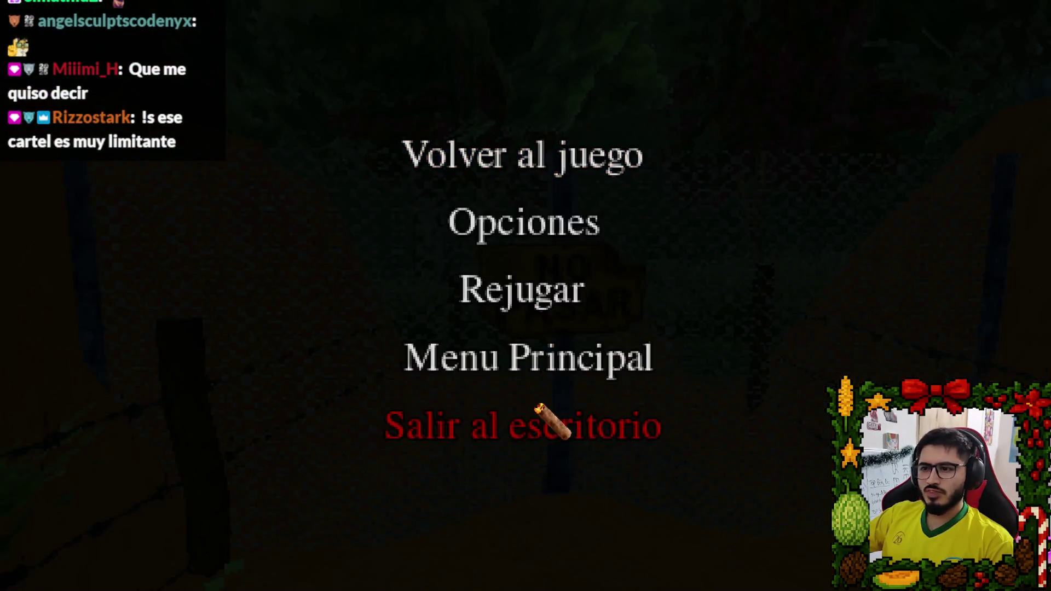
click(533, 422)
click(296, 47)
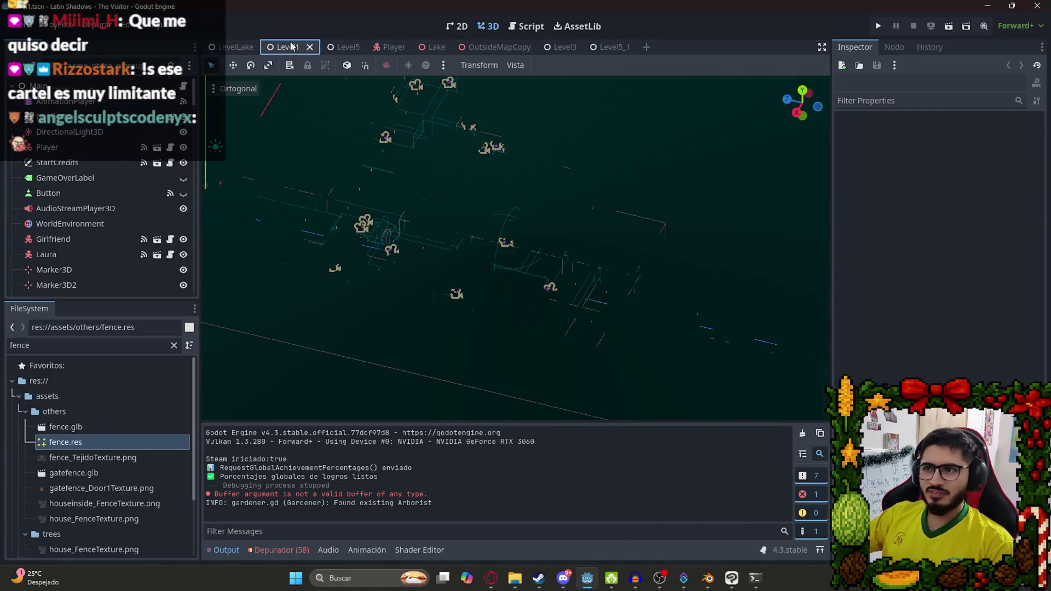
Scale the Fence down in the Lake scene.
click(435, 47)
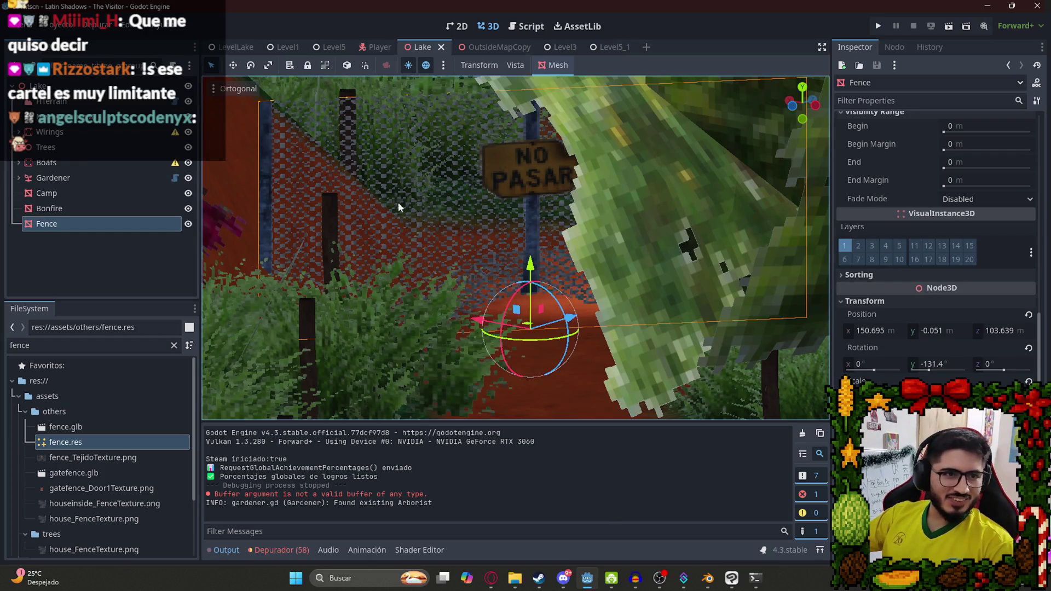
mouse_move(600, 179)
mouse_down()
mouse_move(627, 172)
mouse_move(534, 231)
mouse_move(540, 309)
mouse_move(340, 346)
mouse_move(284, 304)
mouse_move(436, 131)
mouse_move(508, 156)
mouse_move(511, 184)
mouse_move(544, 200)
mouse_up()
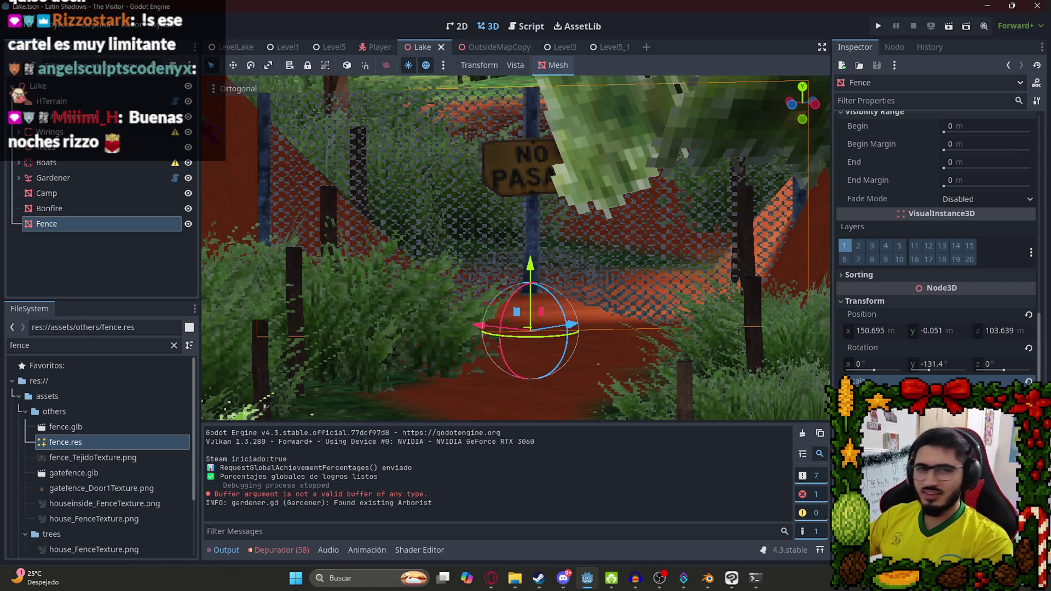
key(s)
click(693, 257)
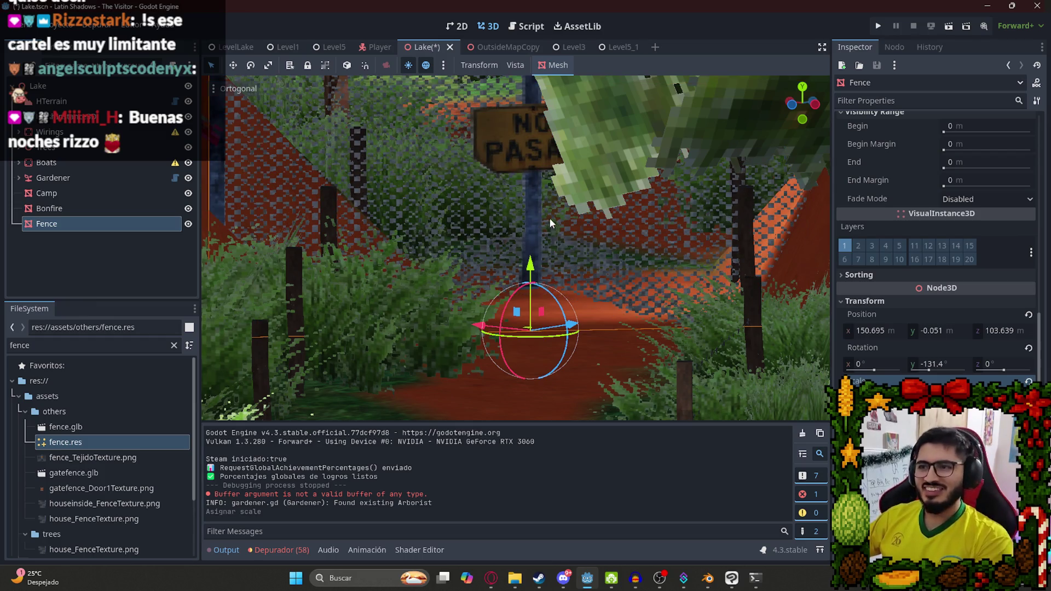
scroll(550, 218, down, 5)
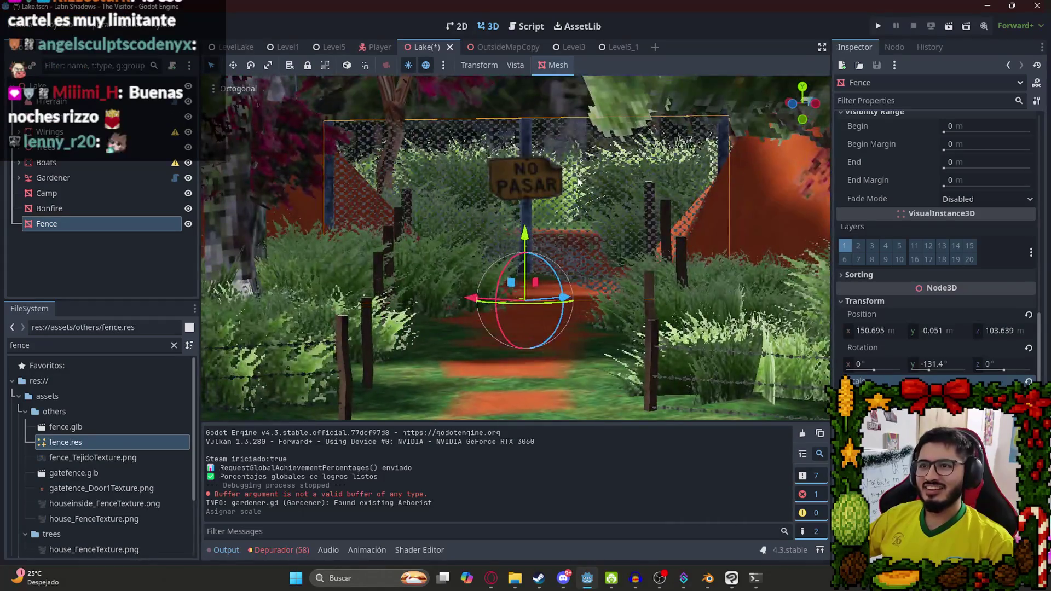
scroll(563, 176, up, 8)
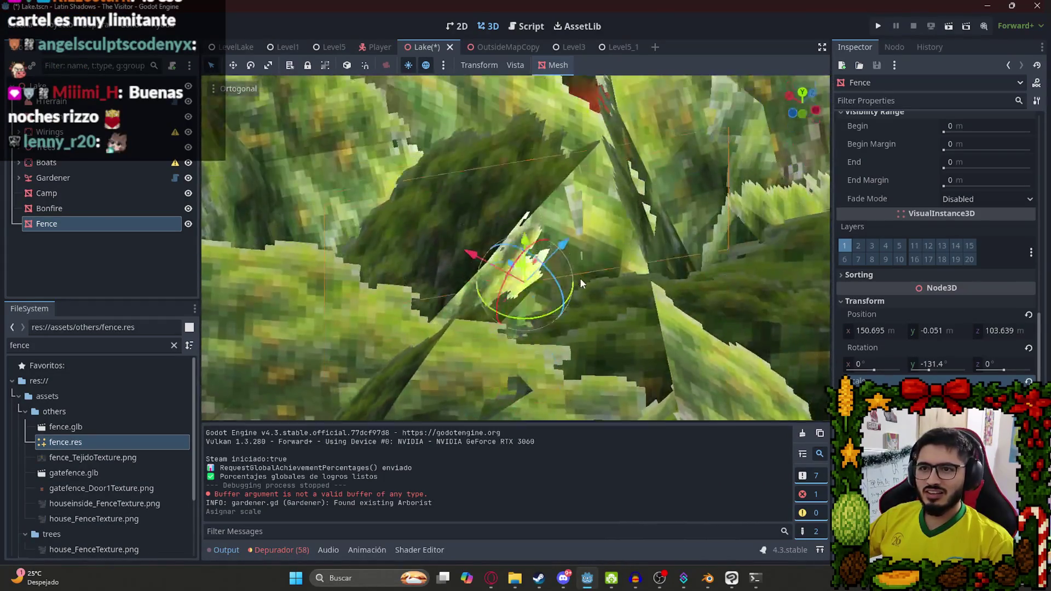
Move the Fence to x 151.061, z 104.147 and turn it to -140.7°.
mouse_move(581, 283)
mouse_down()
mouse_move(571, 330)
mouse_move(452, 334)
mouse_move(360, 315)
mouse_up()
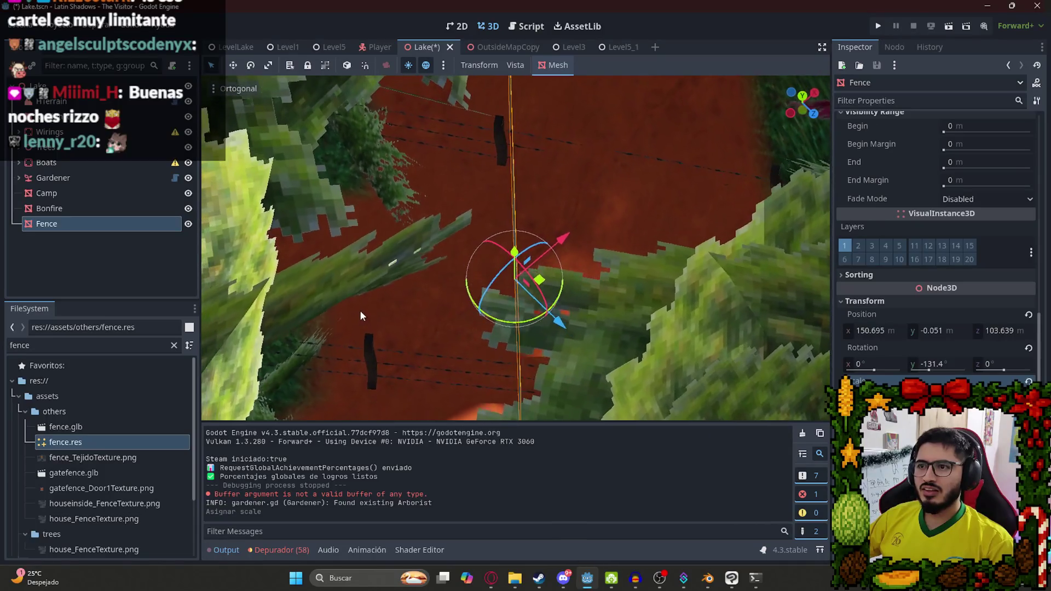
mouse_move(541, 281)
mouse_down()
mouse_move(578, 296)
mouse_move(585, 316)
mouse_move(472, 282)
mouse_move(608, 162)
mouse_move(623, 126)
mouse_move(537, 178)
mouse_move(452, 204)
mouse_move(479, 165)
mouse_up()
mouse_move(504, 303)
mouse_down()
mouse_move(494, 328)
mouse_move(596, 206)
mouse_move(584, 204)
mouse_up()
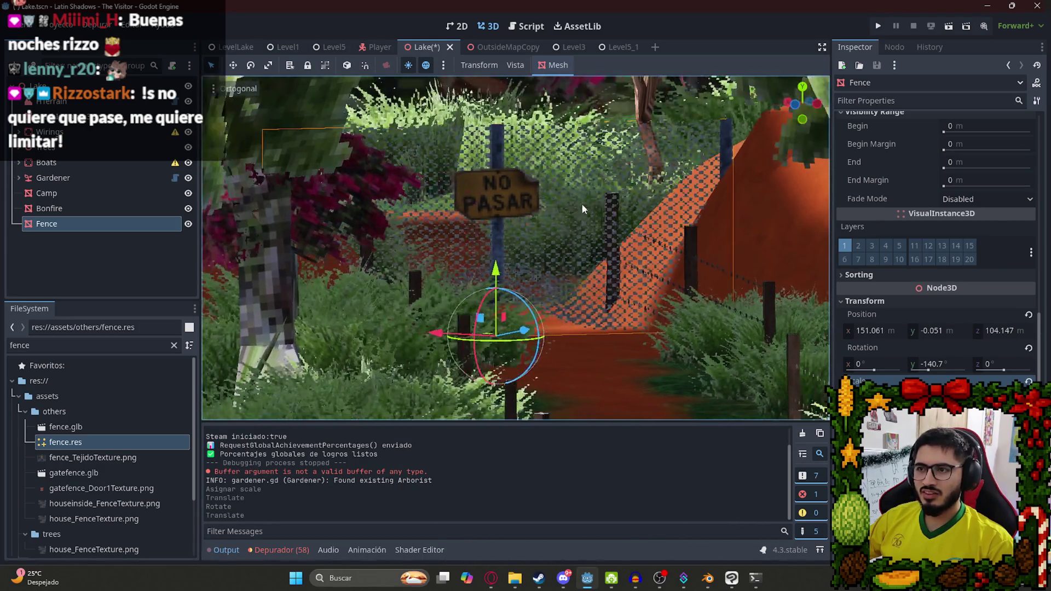
right_click(235, 47)
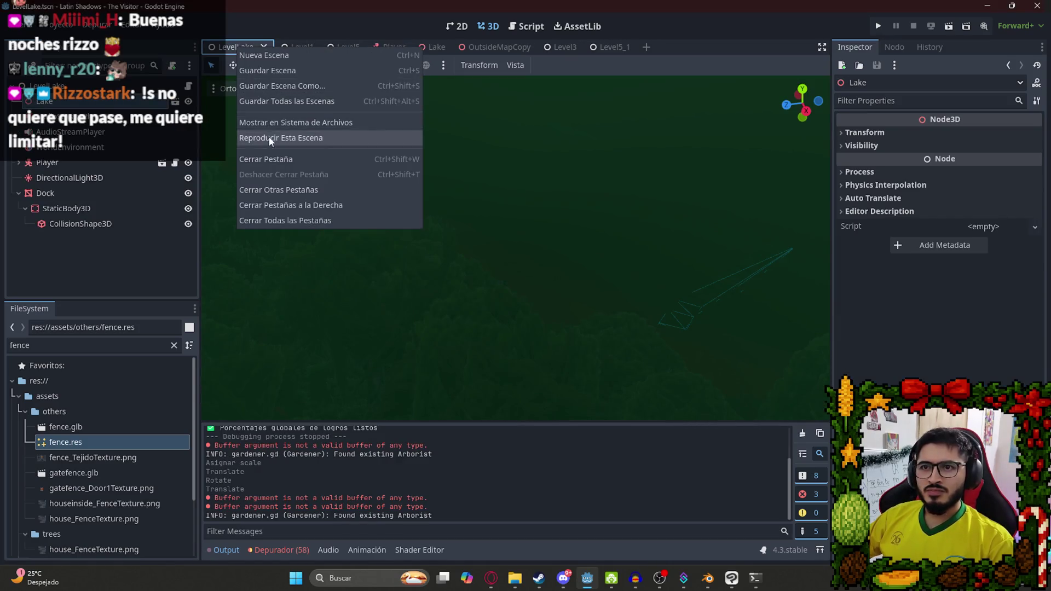
Run the lake level to view the resized fence, then quit via the pause menu.
click(268, 137)
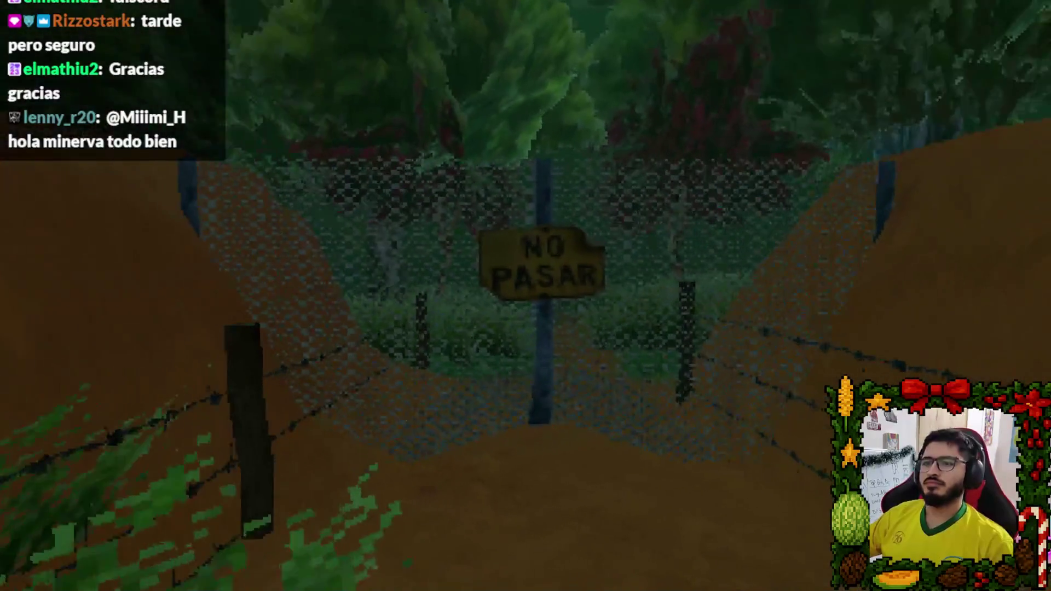
key(Escape)
click(538, 408)
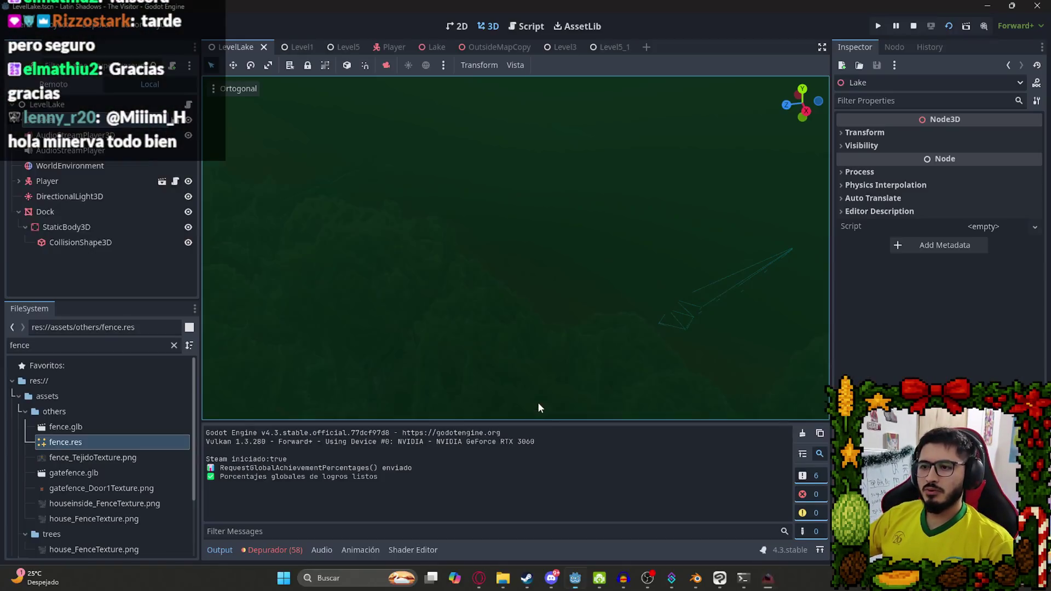
Clear the Level1 WorldEnvironment's Environment resource, then open Discord's #general channel.
click(296, 47)
click(61, 224)
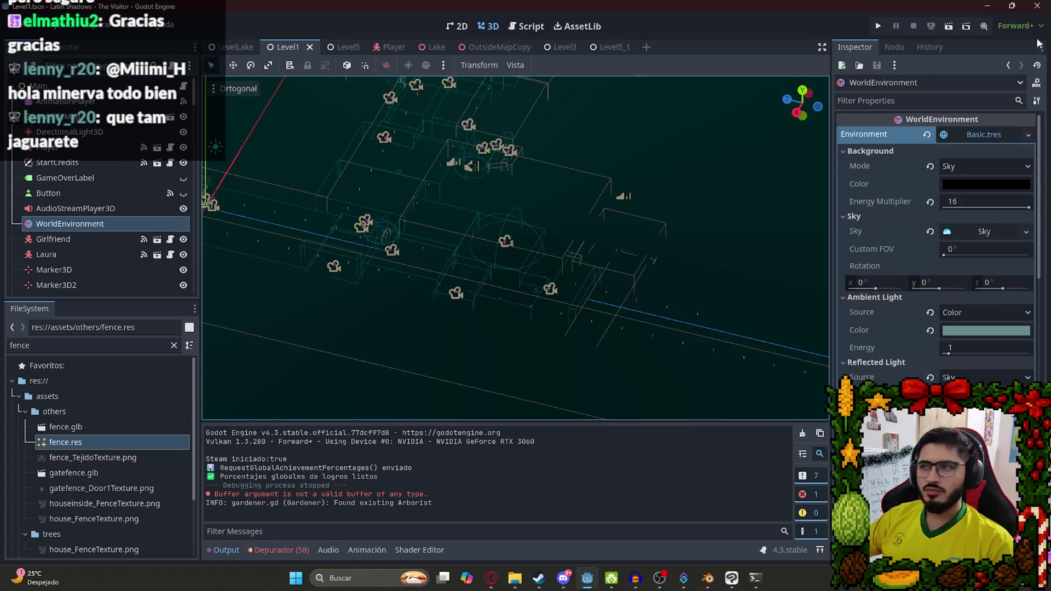
click(926, 135)
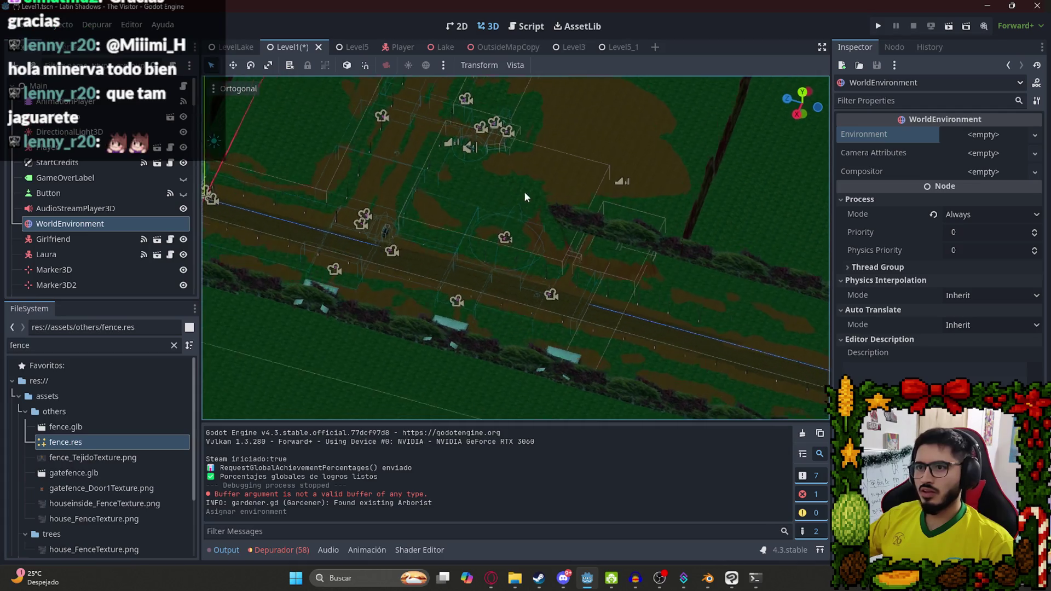
drag(569, 276, 574, 273)
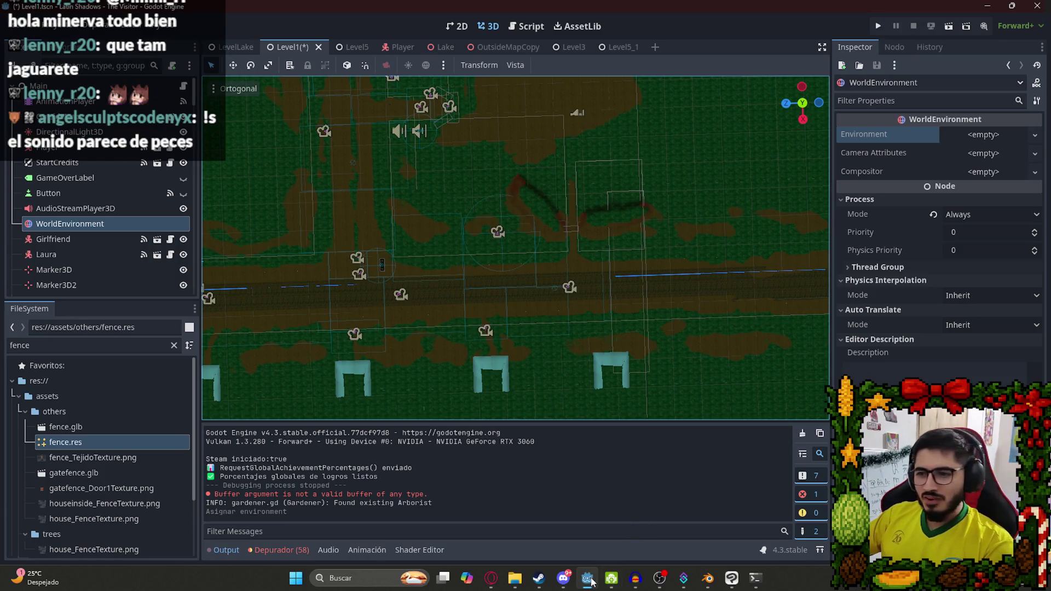
click(563, 578)
click(148, 208)
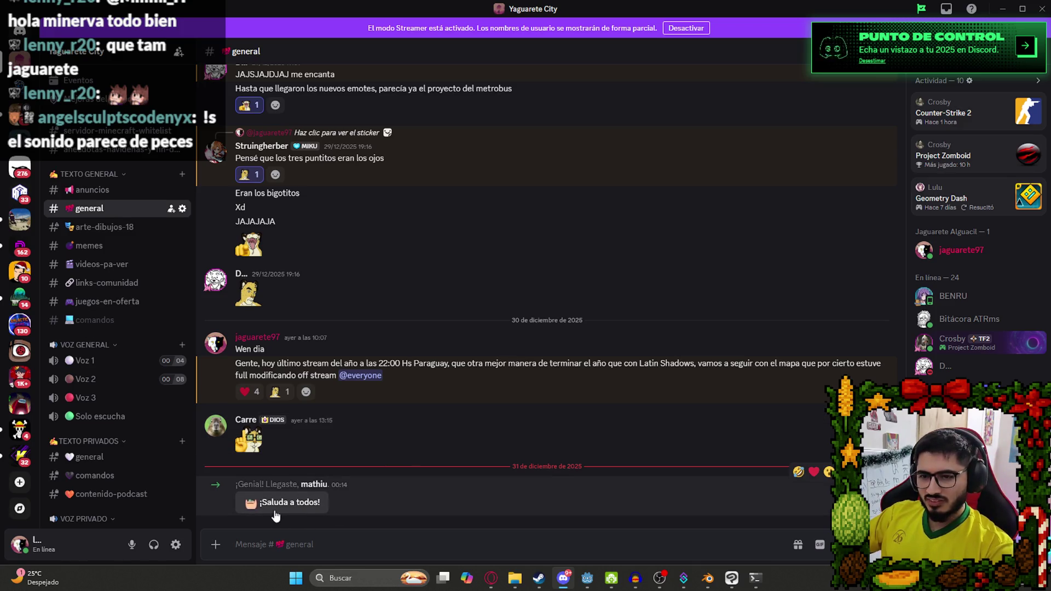
Open the welcome message's More options menu in #general, then dismiss it.
click(875, 472)
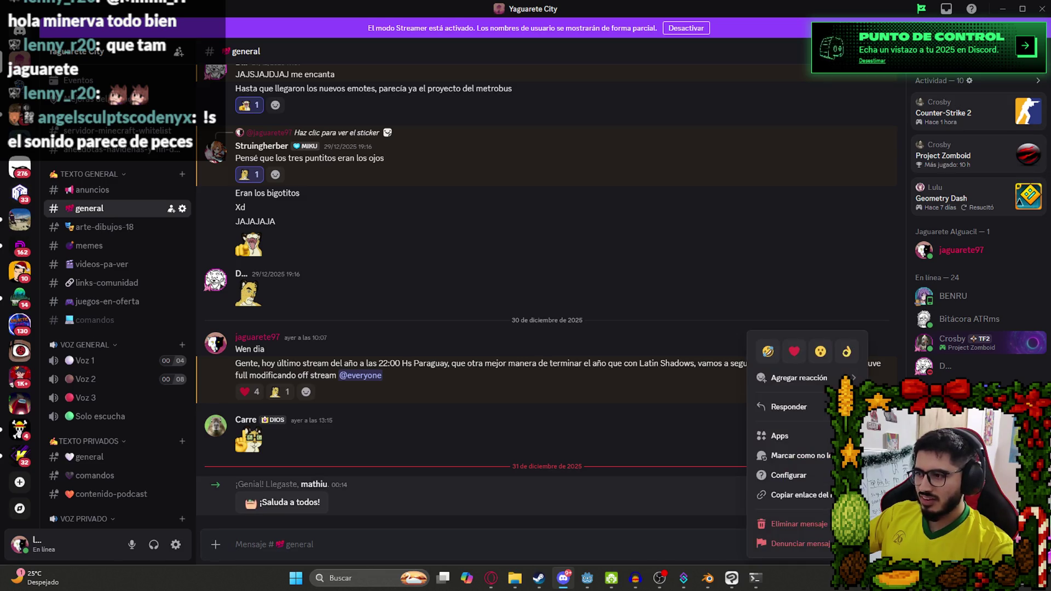
mouse_move(785, 385)
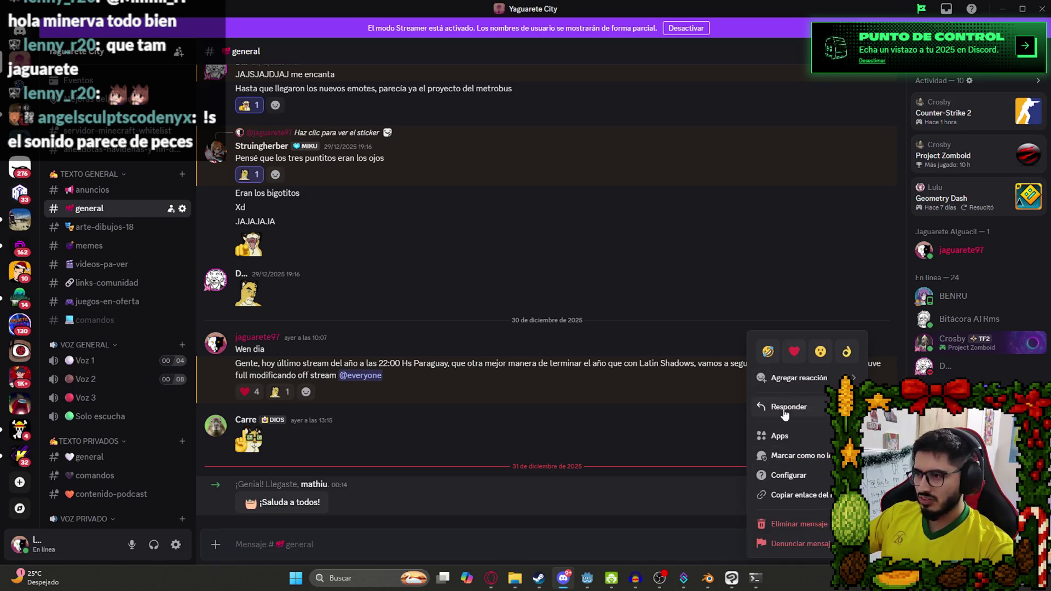
click(402, 512)
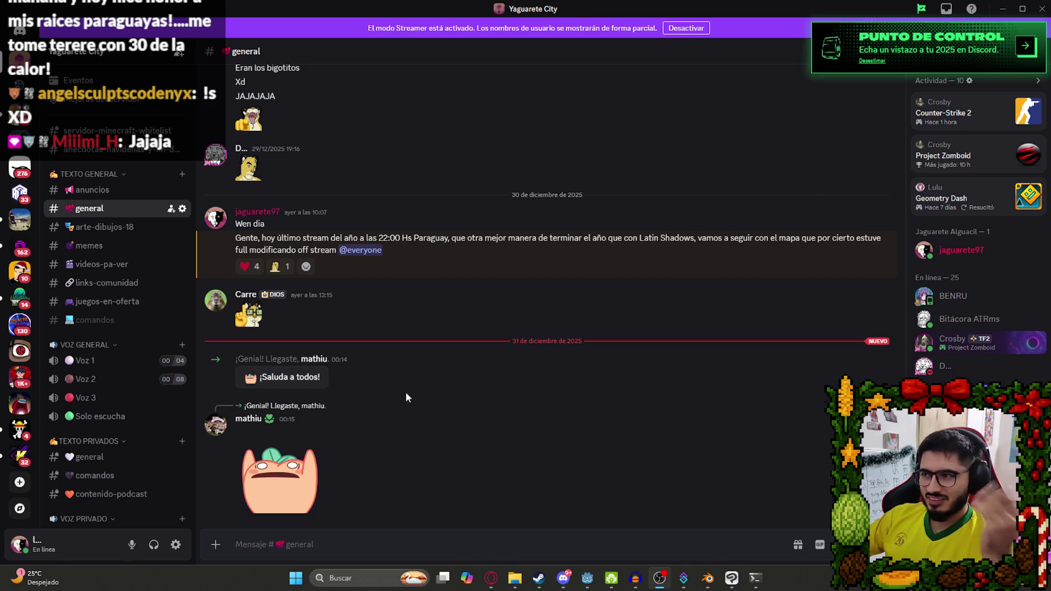
Reopen the welcome message options and go to the server's Interacción settings.
mouse_move(271, 423)
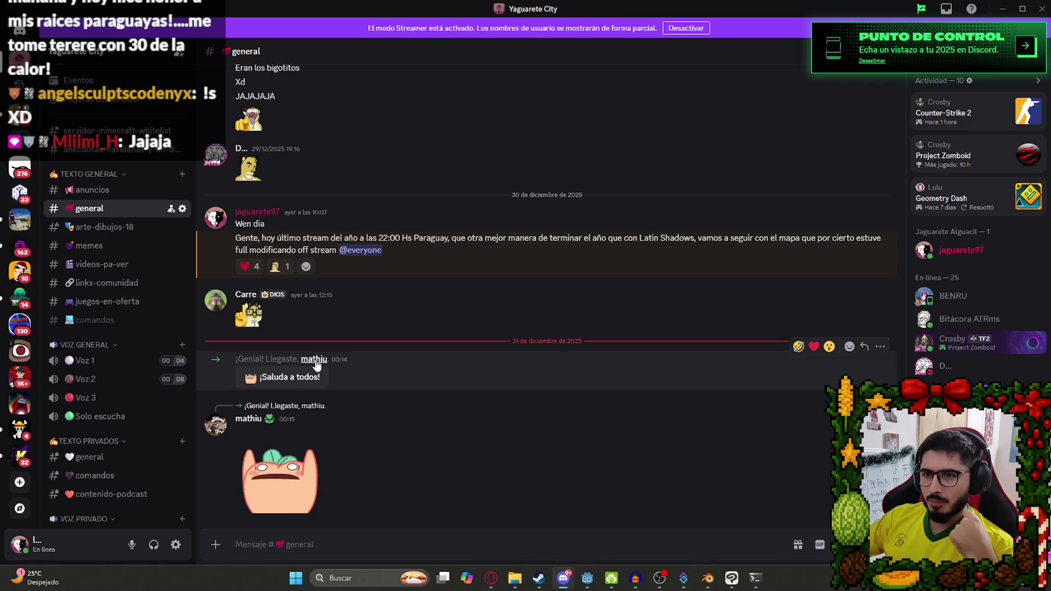
click(878, 348)
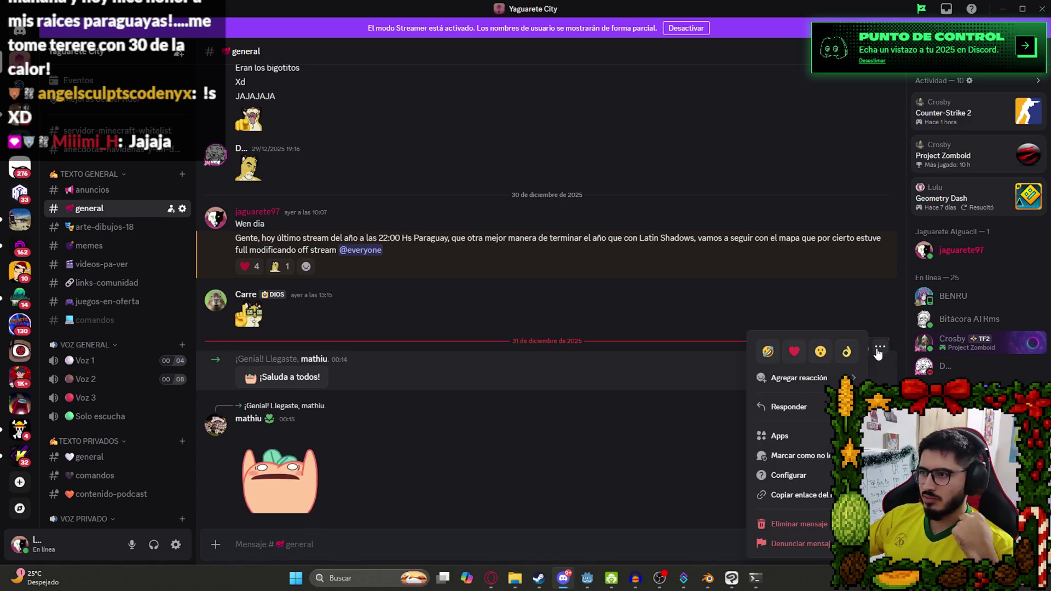
mouse_move(819, 383)
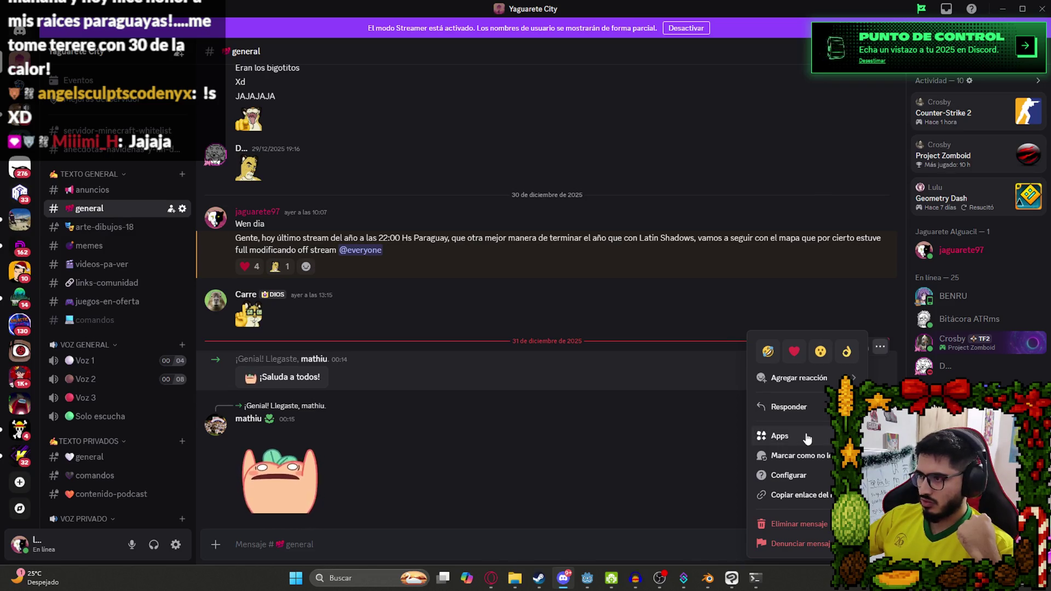
click(787, 475)
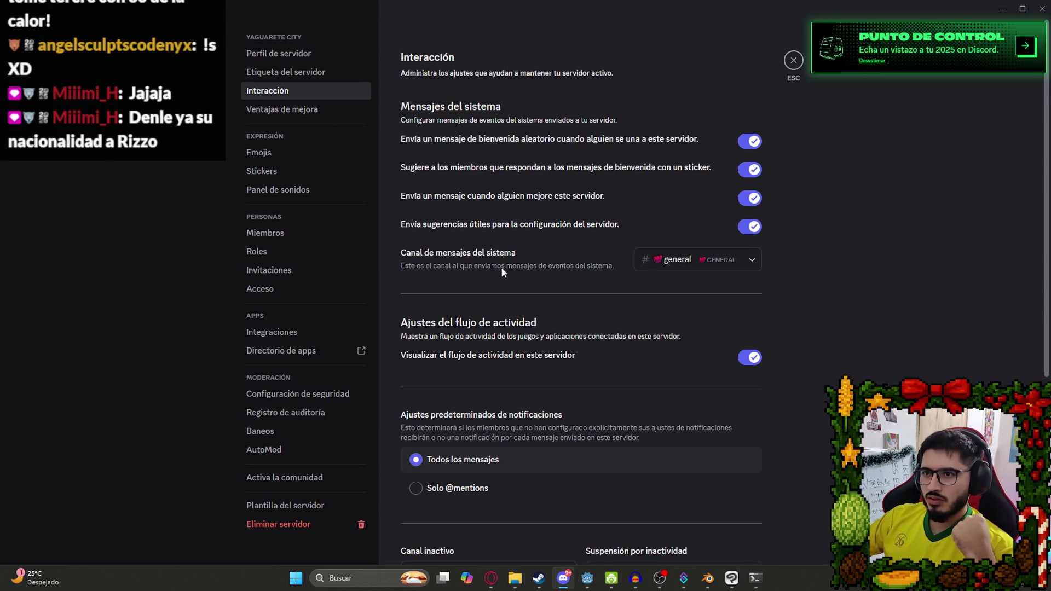
Look through the Interacción settings page, then switch to the server's Stickers page.
scroll(502, 271, down, 2)
scroll(531, 230, down, 3)
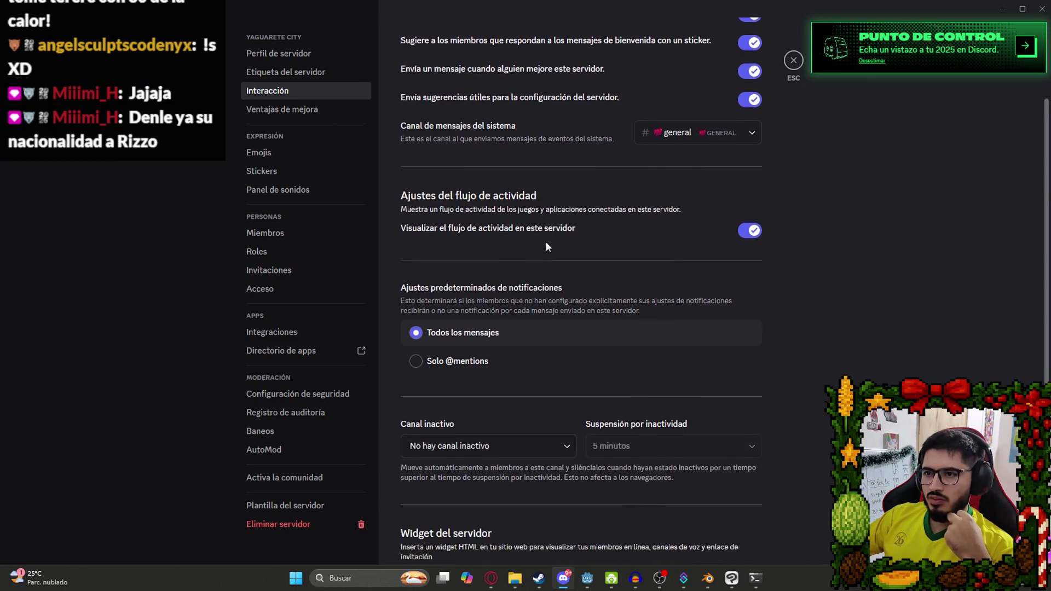
scroll(576, 300, up, 6)
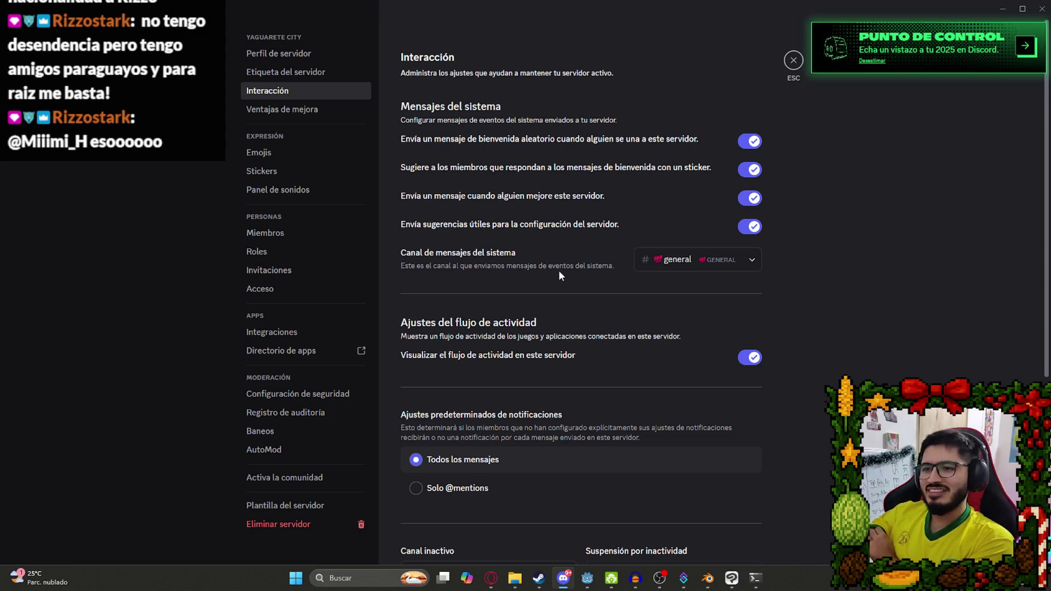
scroll(559, 273, down, 1)
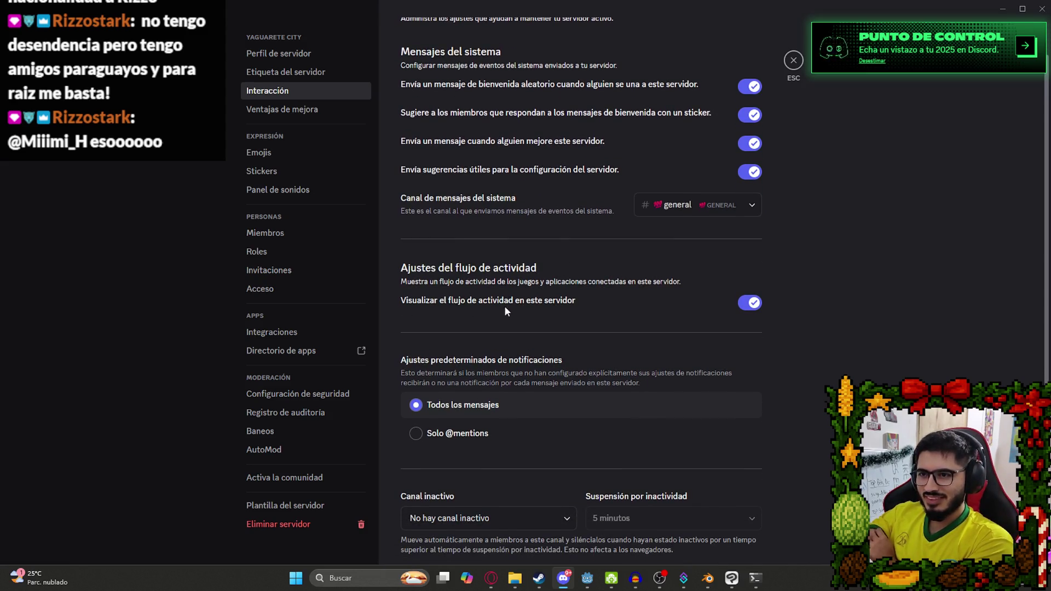
scroll(525, 312, down, 5)
scroll(570, 315, up, 6)
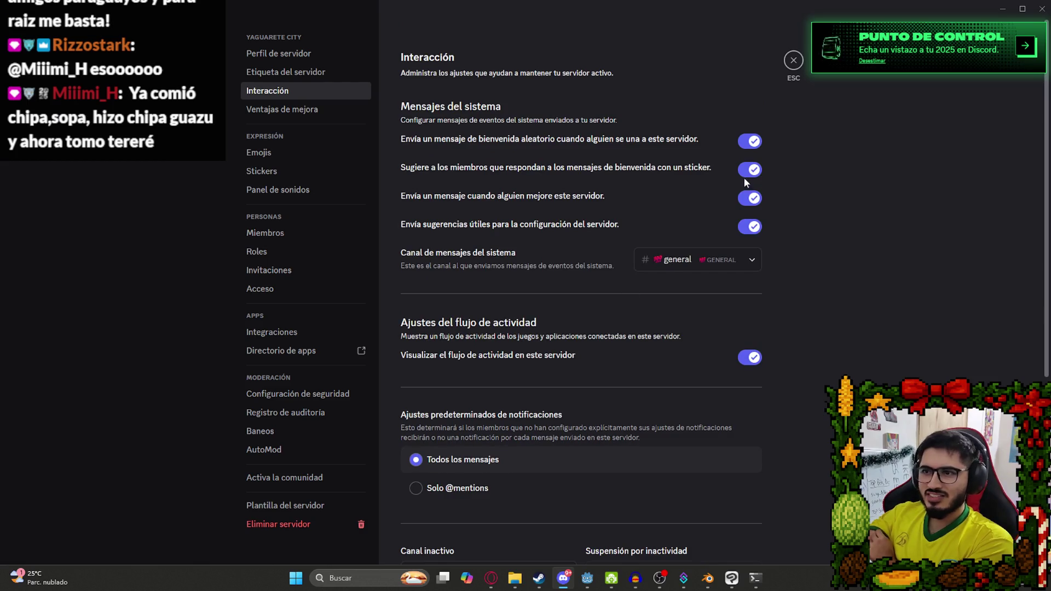
click(258, 172)
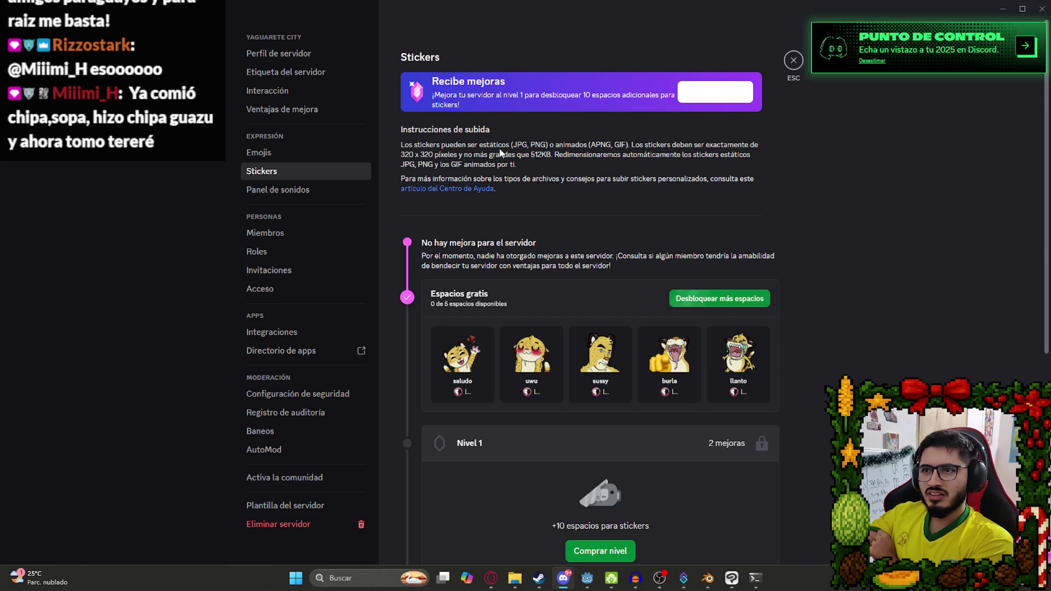
Inspect the saludo sticker's details and Descripción, close it unchanged, and exit server settings.
scroll(635, 183, down, 6)
scroll(626, 324, up, 6)
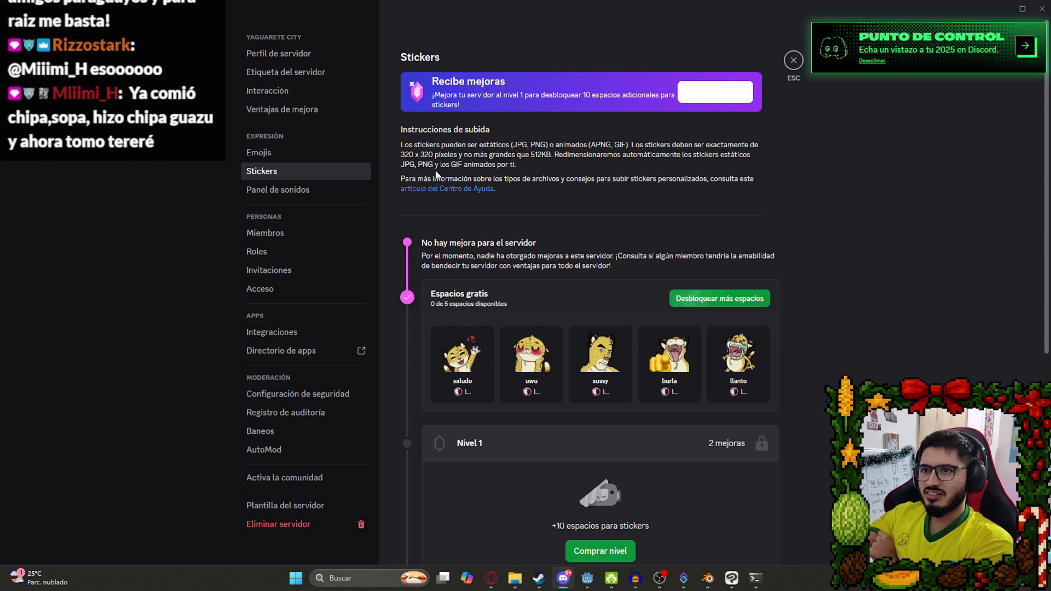
click(452, 366)
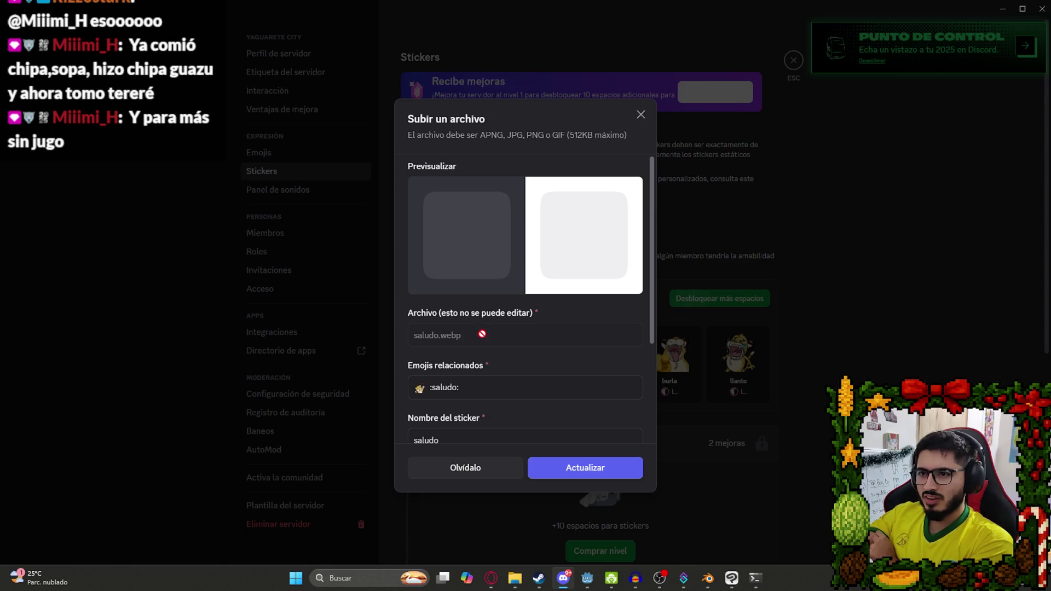
scroll(477, 339, down, 3)
click(470, 349)
scroll(485, 379, up, 3)
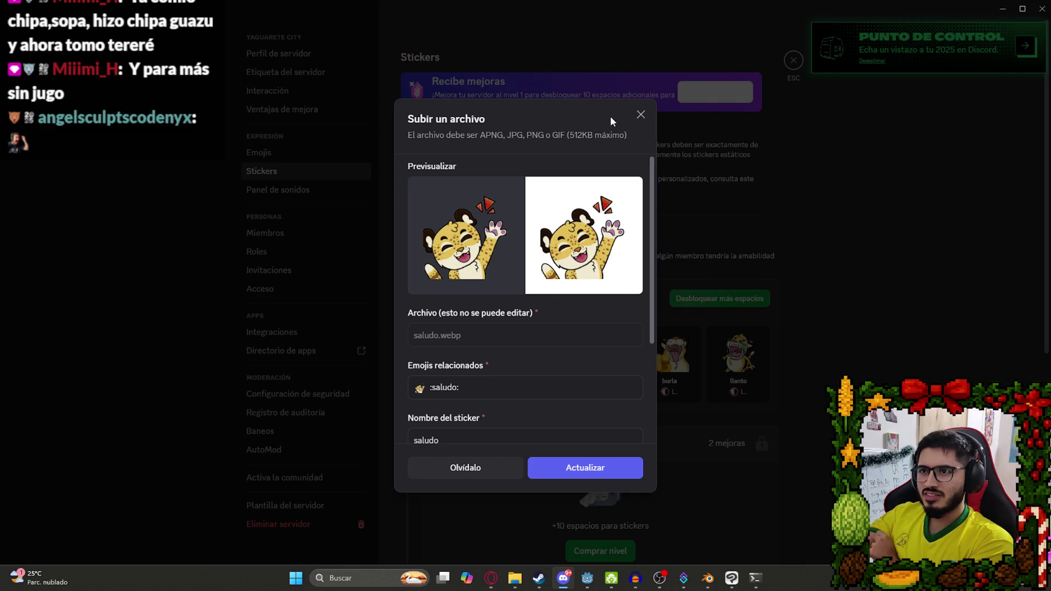
click(640, 114)
click(793, 60)
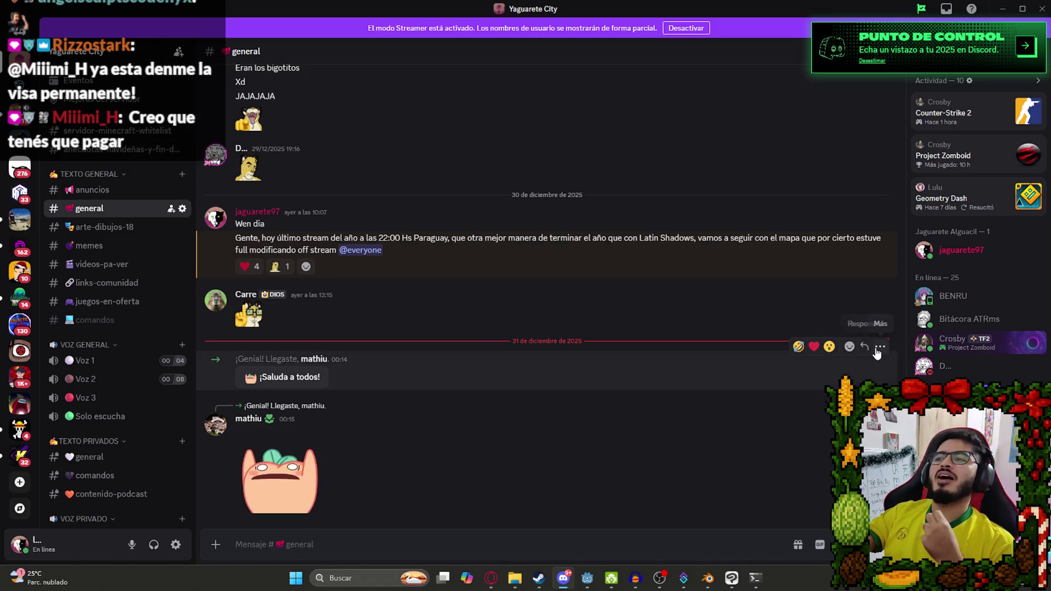
Open and dismiss the welcome message's More menu and its right-click context menu.
click(879, 347)
mouse_move(820, 382)
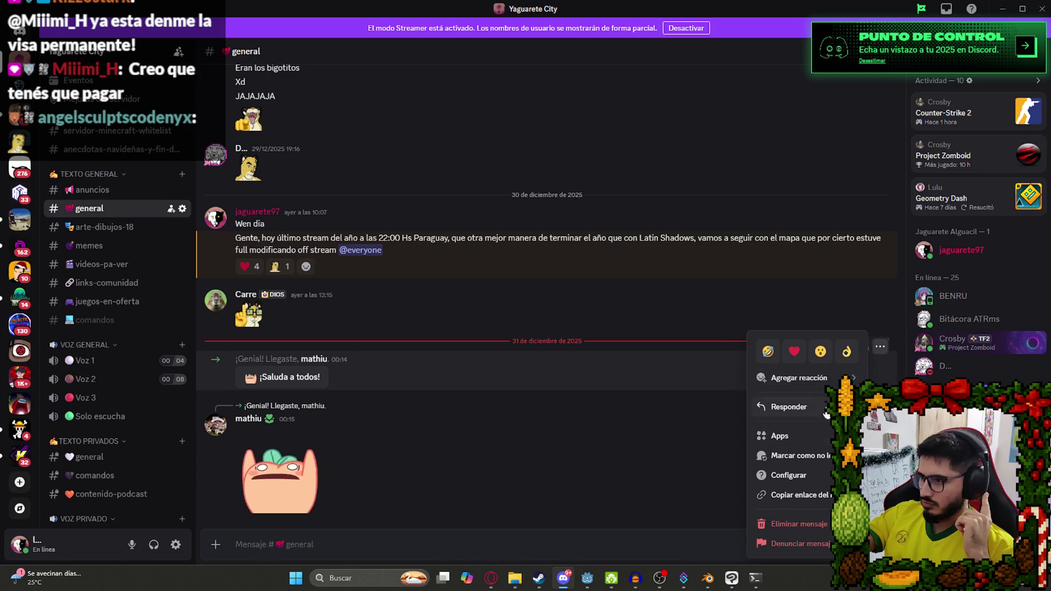
click(389, 372)
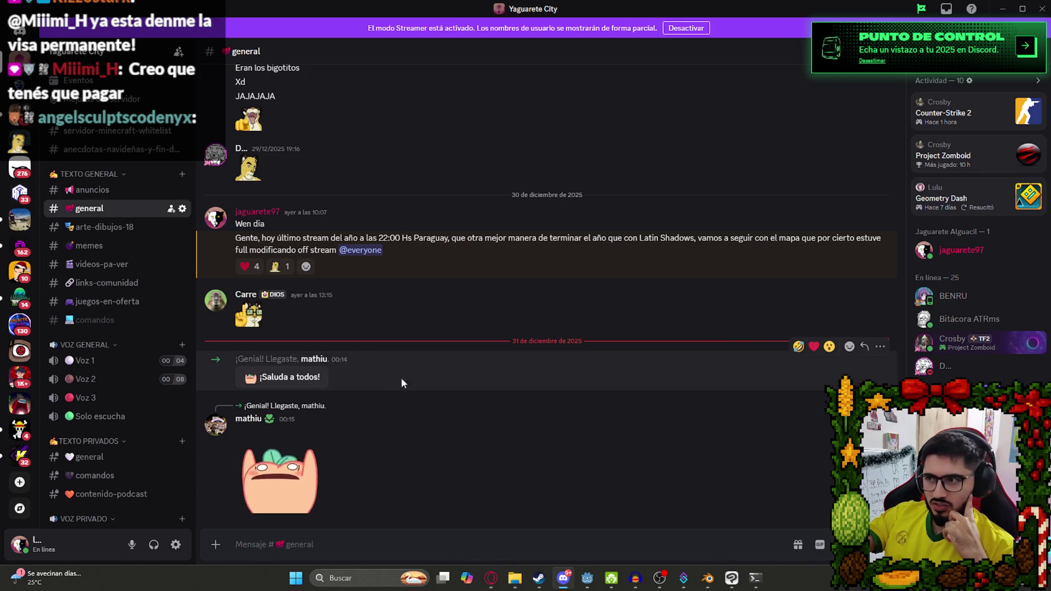
right_click(290, 383)
mouse_move(364, 380)
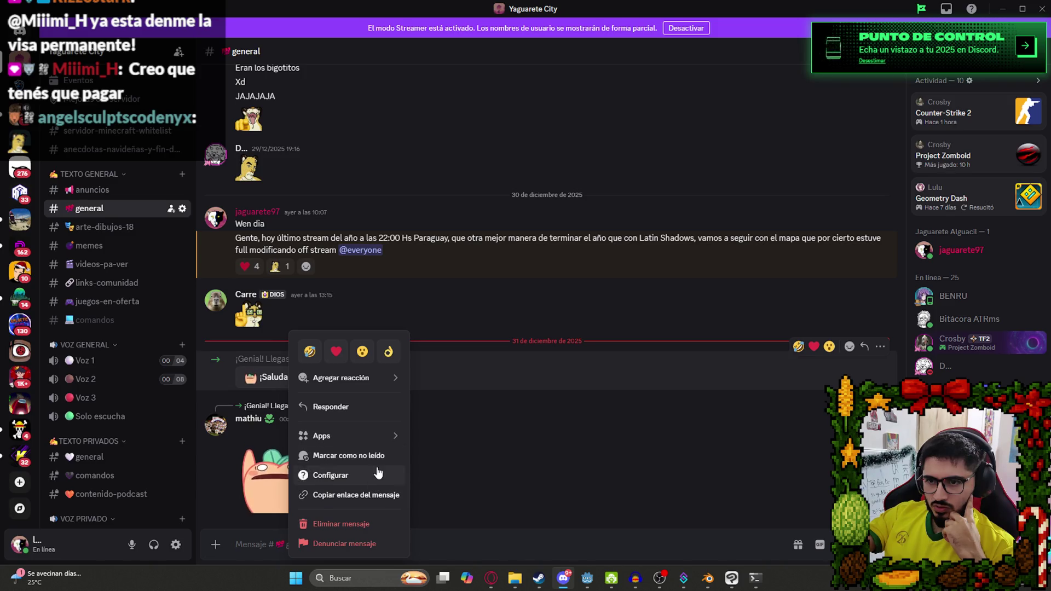
mouse_move(382, 430)
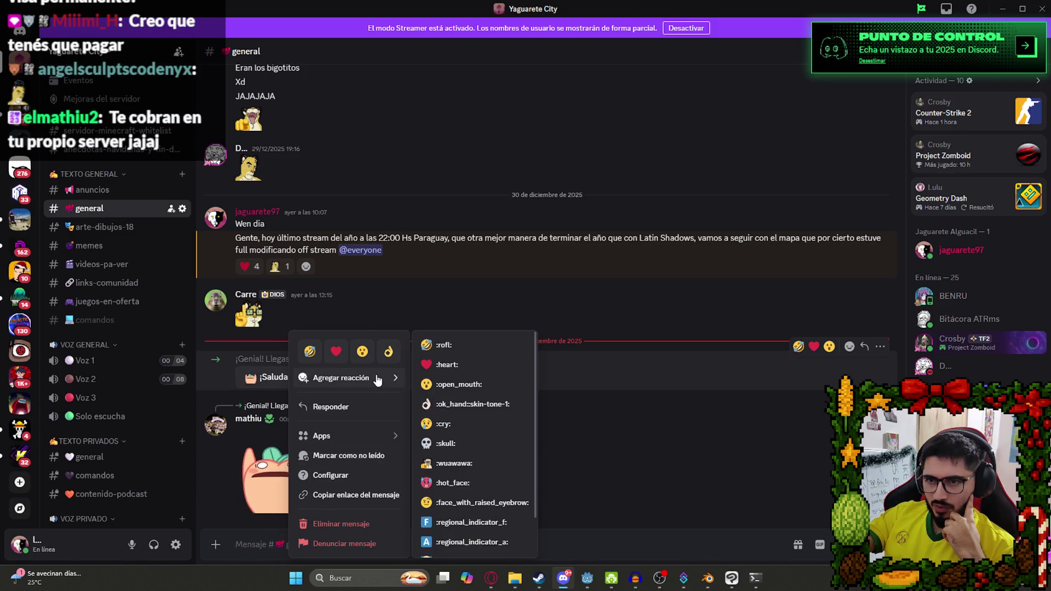
click(670, 375)
Confirm the reply sticker is Scream from the Sassy Peach pack, then reopen the message options.
click(302, 466)
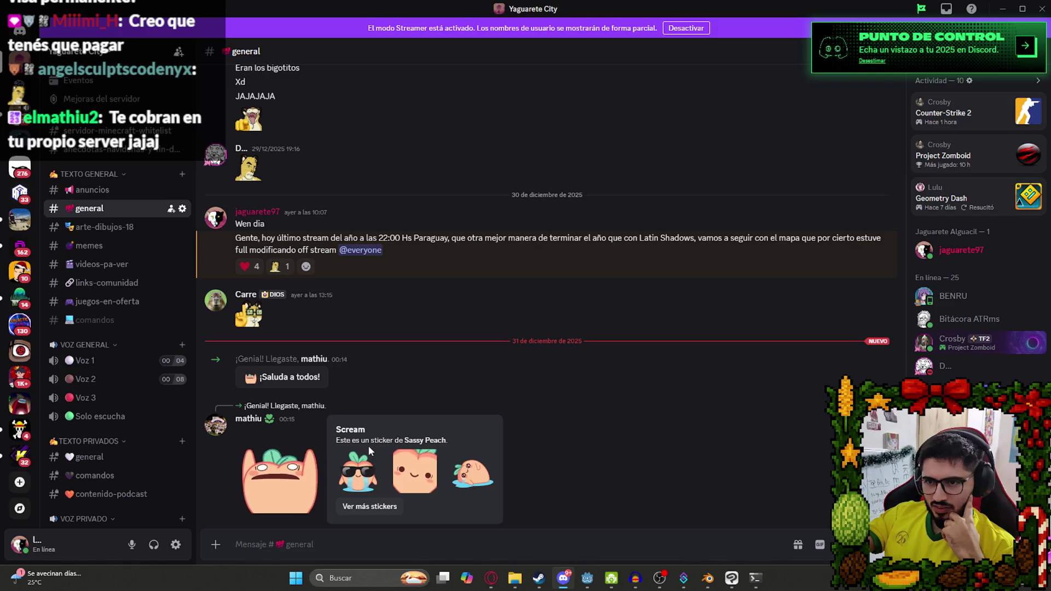
click(633, 447)
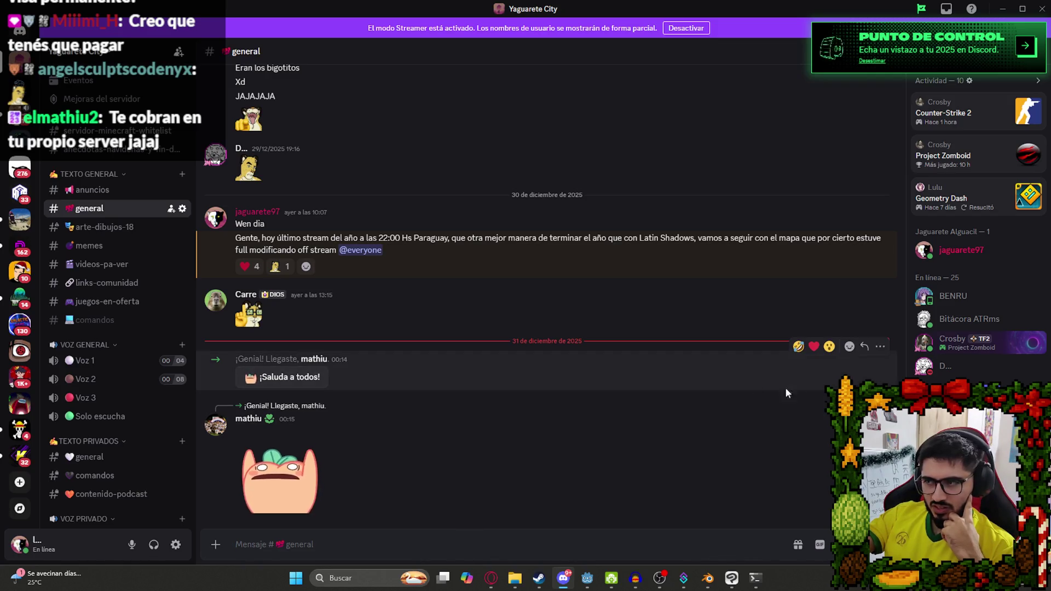
click(880, 347)
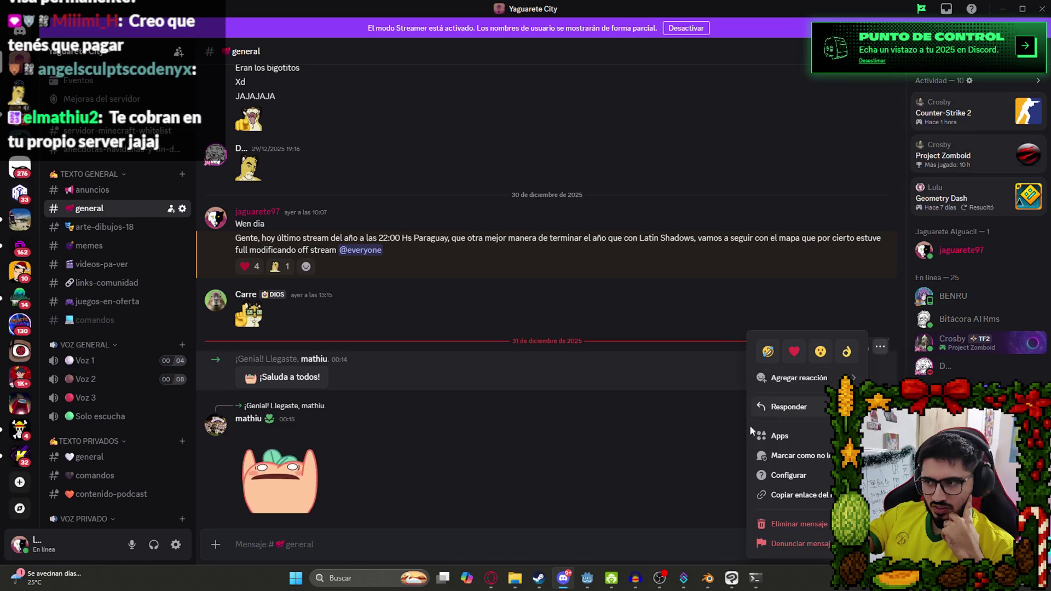
In Interacción settings, toggle welcome-message sticker reply suggestions off and back on.
click(743, 440)
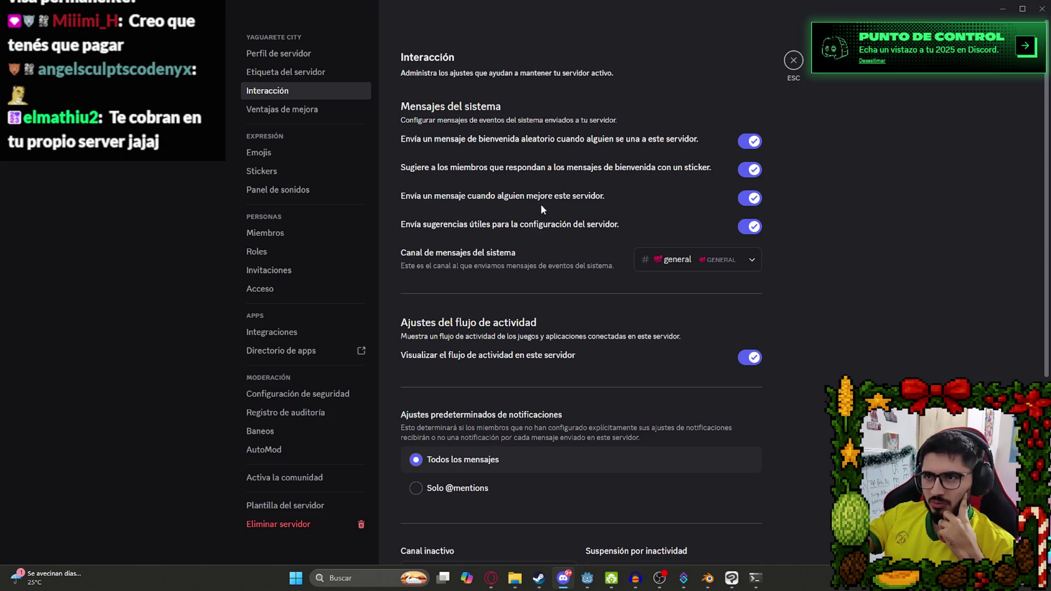
click(749, 170)
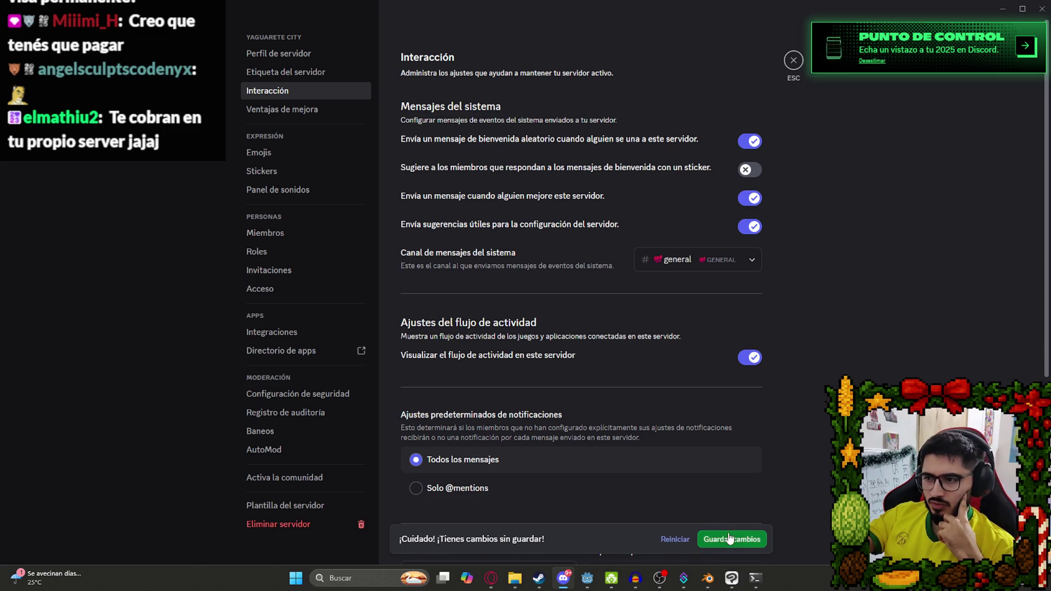
click(750, 170)
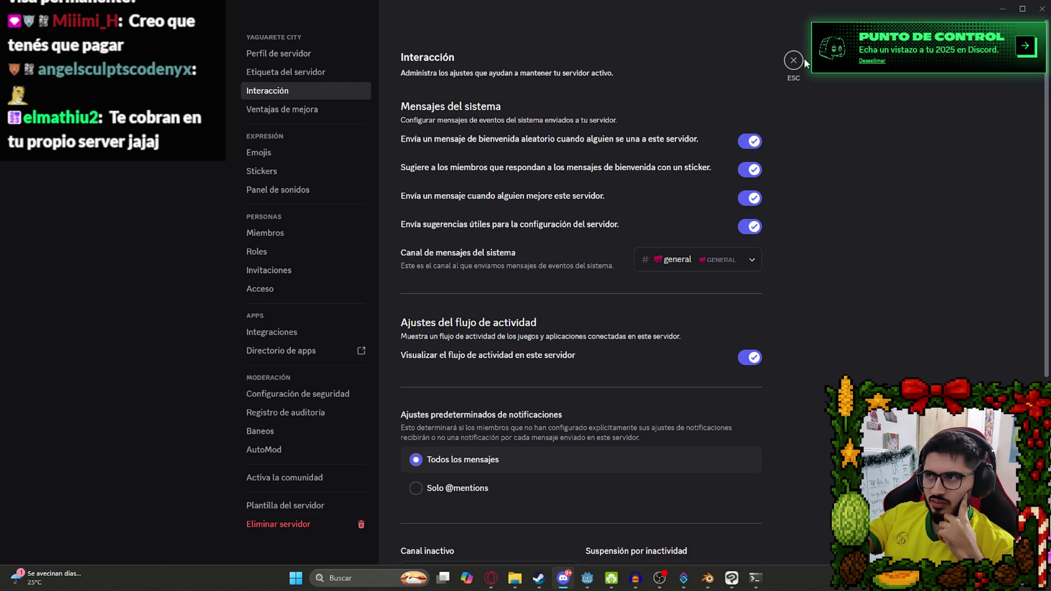
Close the server settings and minimize Discord to return to Godot.
scroll(777, 445, down, 5)
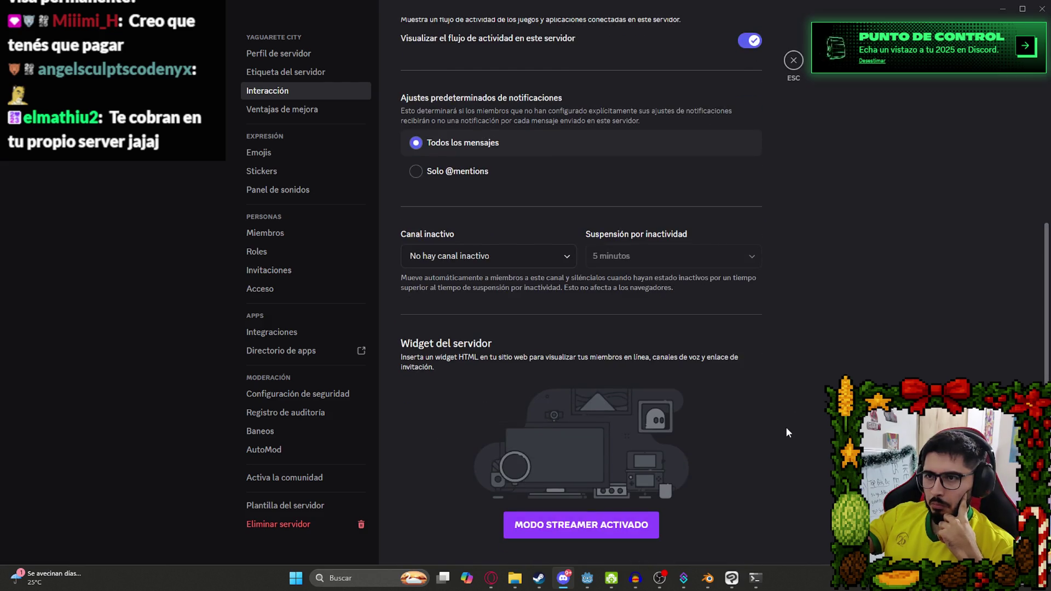
scroll(779, 415, up, 5)
click(793, 60)
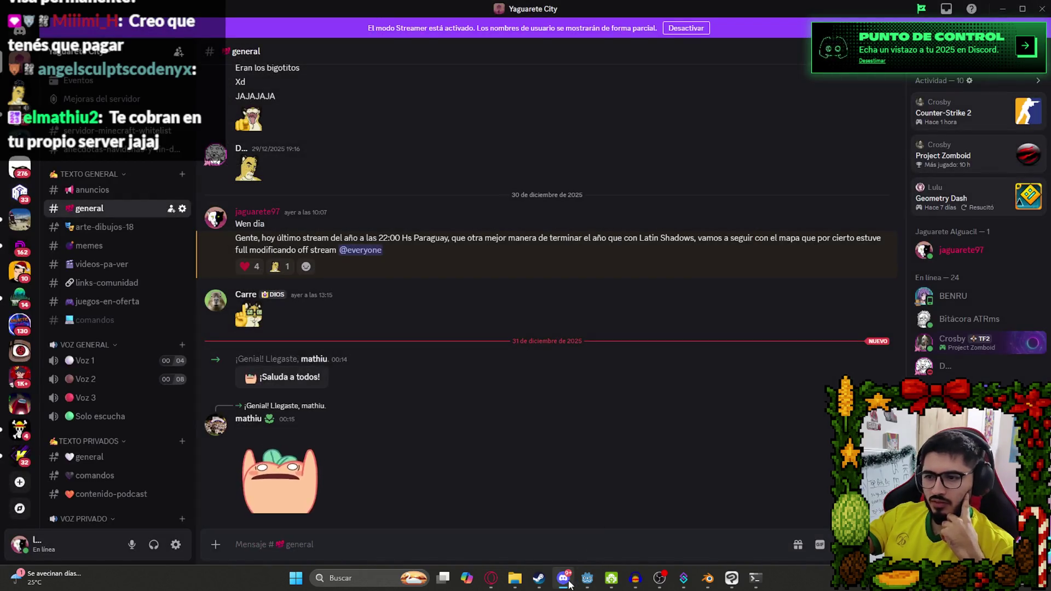
click(569, 584)
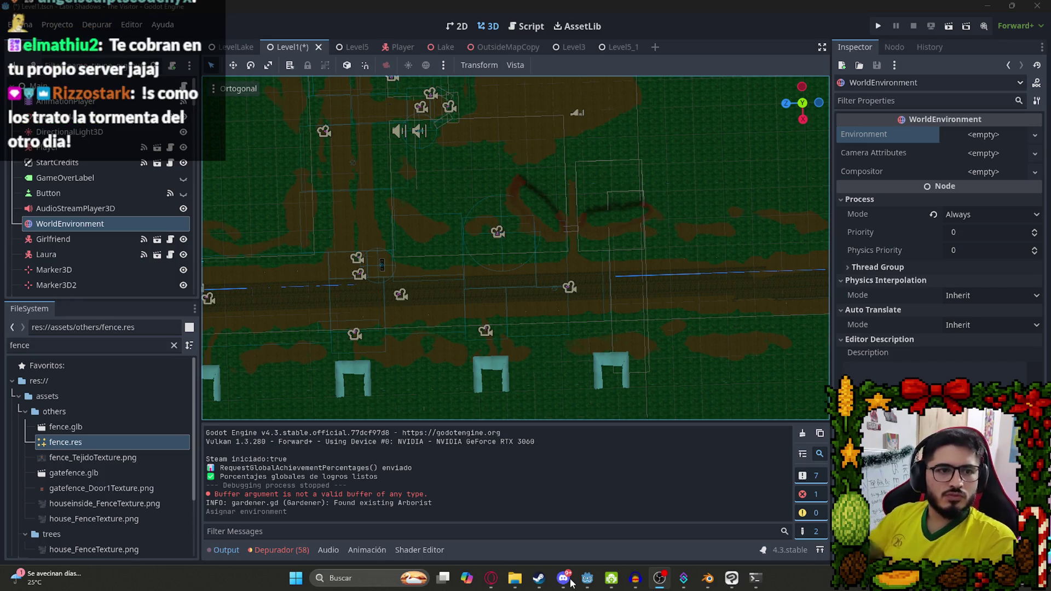
Drop fence.res into the Level1 viewport and rotate the fence to face the camera.
scroll(656, 184, up, 6)
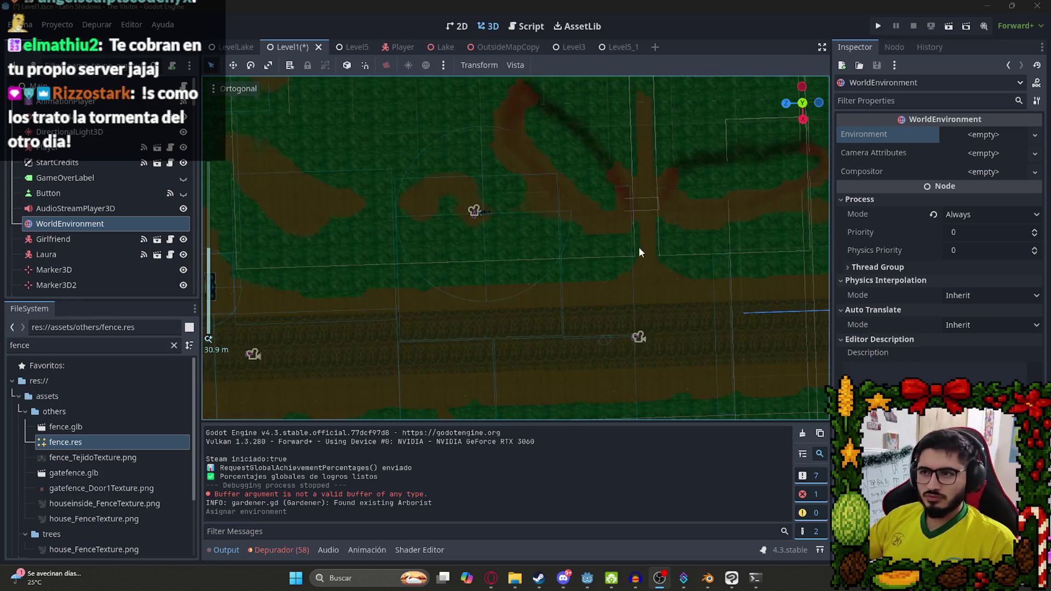
mouse_move(67, 450)
mouse_down()
mouse_move(531, 219)
mouse_move(513, 236)
mouse_move(485, 149)
mouse_up()
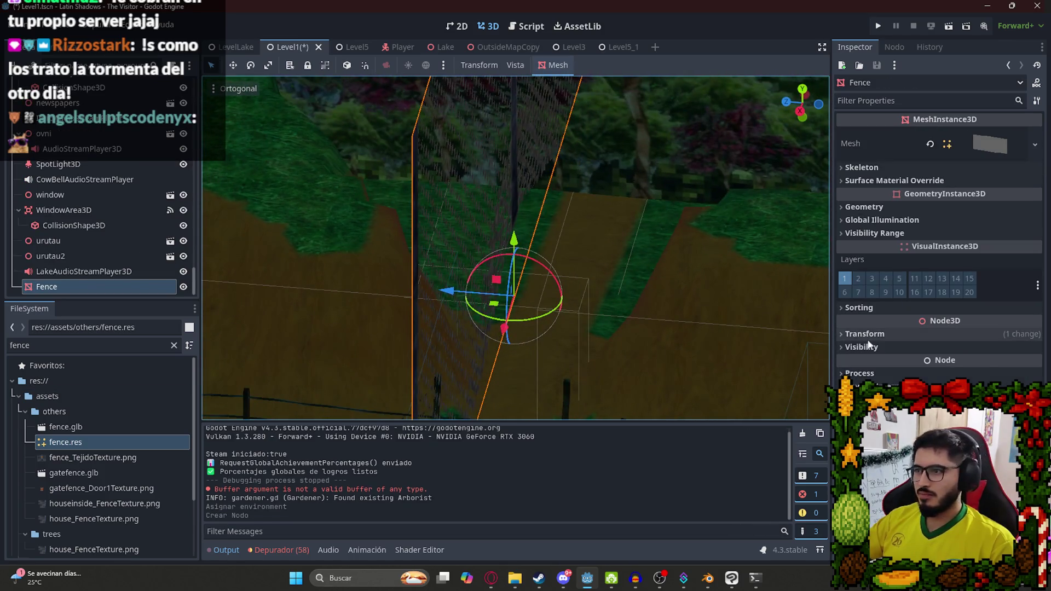
click(867, 334)
drag(503, 143, 535, 270)
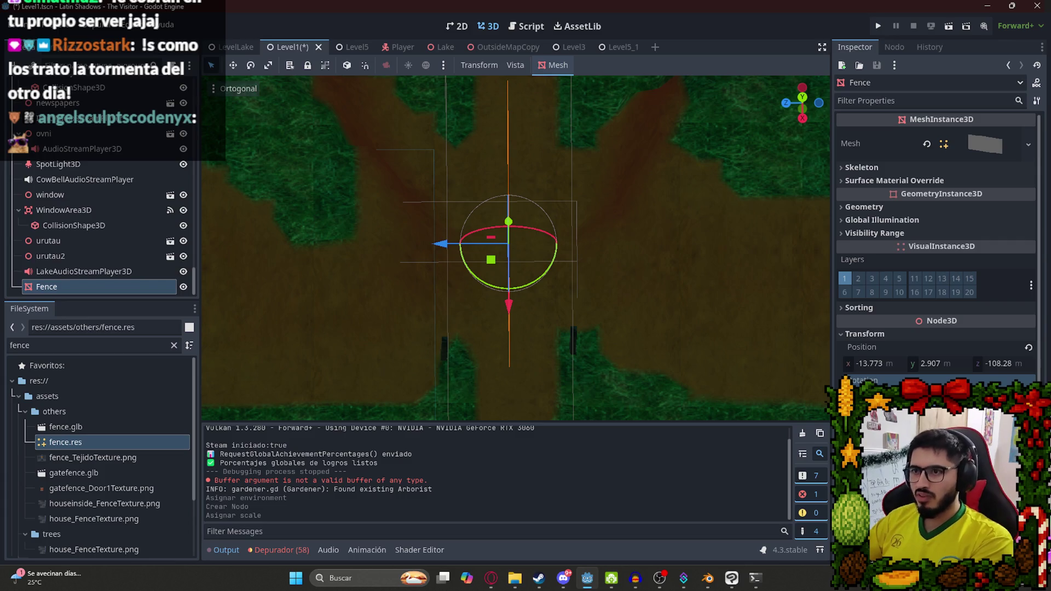
scroll(504, 224, up, 3)
mouse_move(509, 225)
mouse_down()
mouse_move(507, 252)
mouse_move(504, 163)
mouse_move(500, 310)
mouse_move(501, 275)
mouse_move(501, 301)
mouse_move(507, 294)
mouse_move(413, 329)
mouse_move(358, 395)
mouse_up()
Move the fence along X and Z to -108.517, shrink it uniformly, and save Level1.
scroll(532, 281, down, 2)
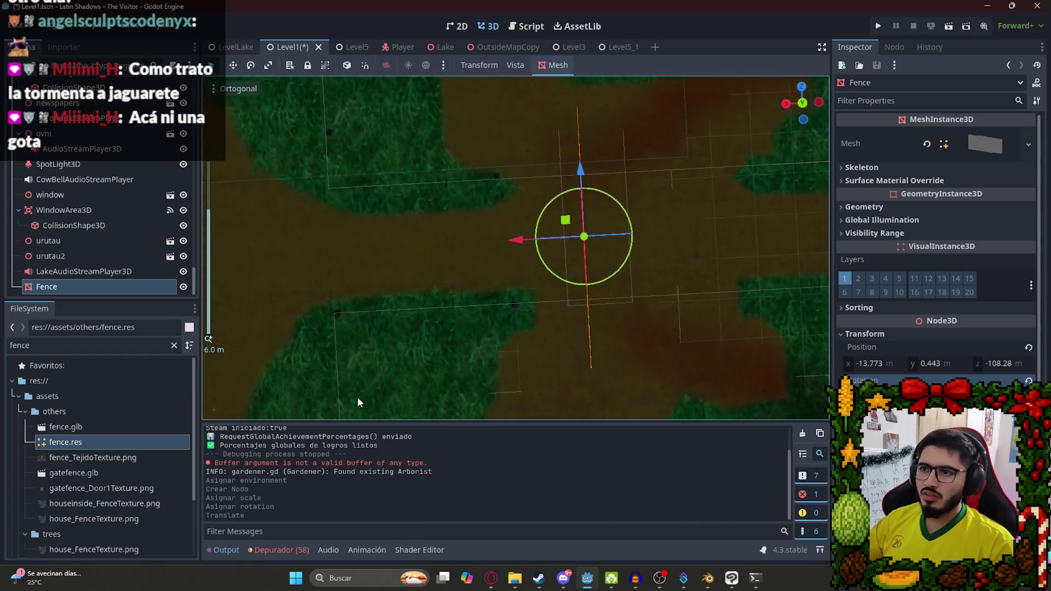
scroll(431, 379, up, 1)
scroll(511, 237, up, 2)
mouse_move(550, 237)
mouse_down()
mouse_move(517, 246)
mouse_move(556, 245)
mouse_move(635, 156)
mouse_move(523, 294)
mouse_move(520, 282)
mouse_up()
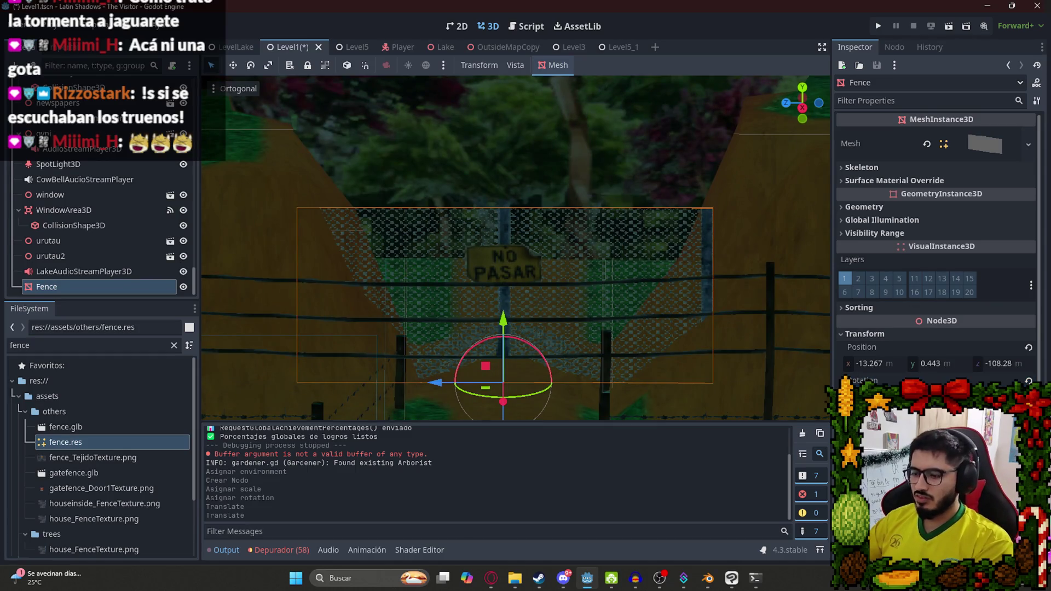
key(s)
click(669, 409)
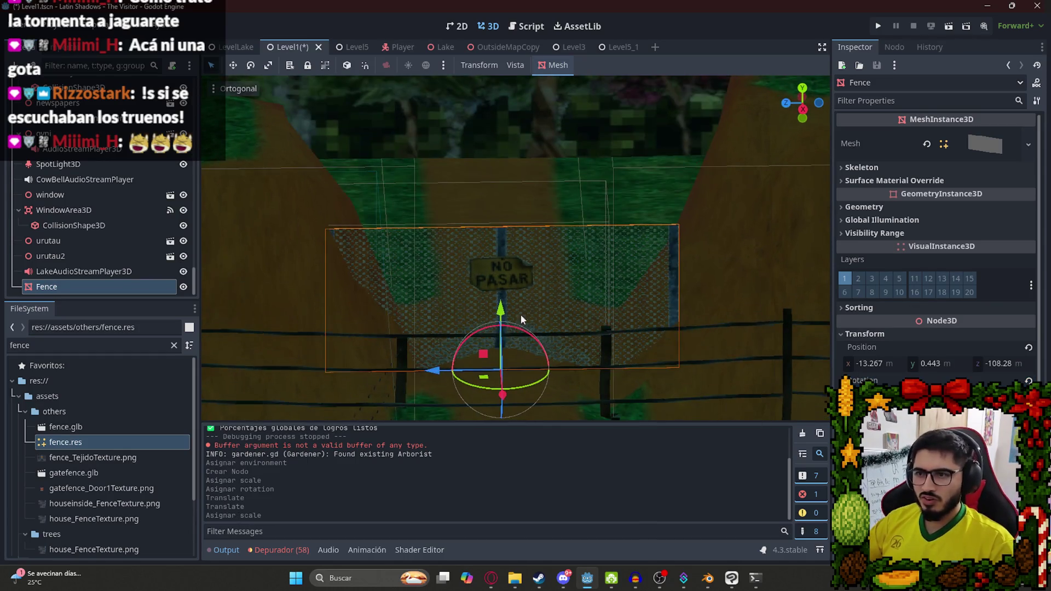
drag(447, 379, 452, 373)
scroll(497, 313, down, 3)
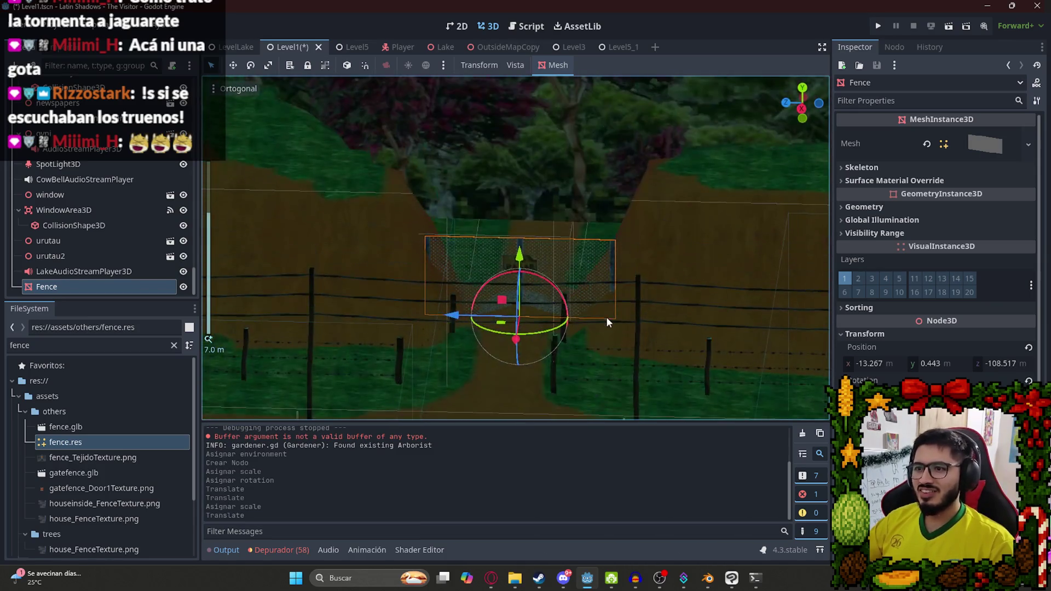
scroll(606, 320, up, 5)
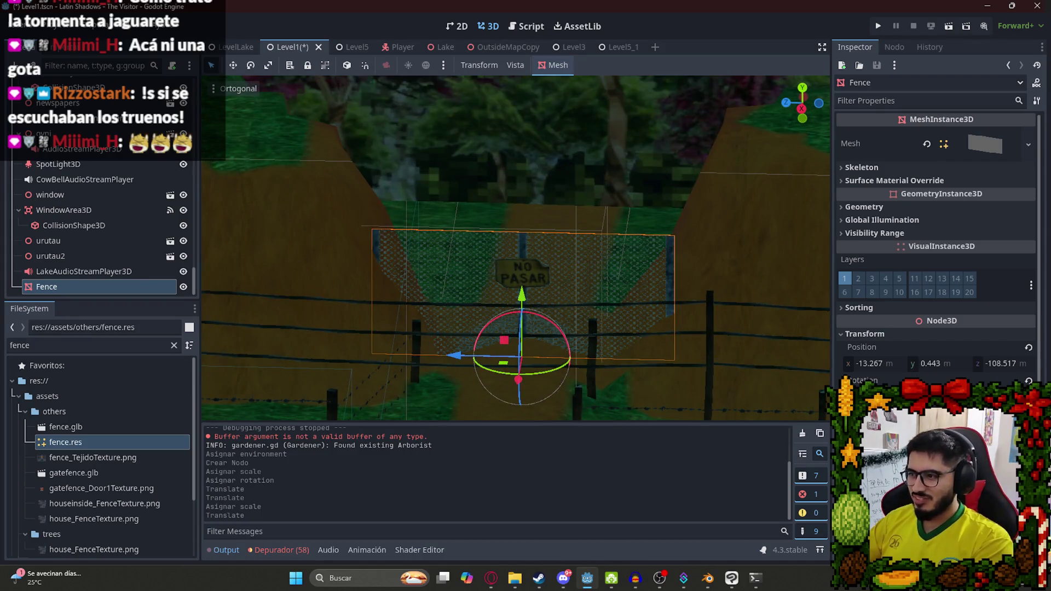
scroll(606, 373, up, 1)
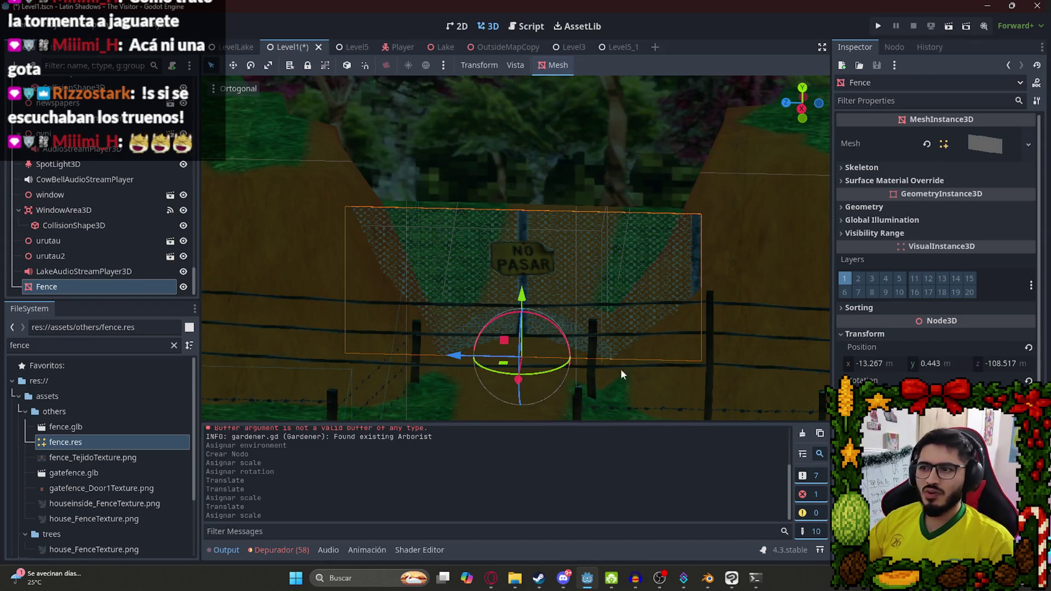
key(ctrl+s)
click(426, 143)
scroll(458, 176, up, 5)
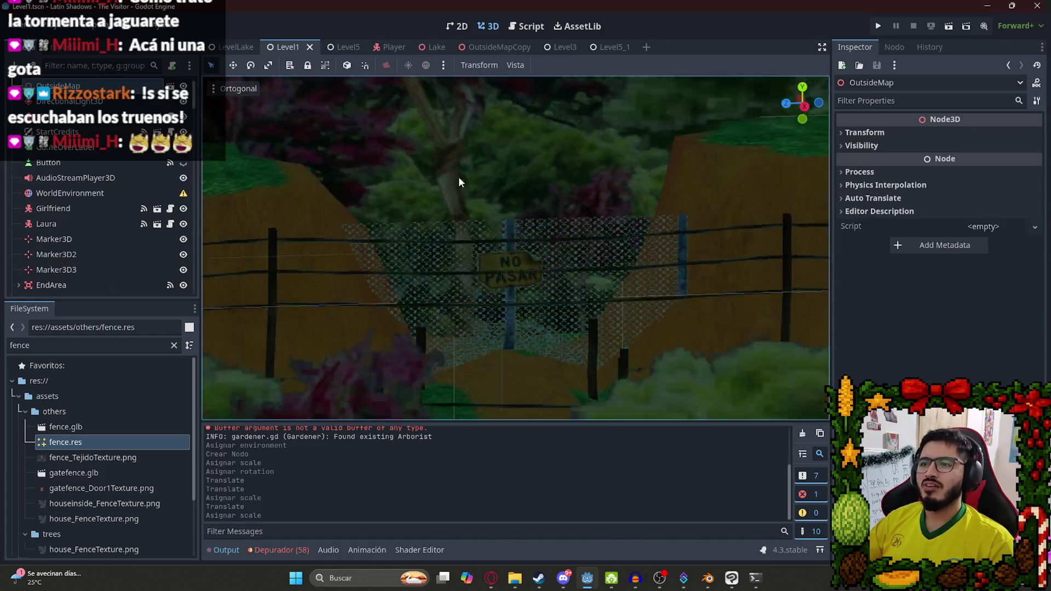
Load Basic.tres as the WorldEnvironment's Environment resource and save the scene.
click(67, 192)
click(985, 134)
click(893, 167)
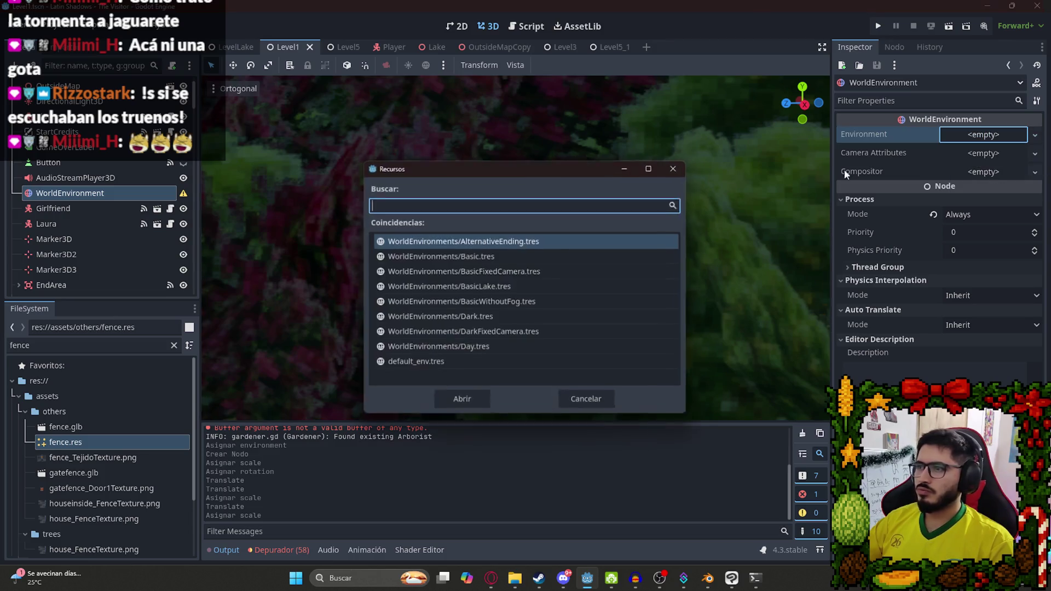
click(441, 256)
key(Return)
key(ctrl+s)
Run Level1 and walk along the forest path up to the NO PASAR fence.
right_click(278, 50)
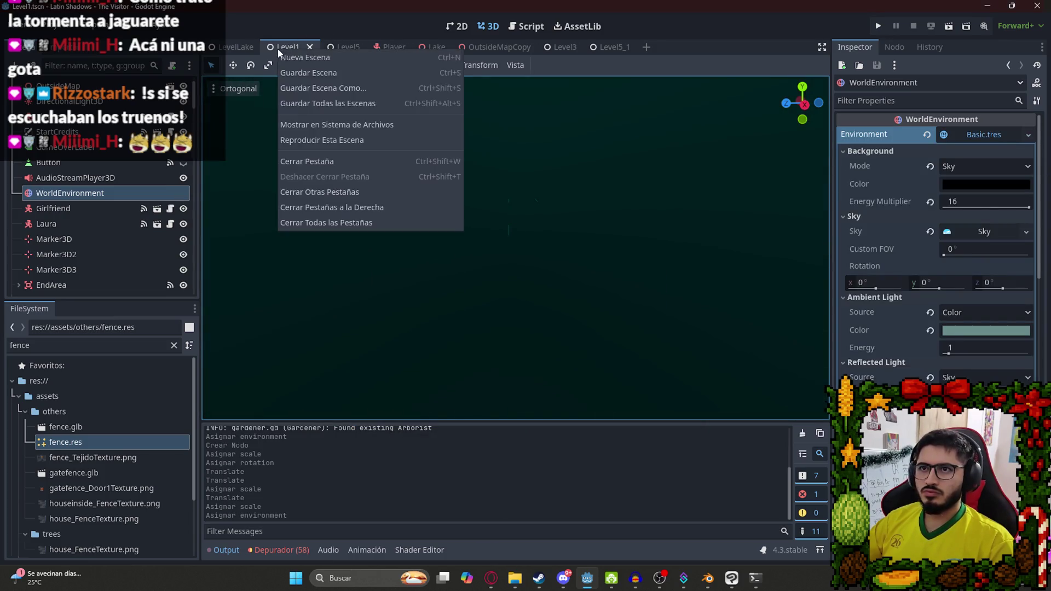
click(318, 137)
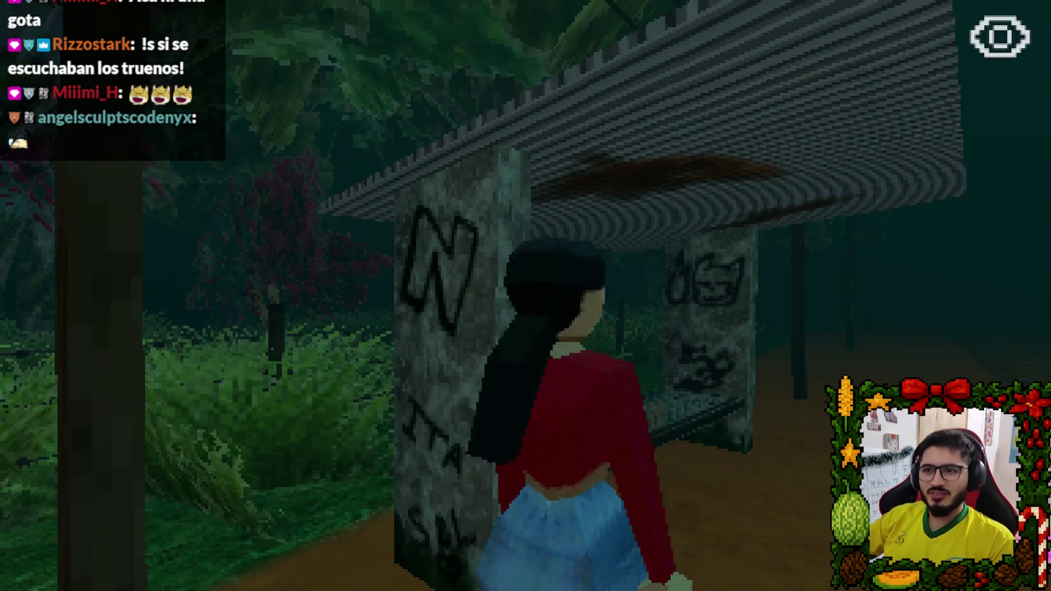
key(Escape)
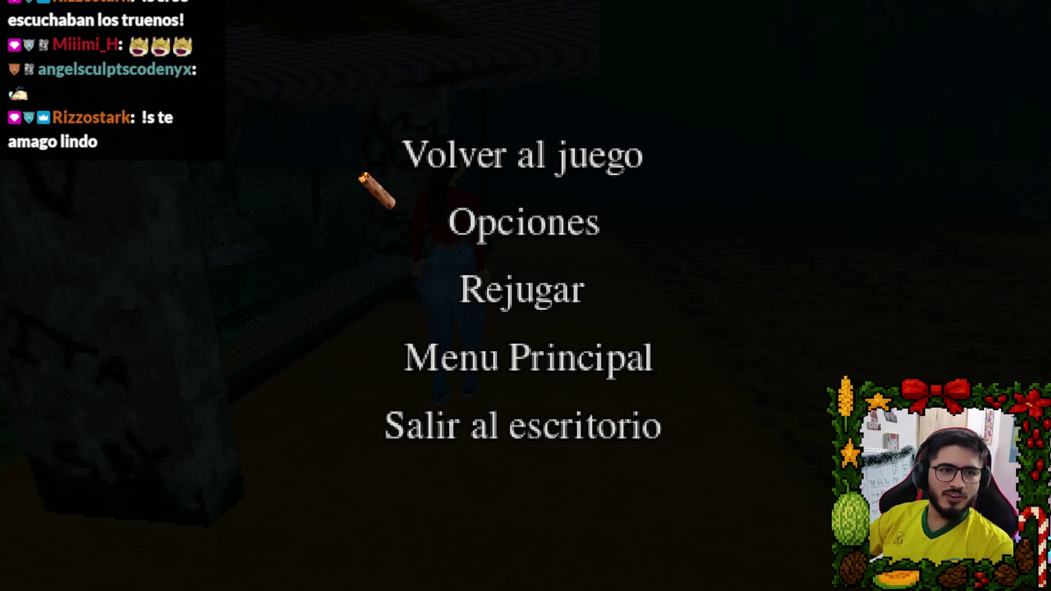
click(485, 137)
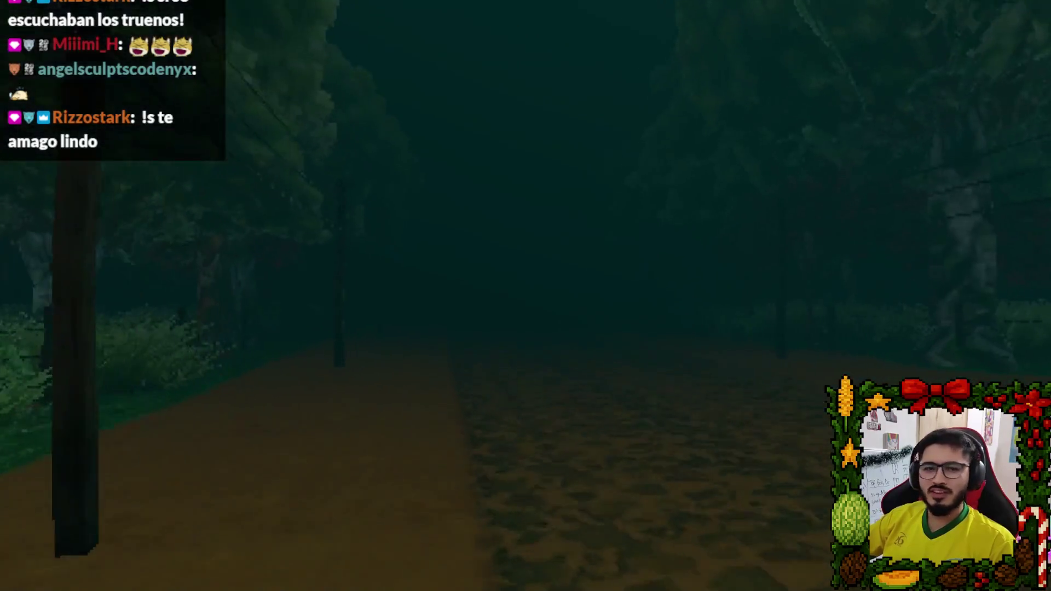
key(w)
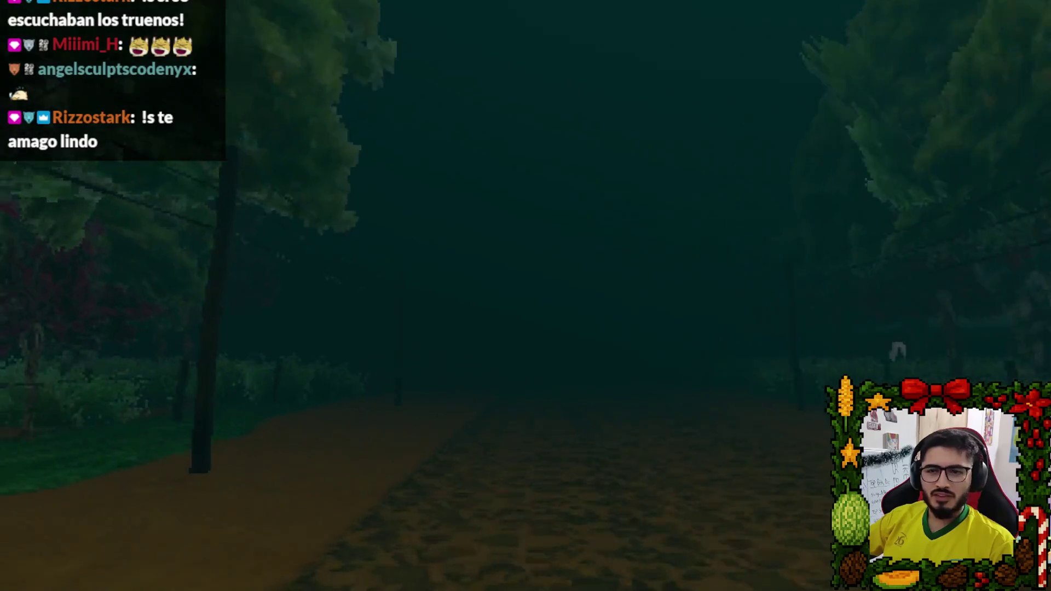
key(w)
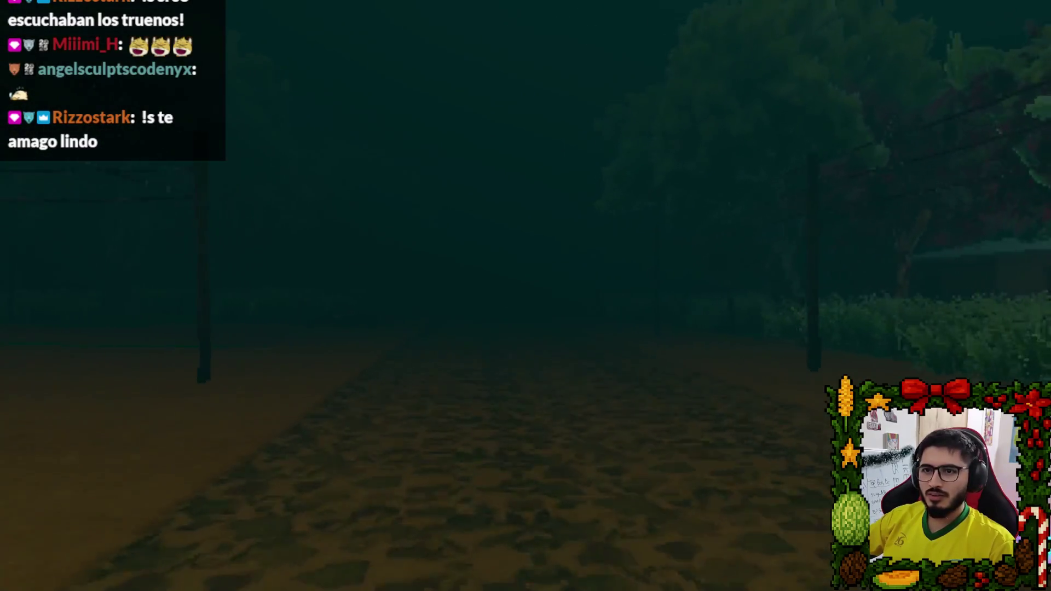
key(w)
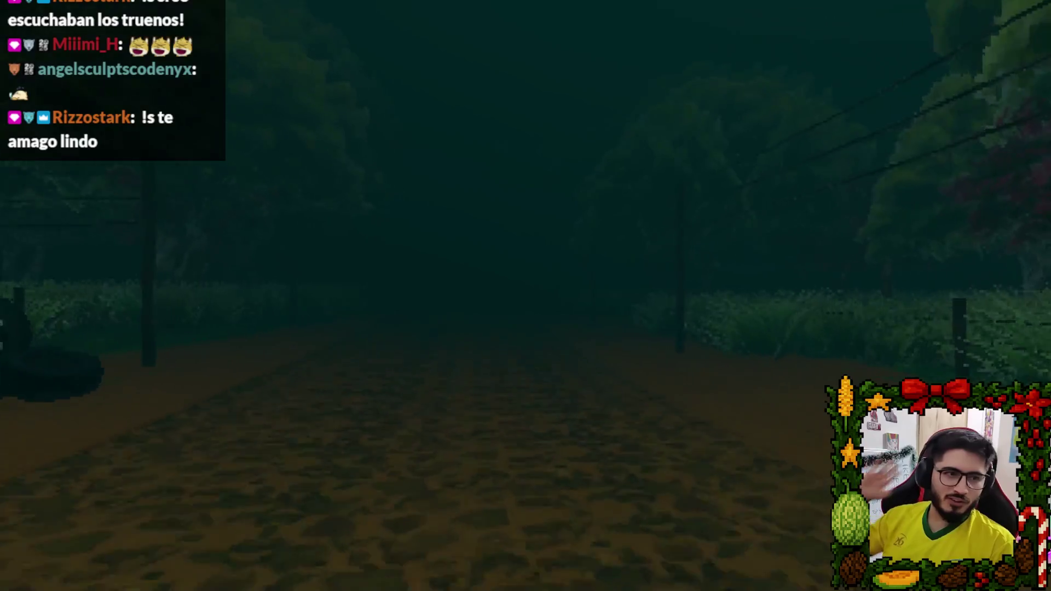
key(w)
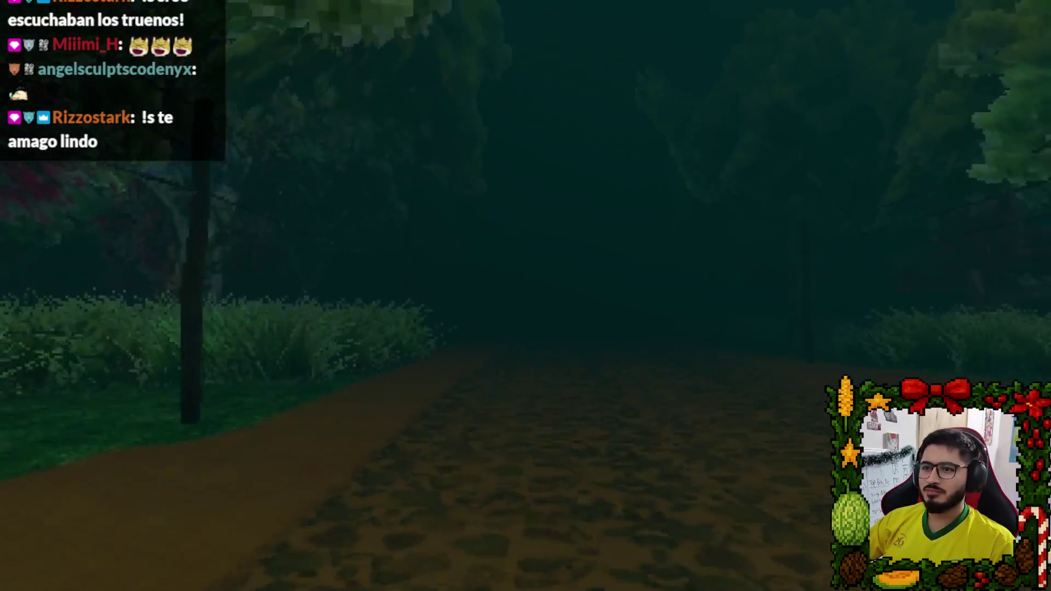
key(w)
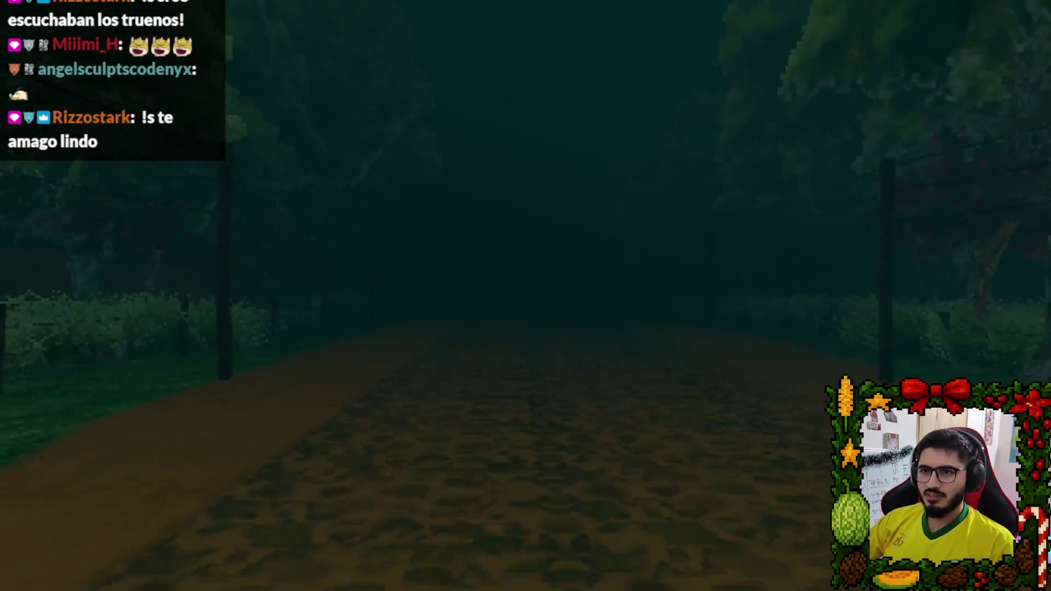
key(w)
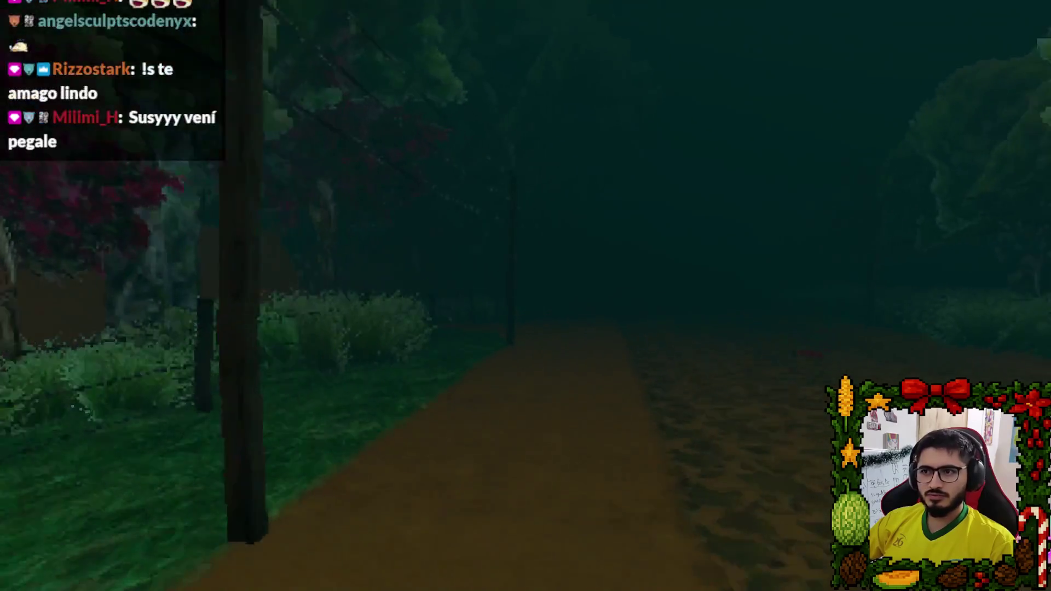
key(w)
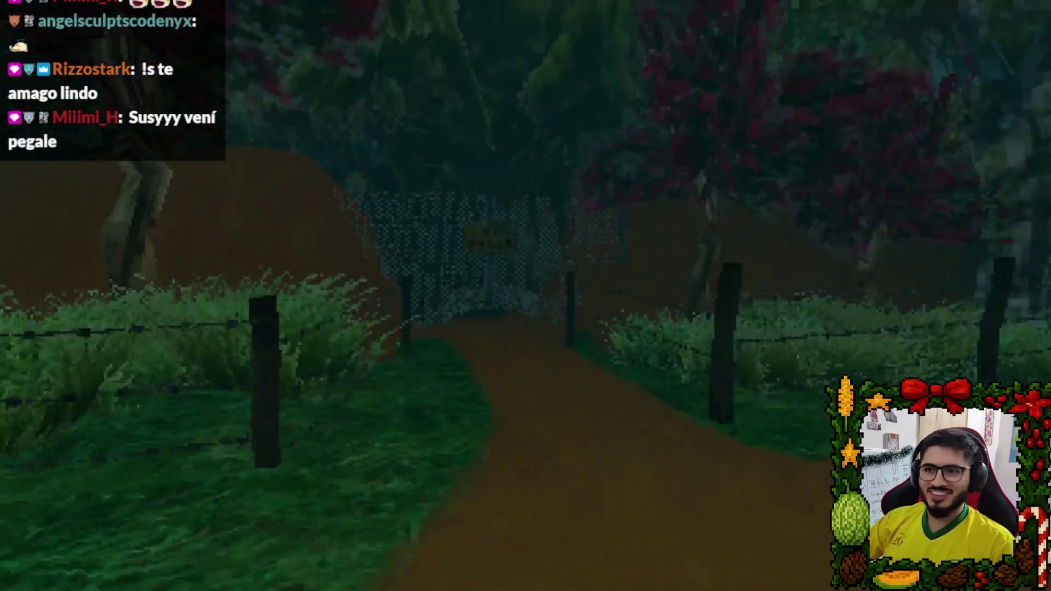
key(w)
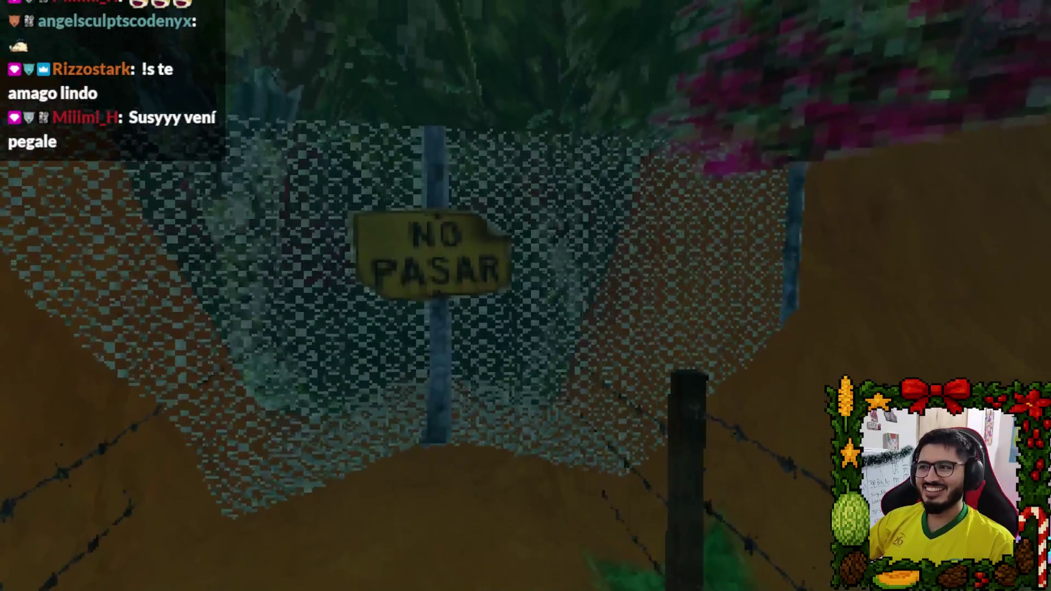
key(w)
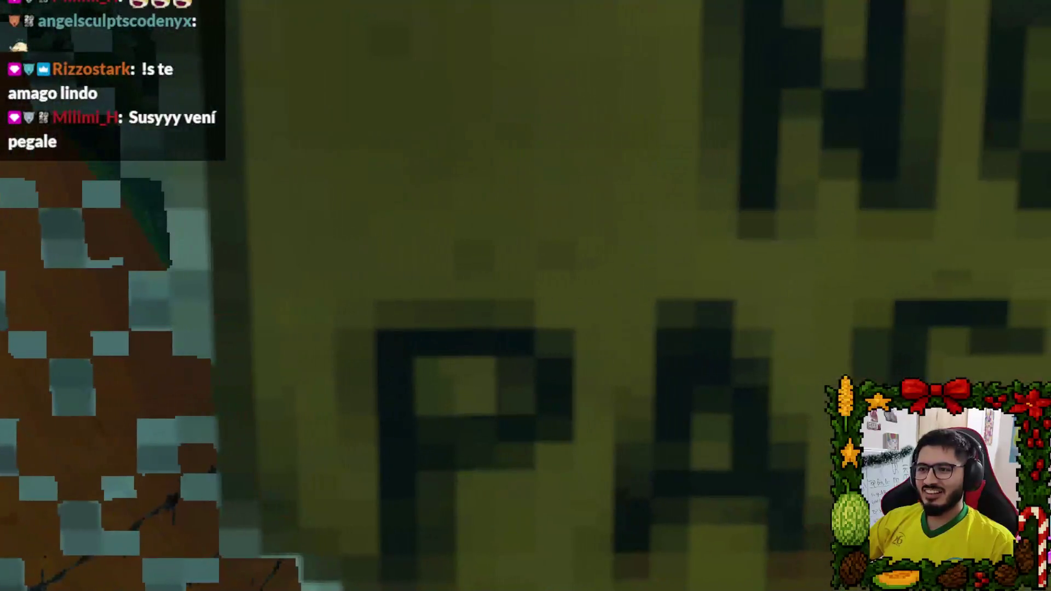
Back away to view the fence from a distance, approach it again, then quit the game.
key(s)
key(s)
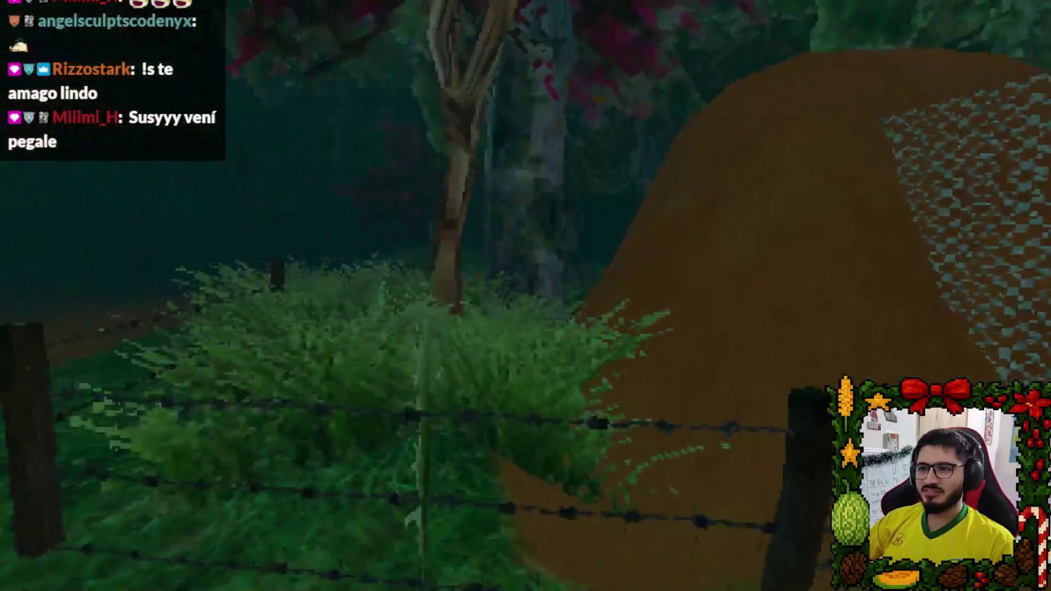
key(w)
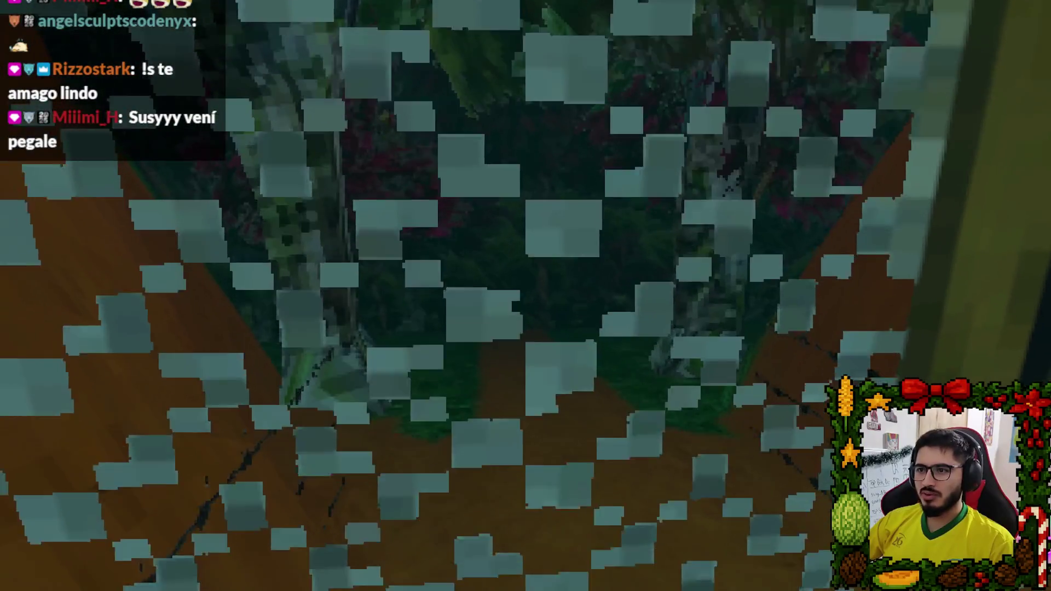
key(s)
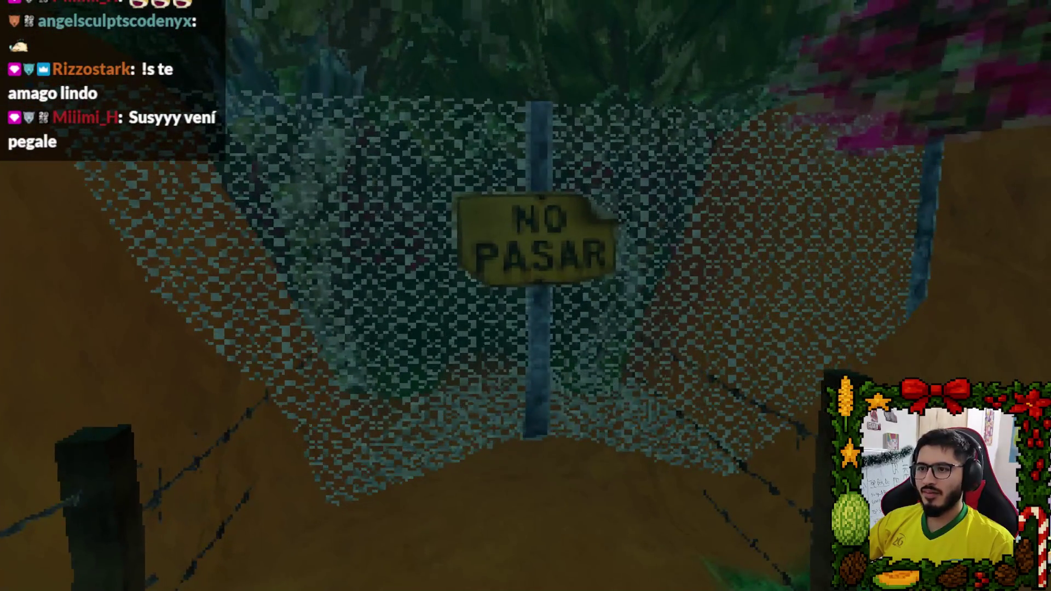
key(s)
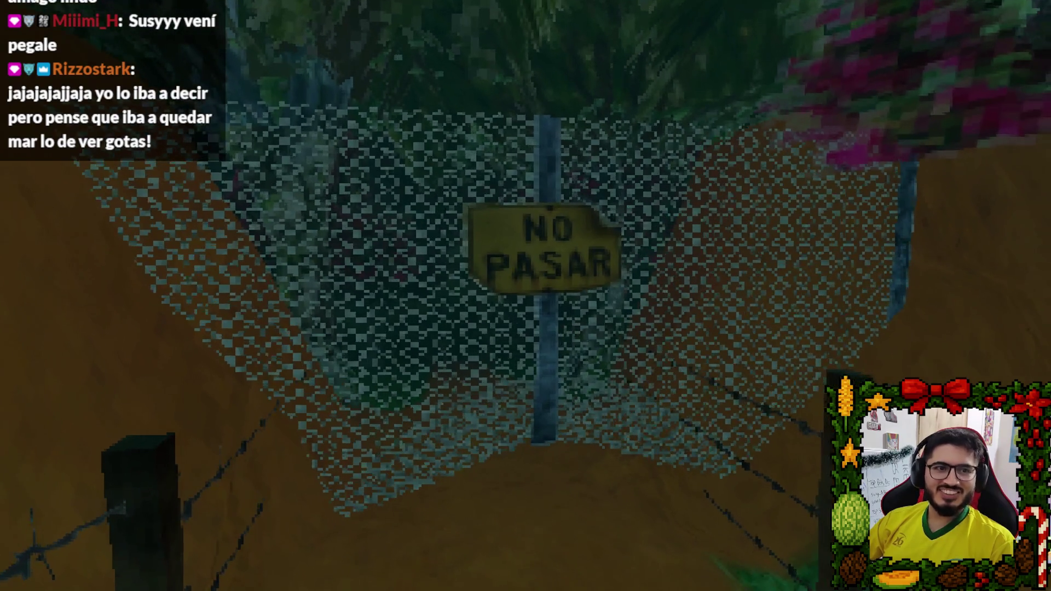
key(s)
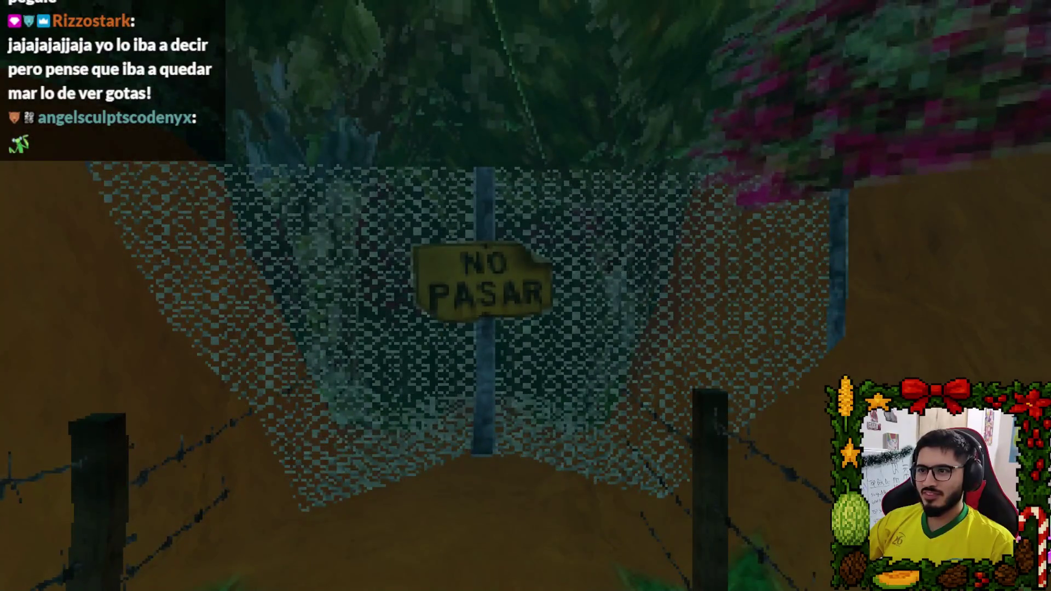
key(s)
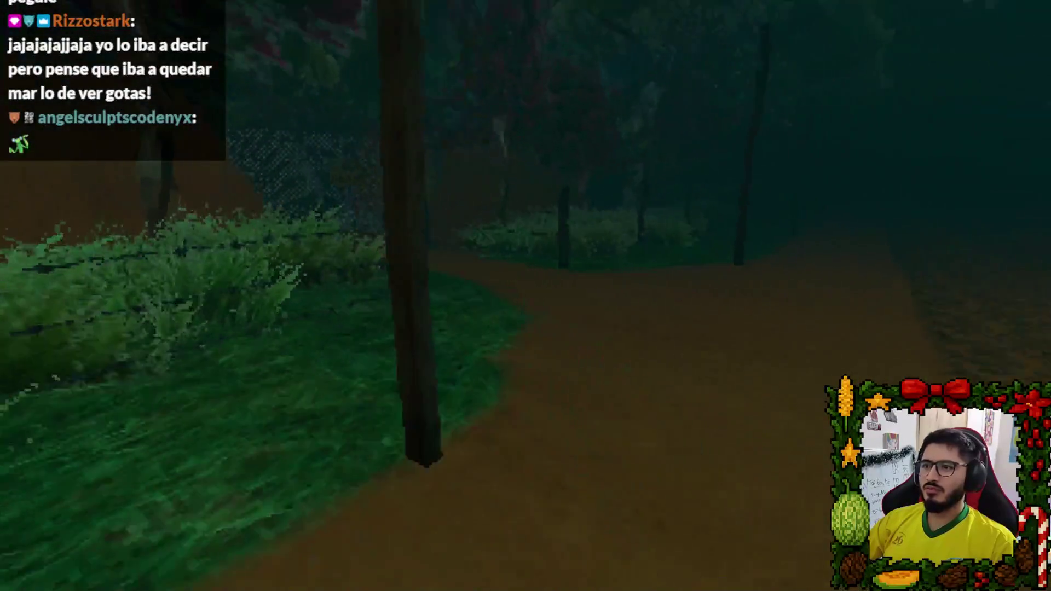
key(w)
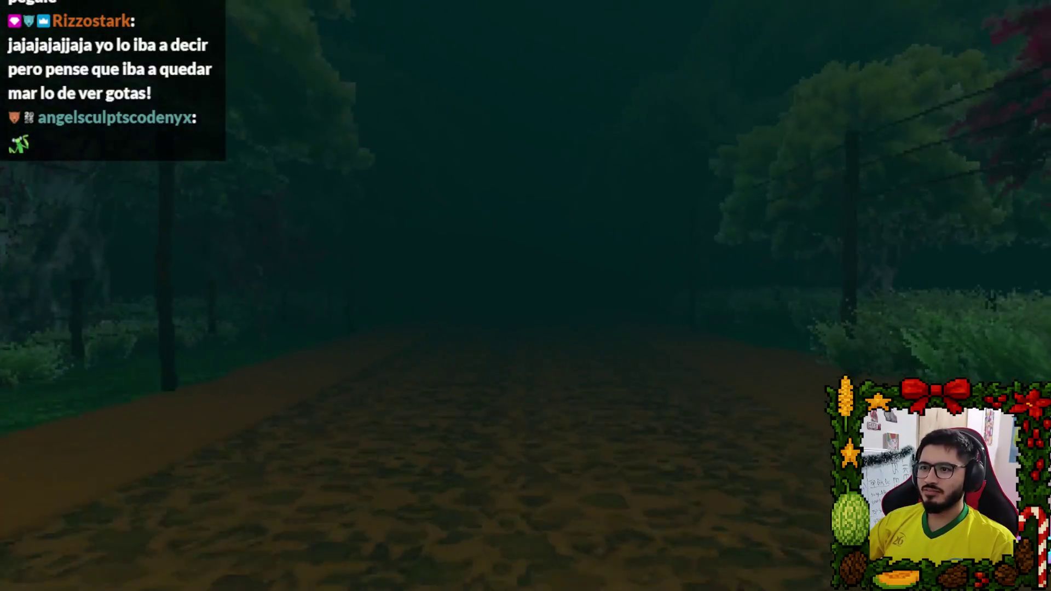
key(w)
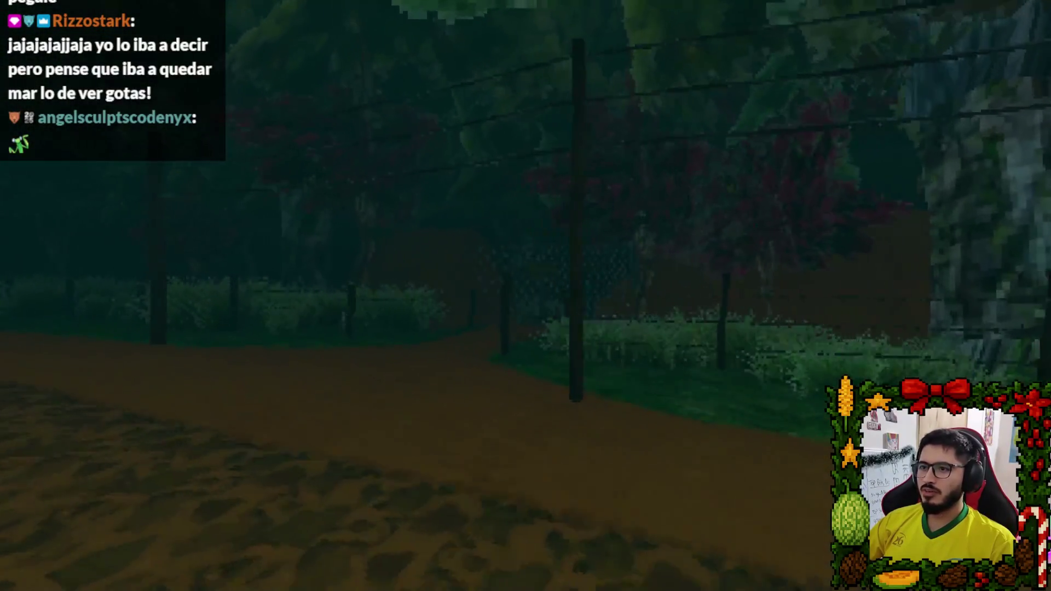
key(w)
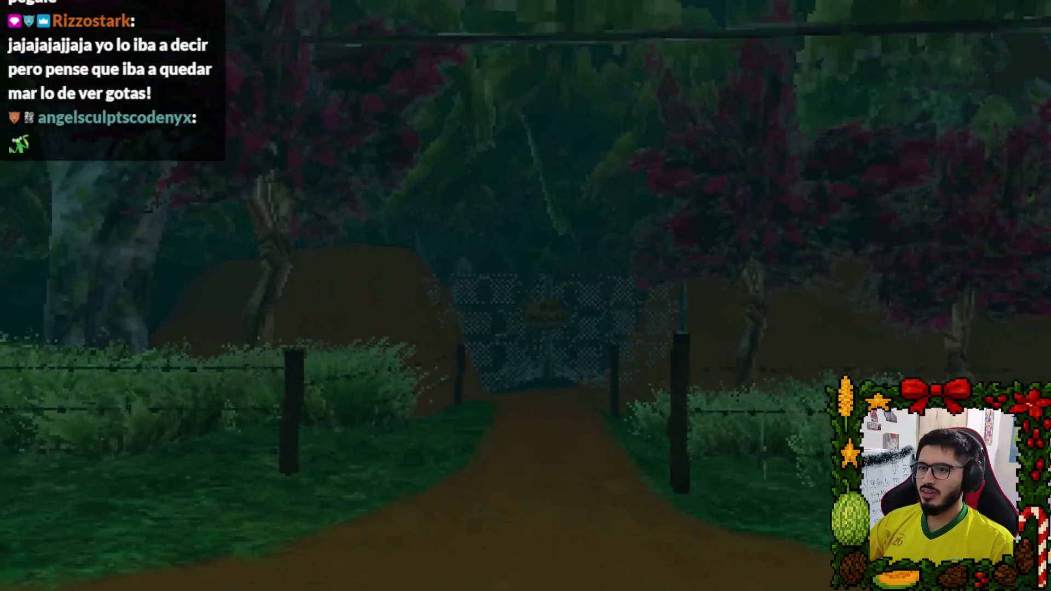
key(w)
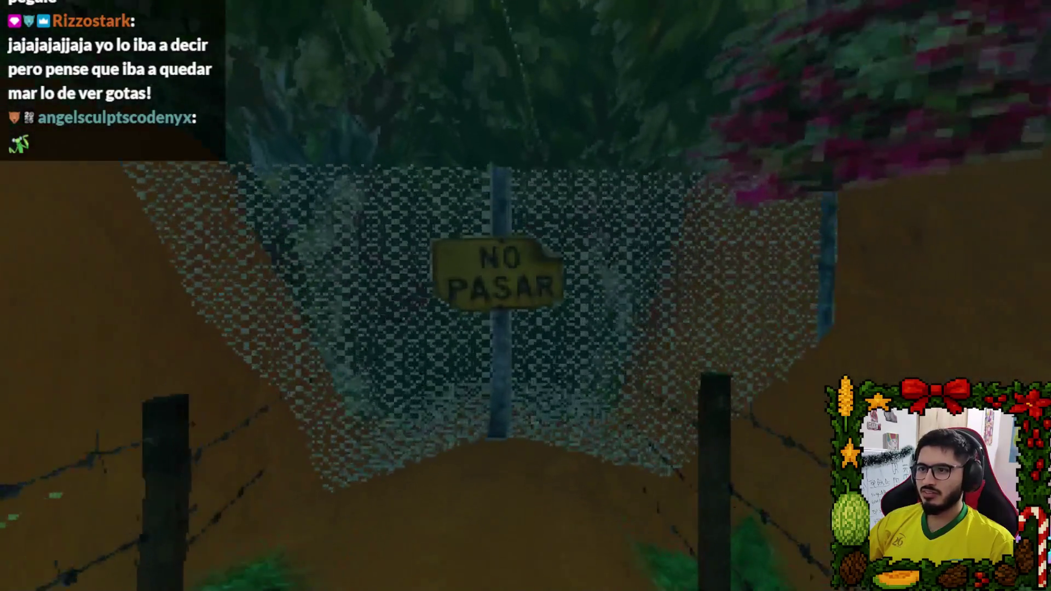
key(w)
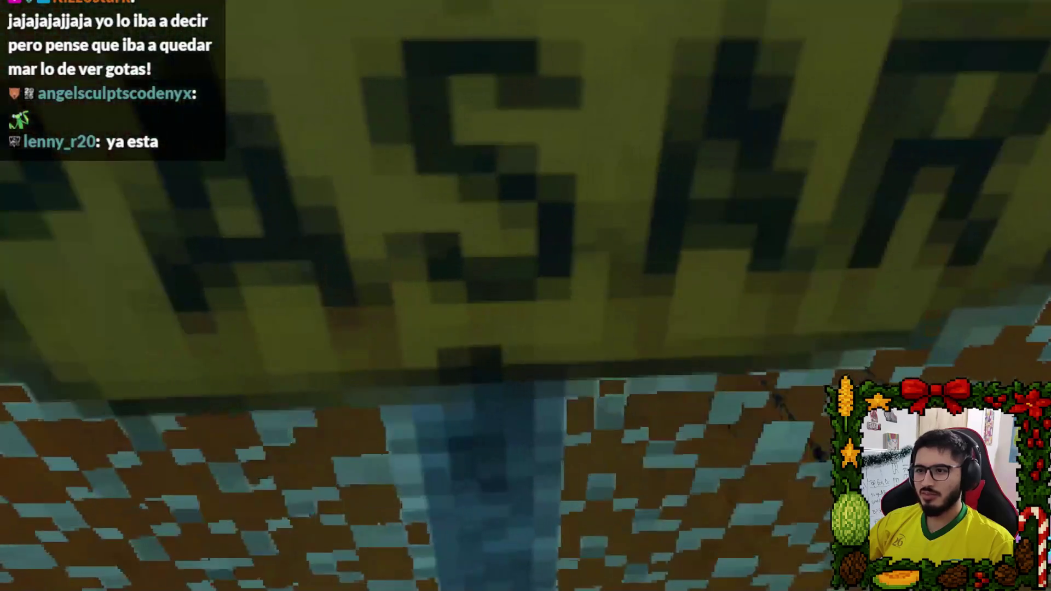
key(s)
key(w)
key(Escape)
click(534, 422)
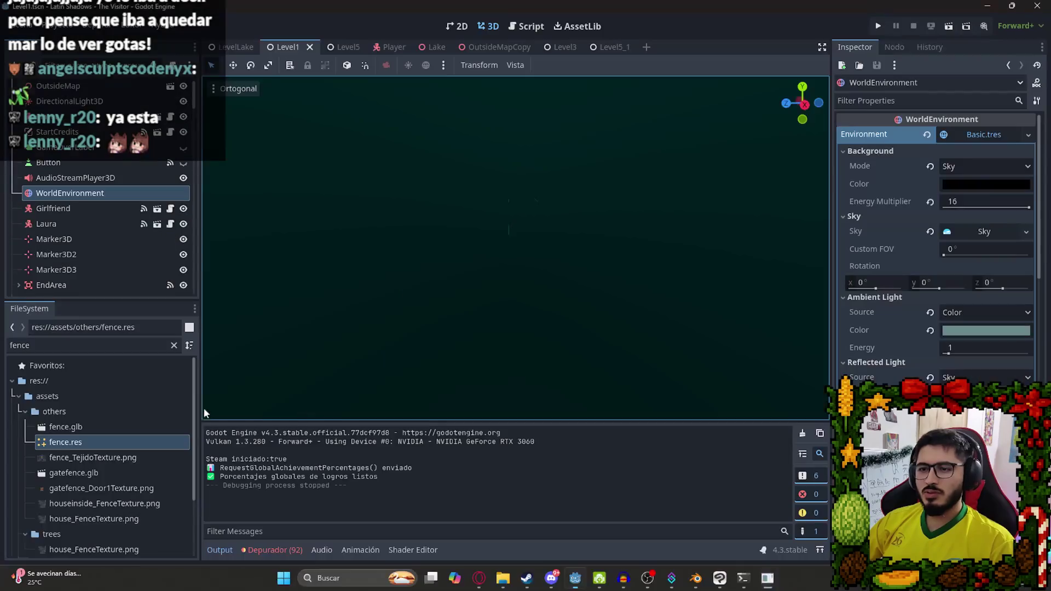
Set fence.res Alpha Scissor Threshold to 0.1 and save the scene.
click(66, 442)
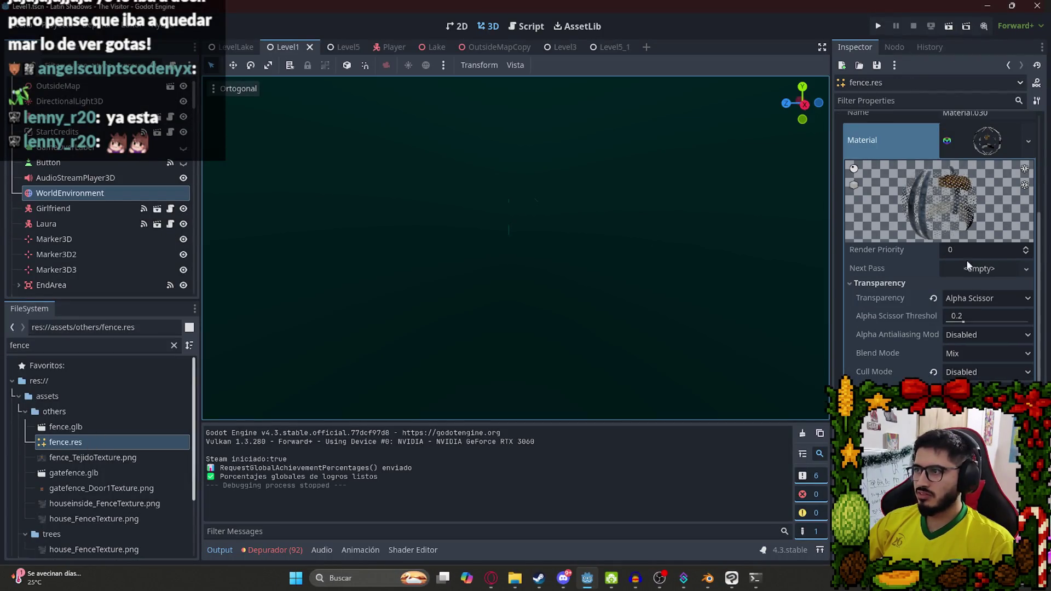
click(968, 319)
text(0.1)
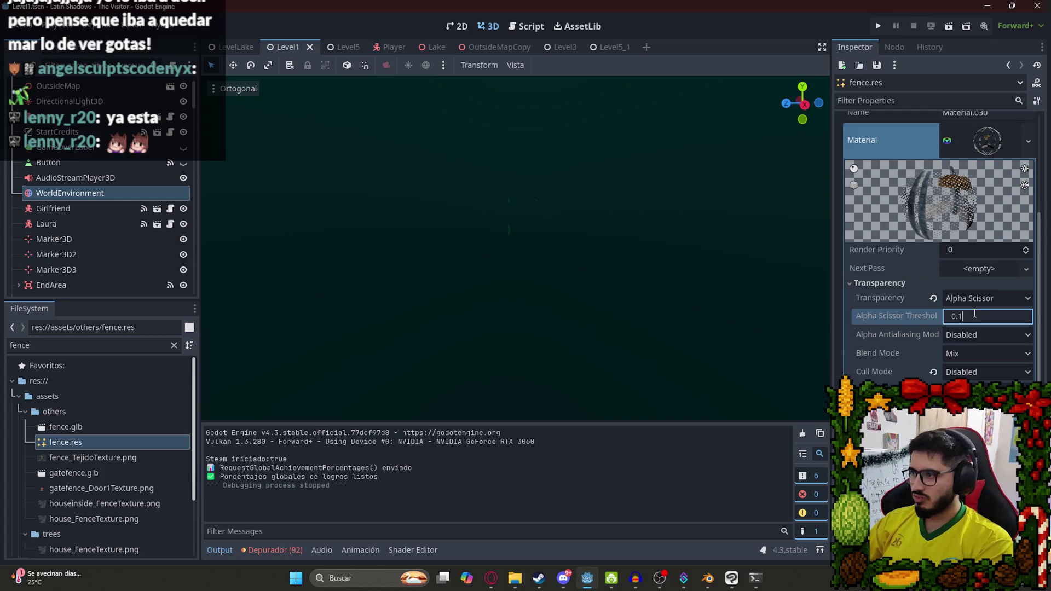
key(Return)
key(ctrl+s)
Play the Level1 scene to check the denser fence, then quit back to the editor.
right_click(299, 46)
click(347, 137)
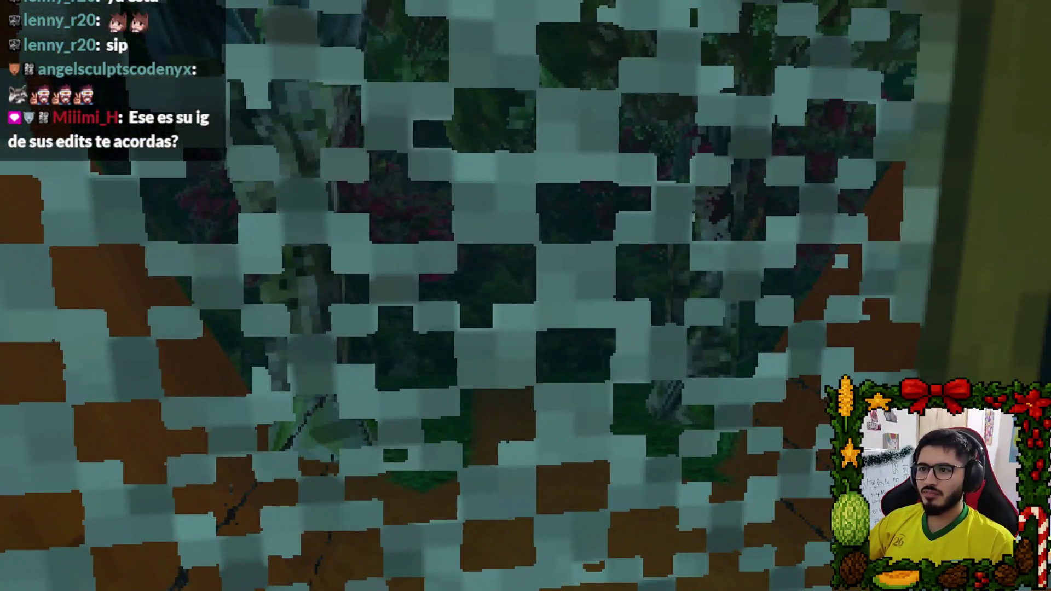
key(Escape)
click(558, 421)
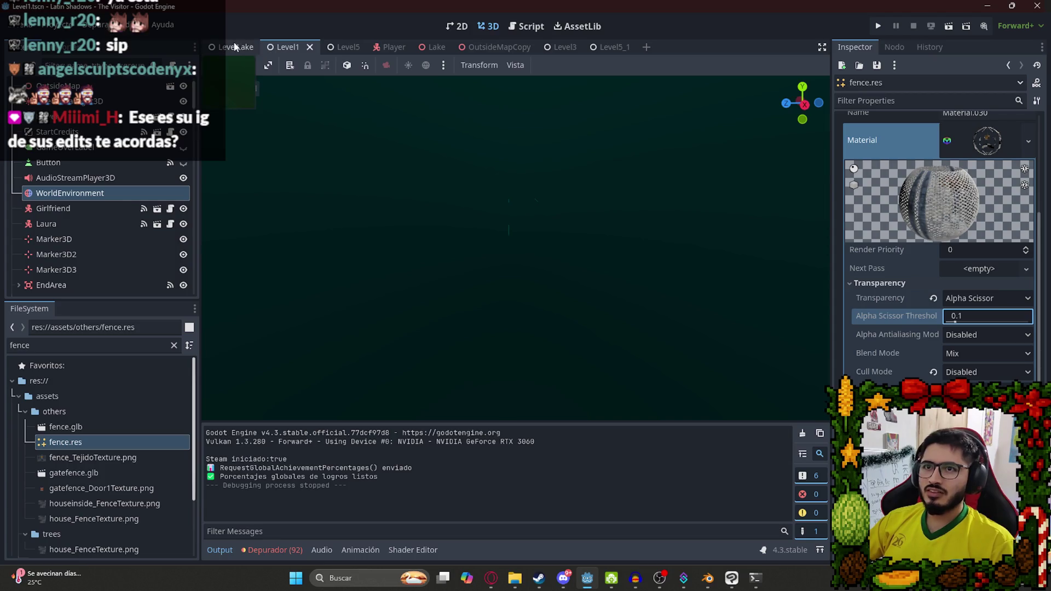
In the Lake scene, set fence.res Alpha Scissor Threshold to 0.05.
click(422, 47)
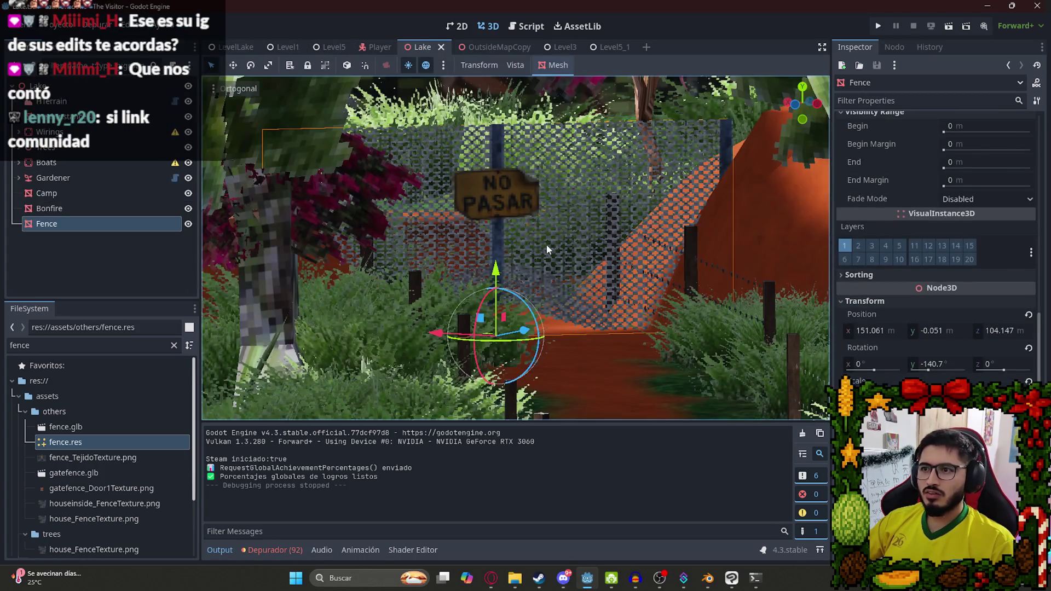
click(80, 443)
click(988, 315)
text(0.)
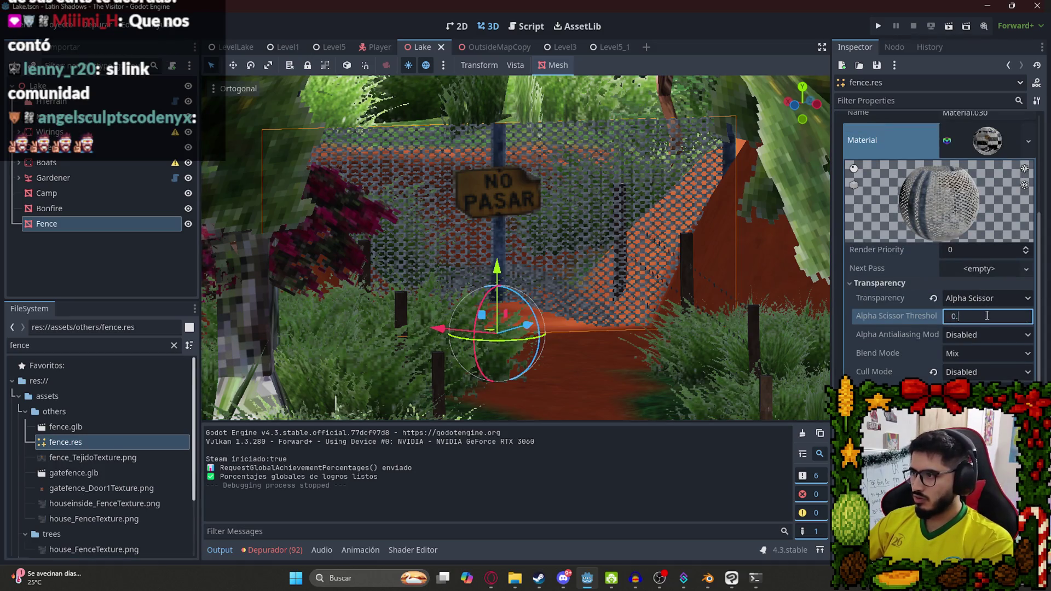
text(05)
key(Return)
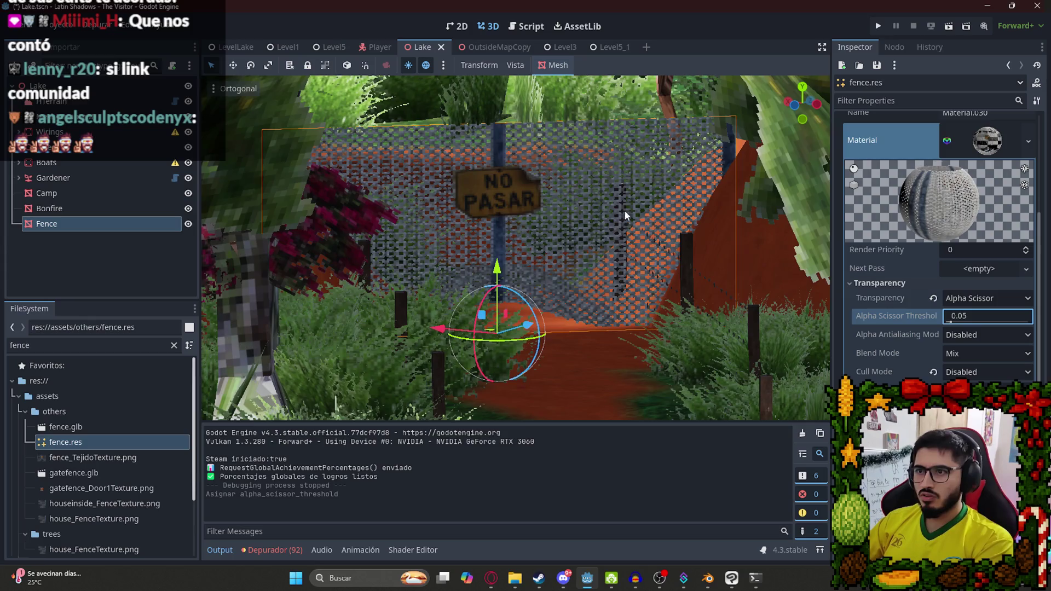
Lower the threshold further through 0.02, 0.01 and 0.005 down to 0.001.
scroll(602, 211, up, 8)
click(988, 315)
key(Return)
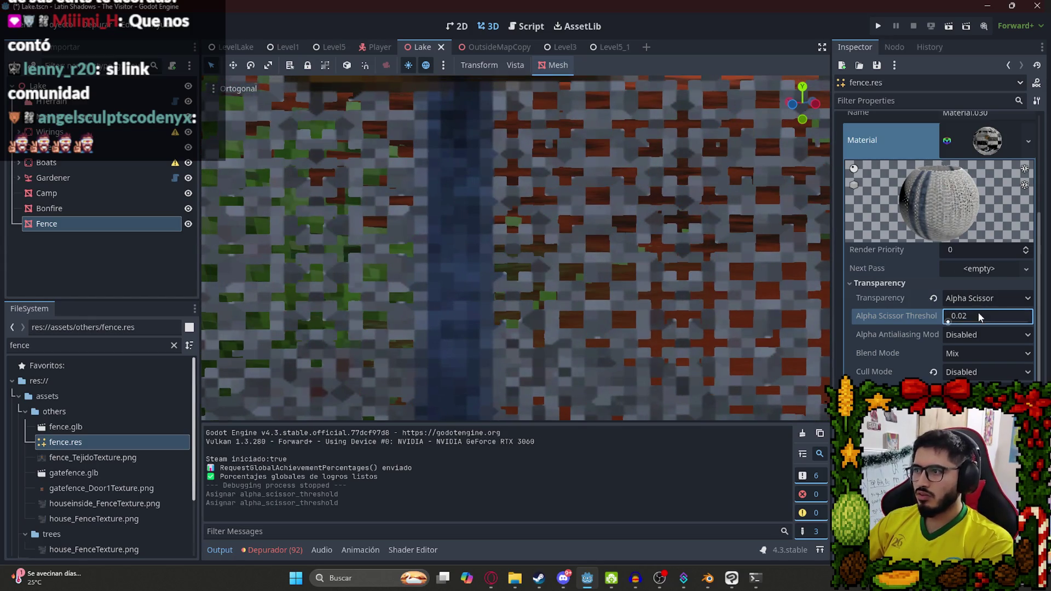
text(1)
key(Return)
scroll(498, 188, down, 5)
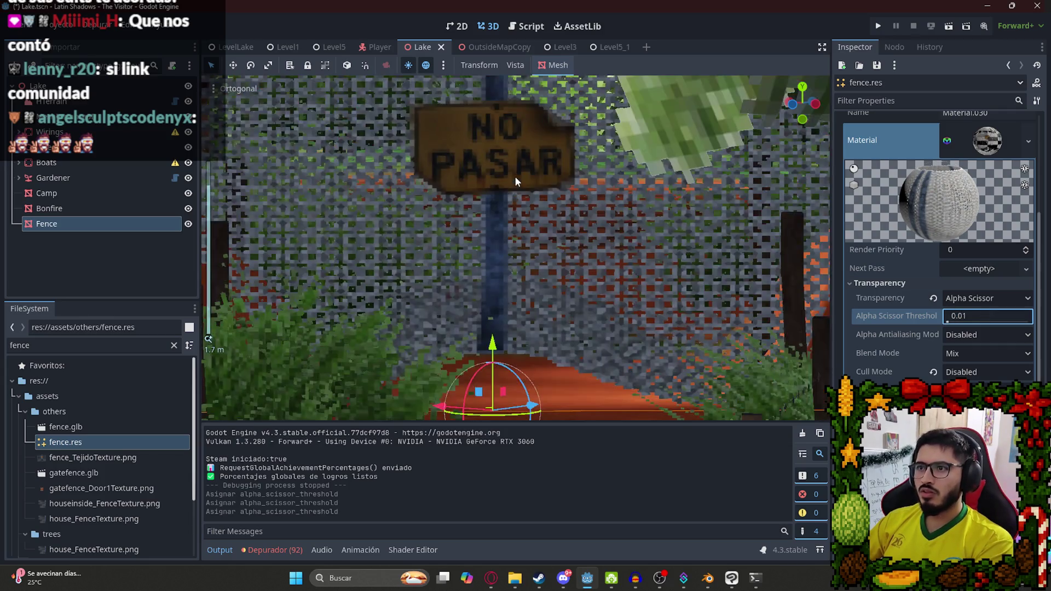
scroll(515, 177, up, 5)
click(990, 316)
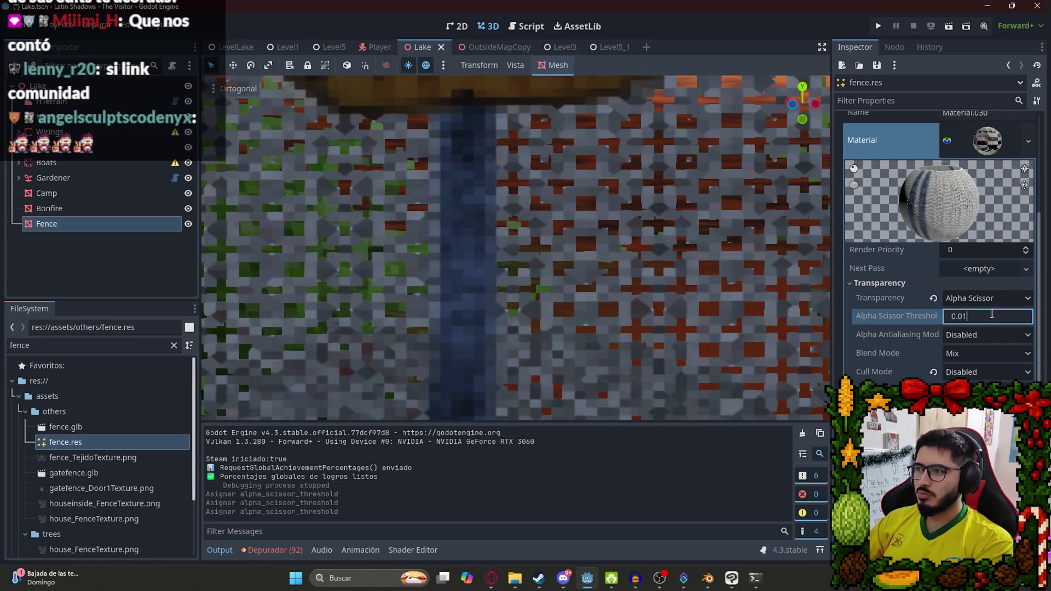
text(0.005)
key(Return)
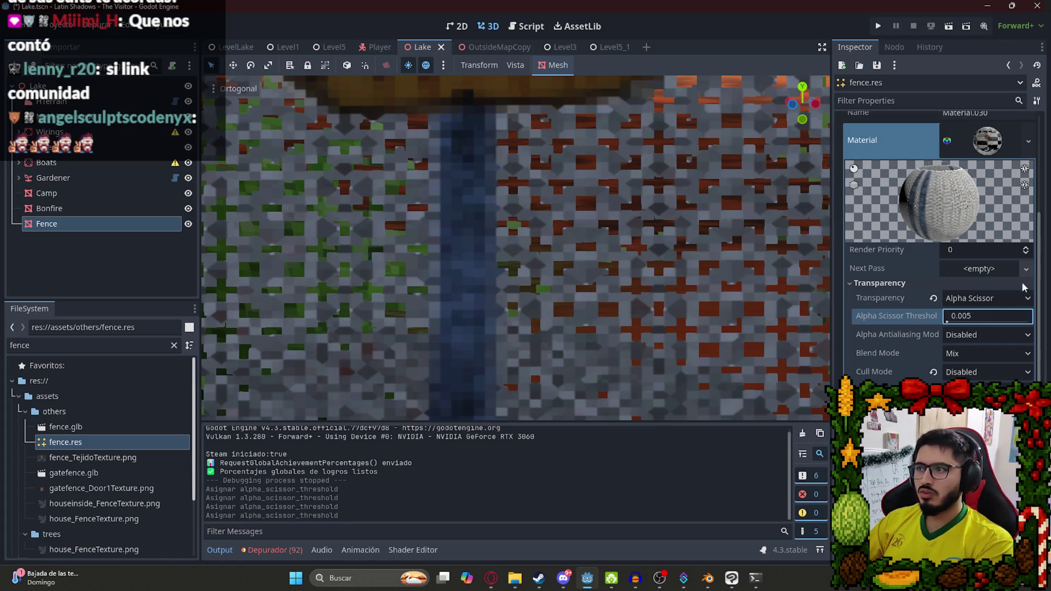
text(0.001)
key(Return)
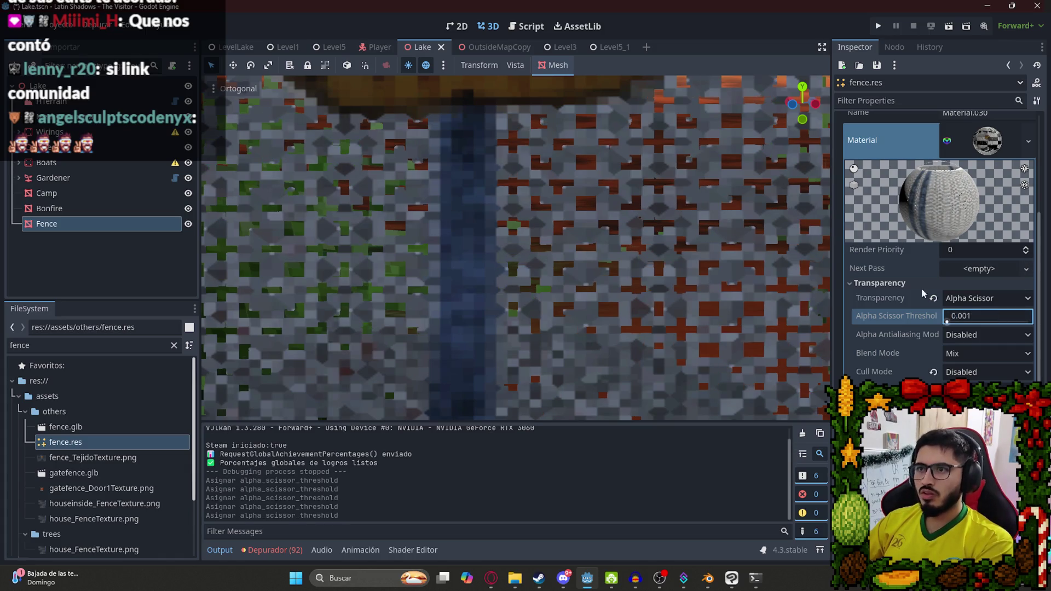
scroll(551, 193, down, 5)
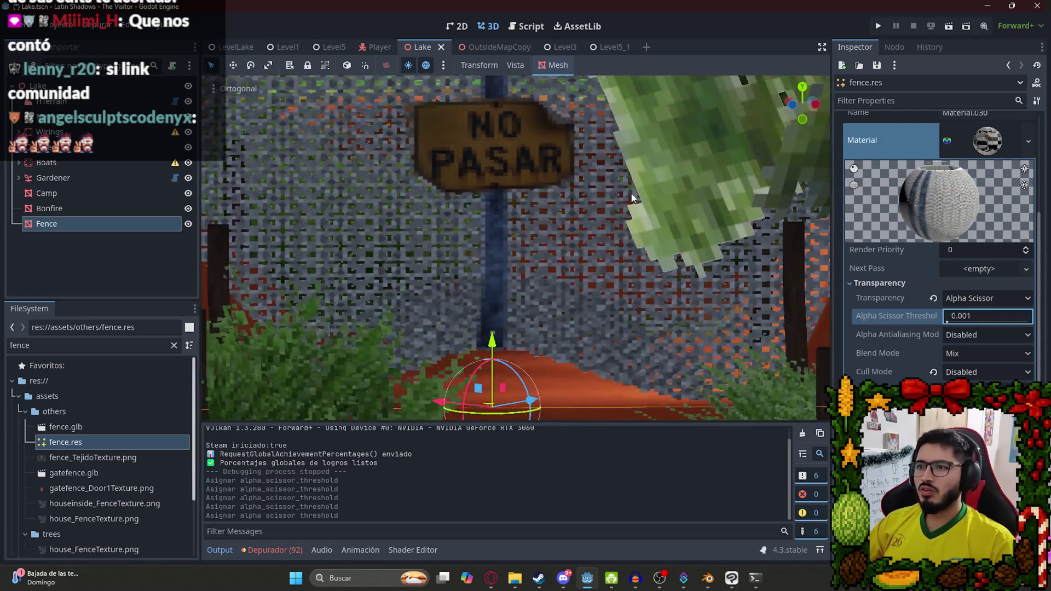
scroll(655, 180, up, 4)
click(1000, 315)
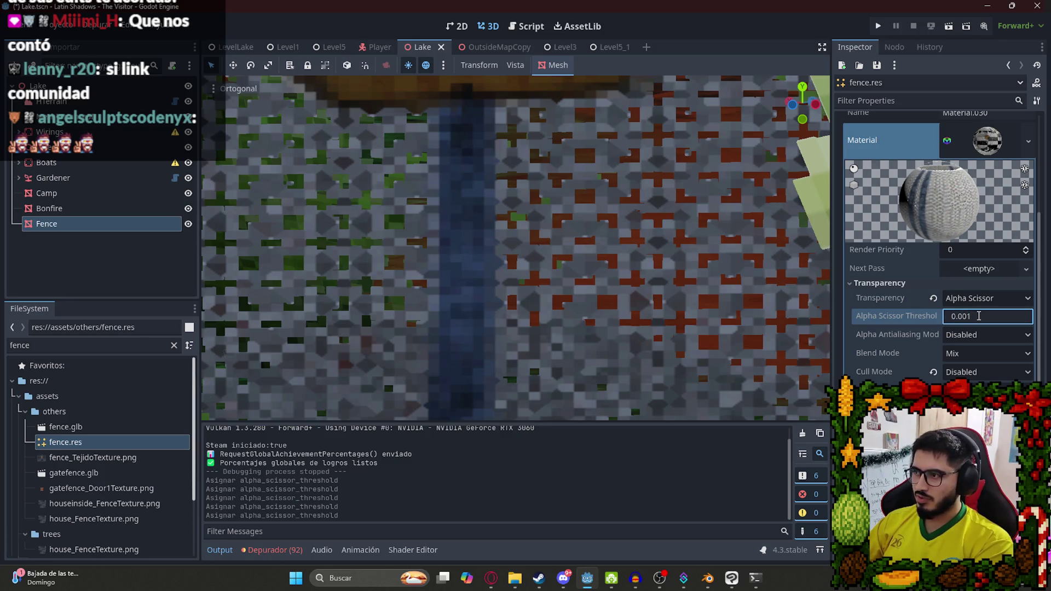
Save the Lake scene and play LevelLake to test the fence.
scroll(565, 205, down, 4)
key(ctrl+s)
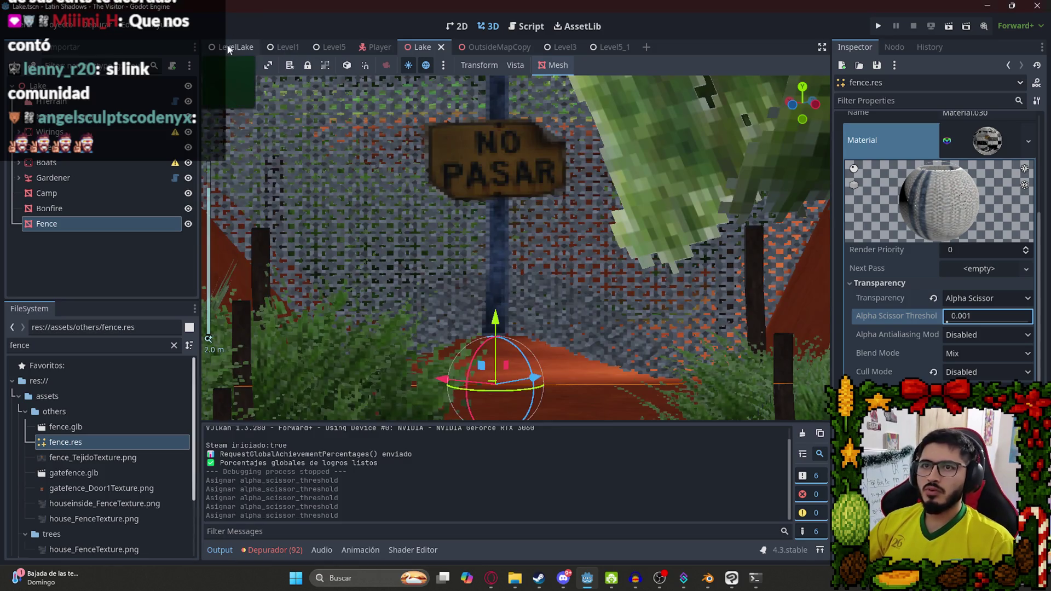
click(235, 48)
right_click(236, 48)
click(307, 138)
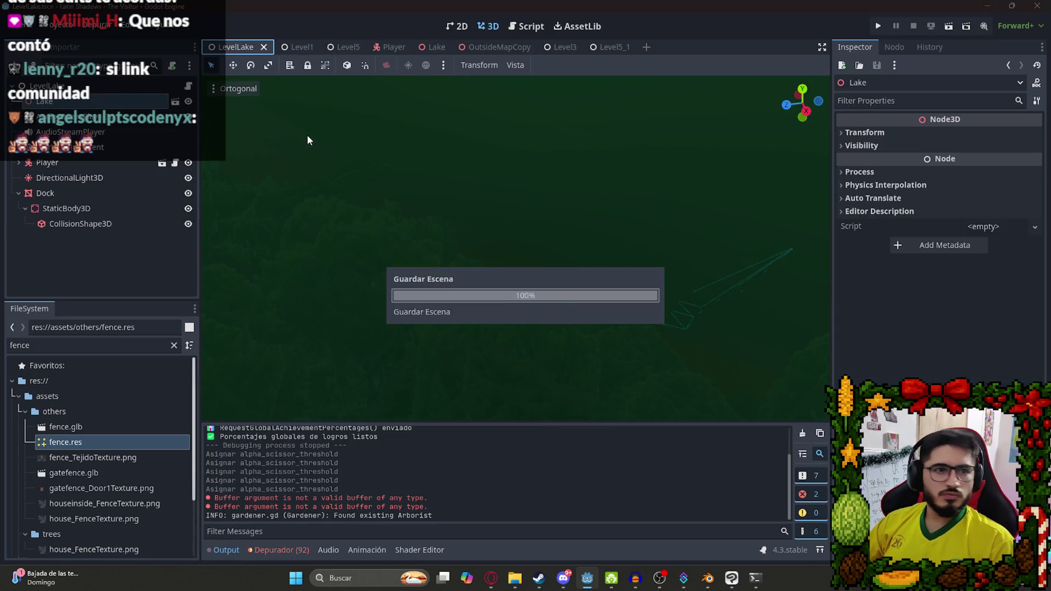